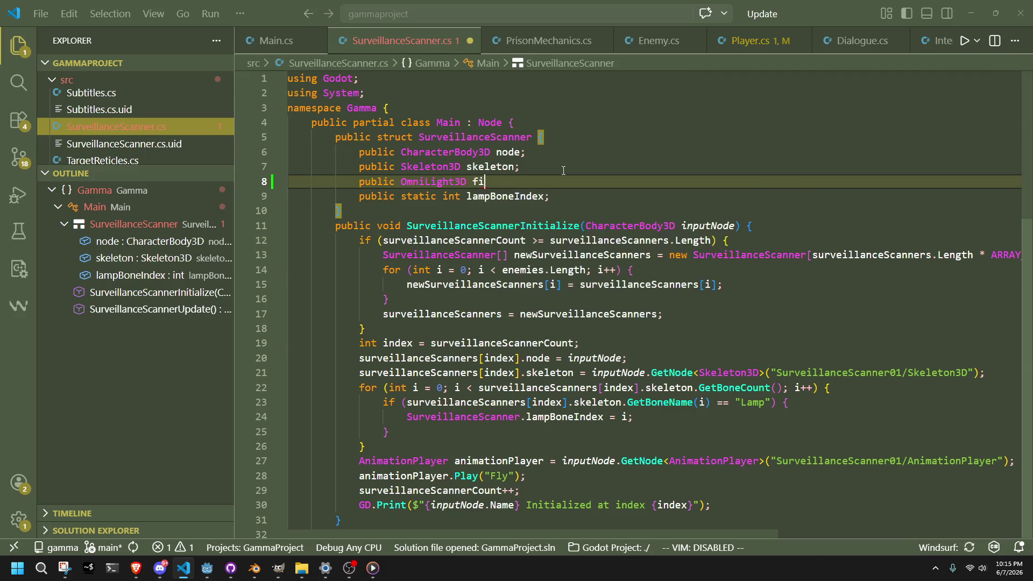
# Save the script with the new OmniLight3D fillLight field and switch to the Godot editor
pyautogui.hotkey('ctrl', 's')
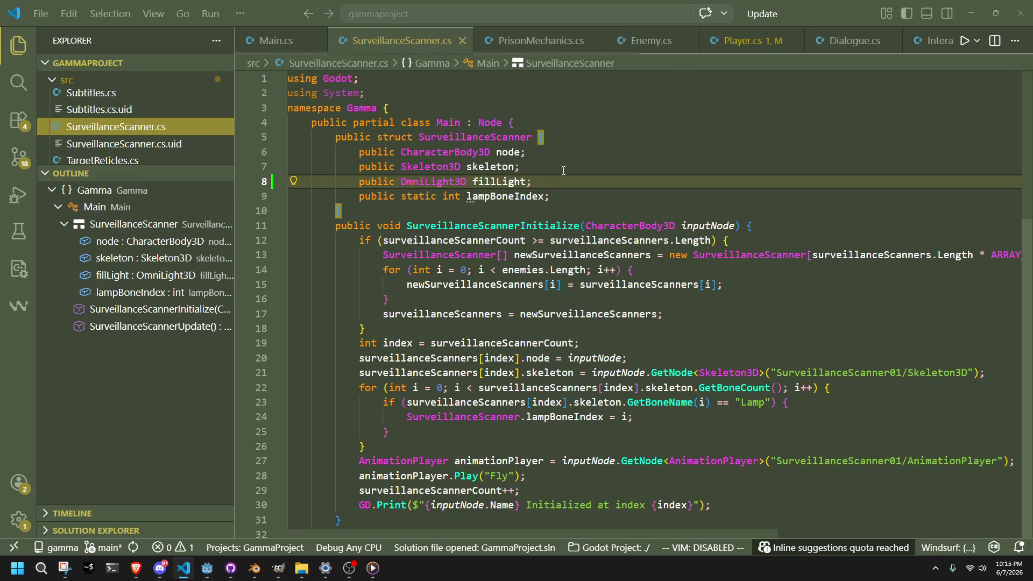
pyautogui.doubleClick(522, 181)
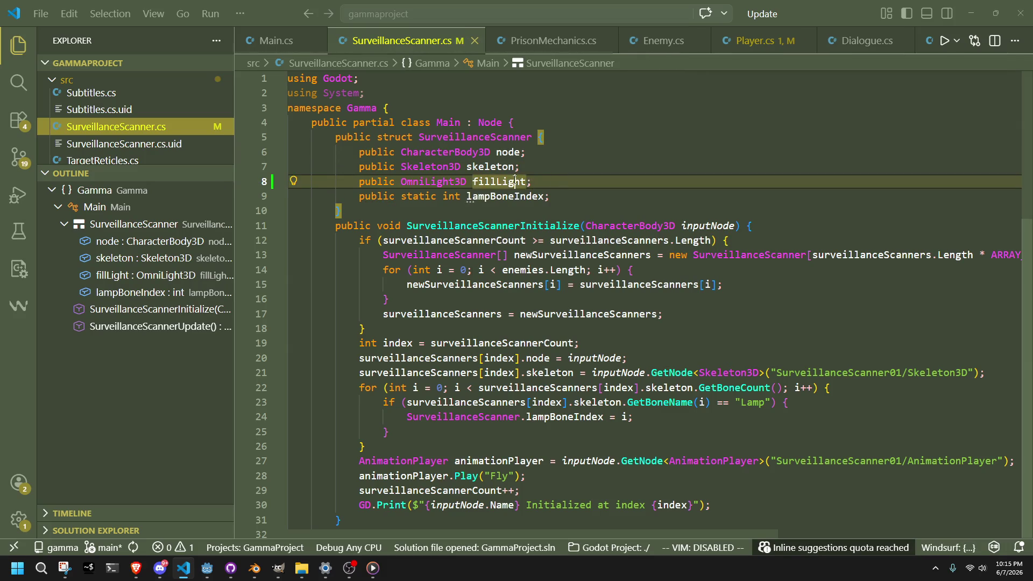
pyautogui.click(539, 181)
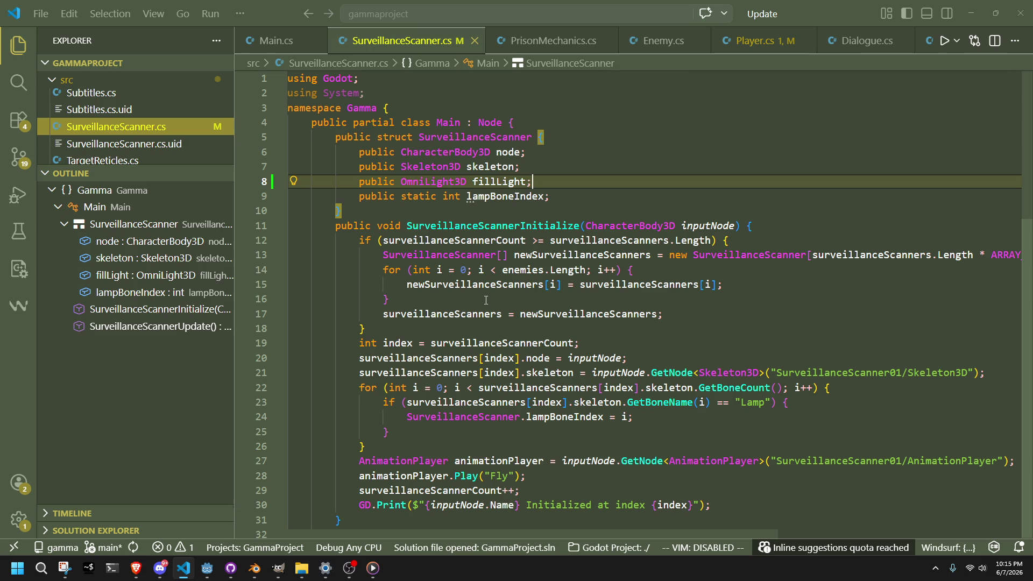
pyautogui.click(648, 359)
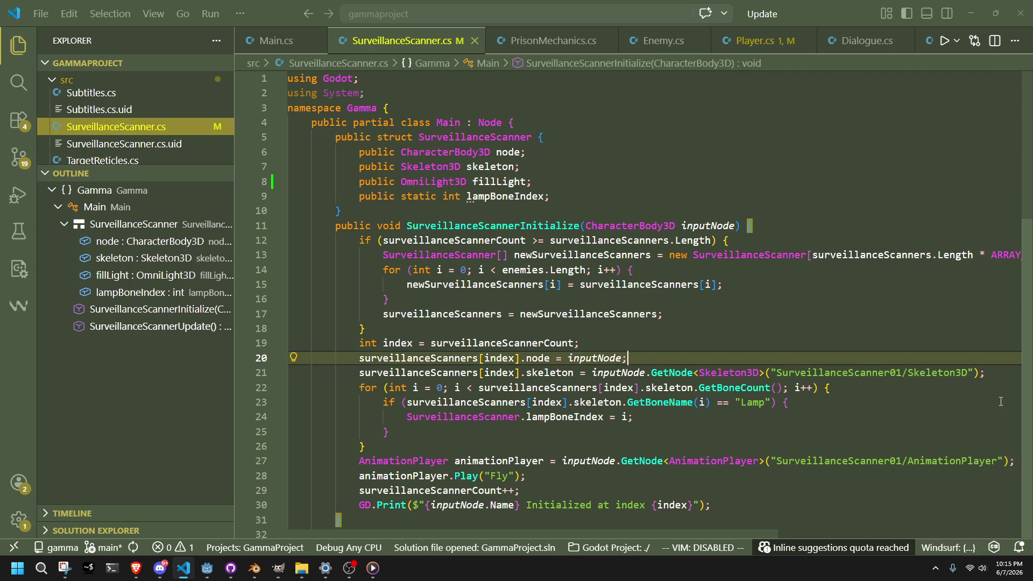
pyautogui.click(207, 569)
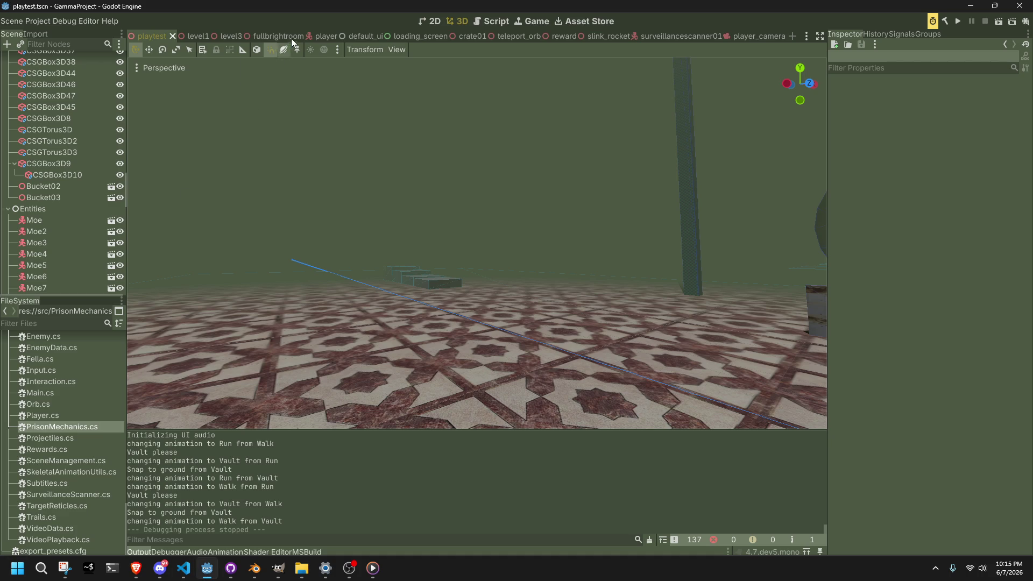
# In the surveillancescanner01 scene, add an OmniLight3D as a direct child of the root node
pyautogui.click(673, 37)
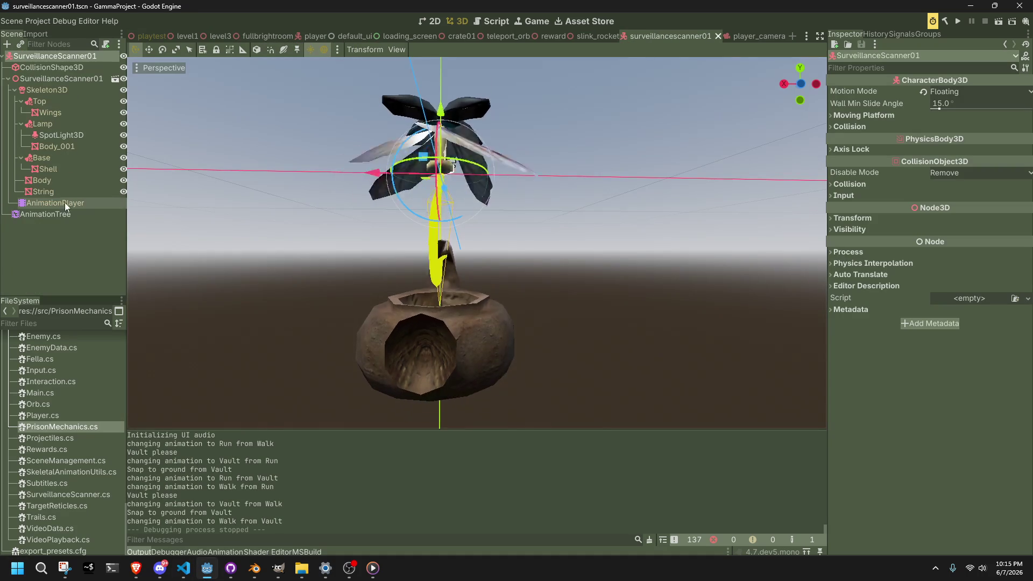
pyautogui.click(8, 78)
pyautogui.doubleClick(53, 56)
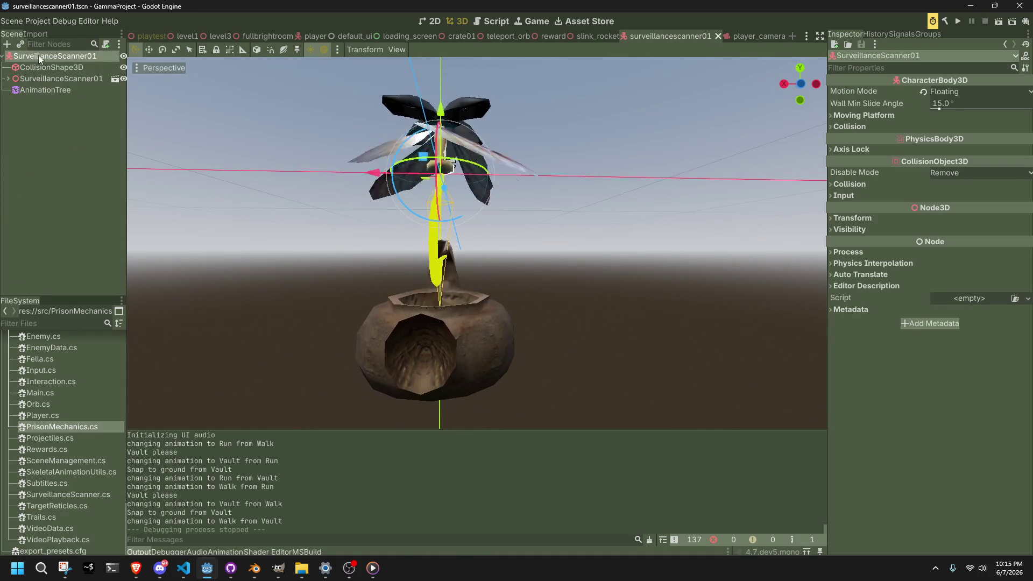
pyautogui.rightClick(55, 60)
pyautogui.press('Escape')
pyautogui.rightClick(30, 56)
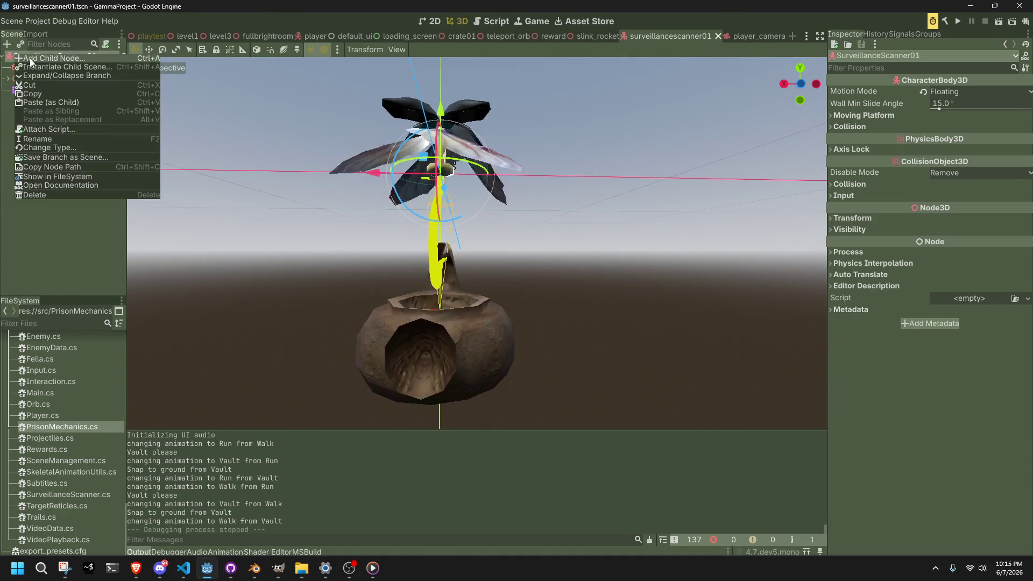
pyautogui.click(31, 64)
pyautogui.write('camera3')
pyautogui.hotkey('ctrl', 'a')
pyautogui.write('omni')
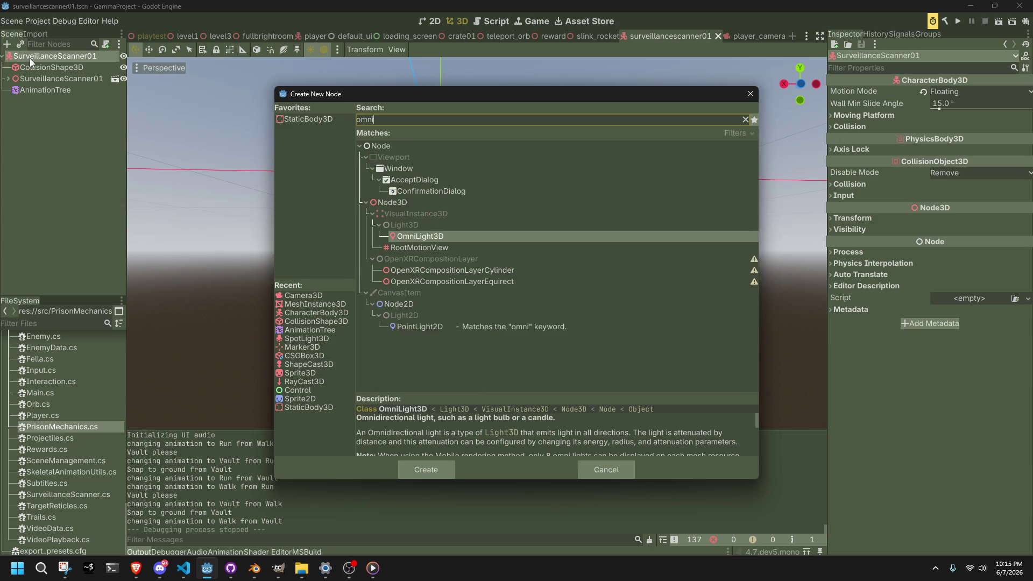
pyautogui.press('Escape')
pyautogui.moveTo(32, 103); pyautogui.dragTo(45, 89)
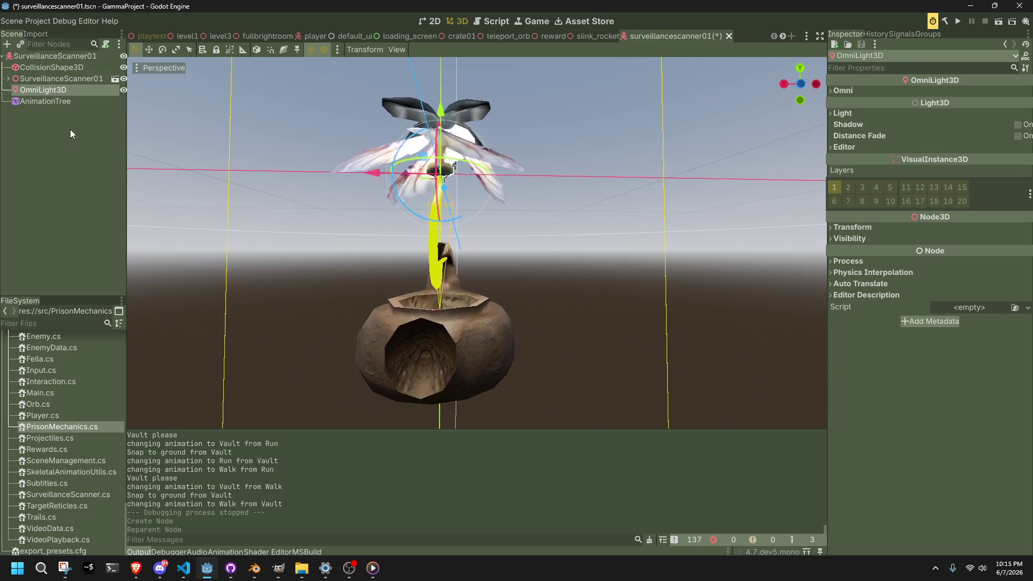
# Save the scanner scene and go back to SurveillanceScanner.cs in the code editor
pyautogui.hotkey('ctrl', 's')
pyautogui.moveTo(335, 174)
pyautogui.mouseDown()
pyautogui.moveTo(352, 240)
pyautogui.moveTo(407, 276)
pyautogui.mouseUp()
pyautogui.scroll(-3, 407, 276)
pyautogui.click(184, 568)
pyautogui.click(670, 316)
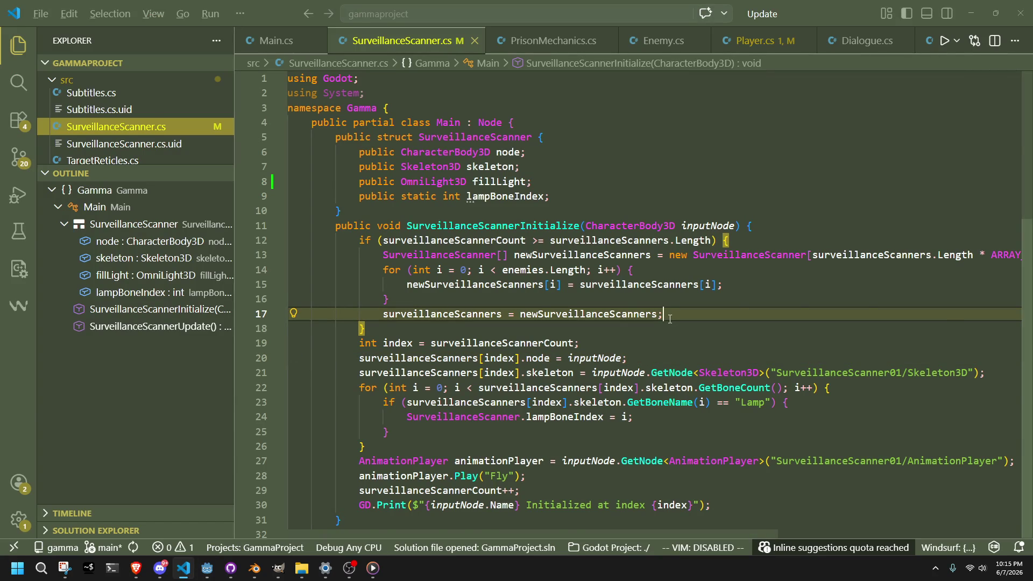
# Back in Godot, select the SurveillanceScanner01 root and re-save the surveillancescanner01 scene
pyautogui.hotkey('alt', 'Tab')
pyautogui.scroll(-5, 654, 315)
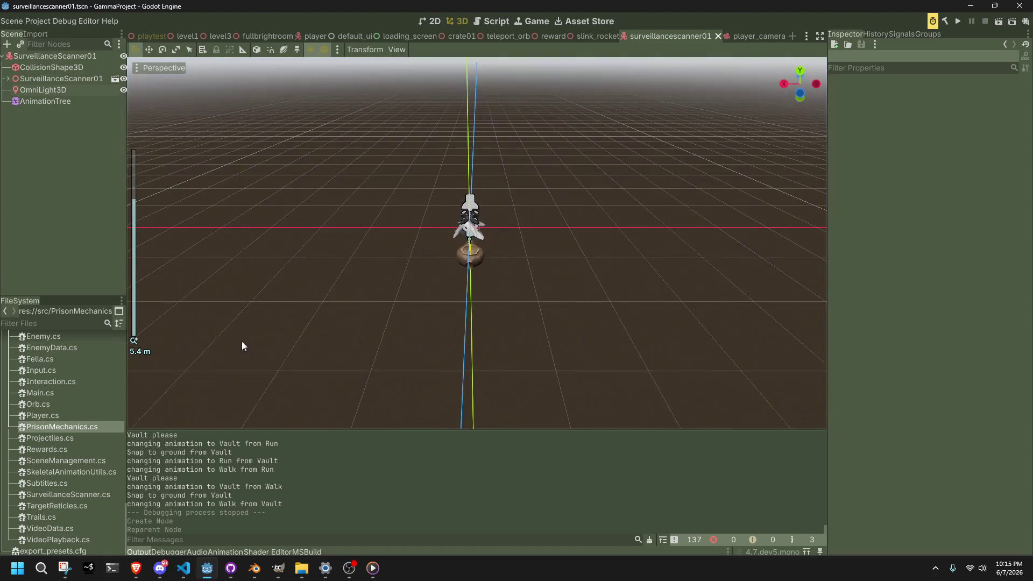
pyautogui.click(41, 57)
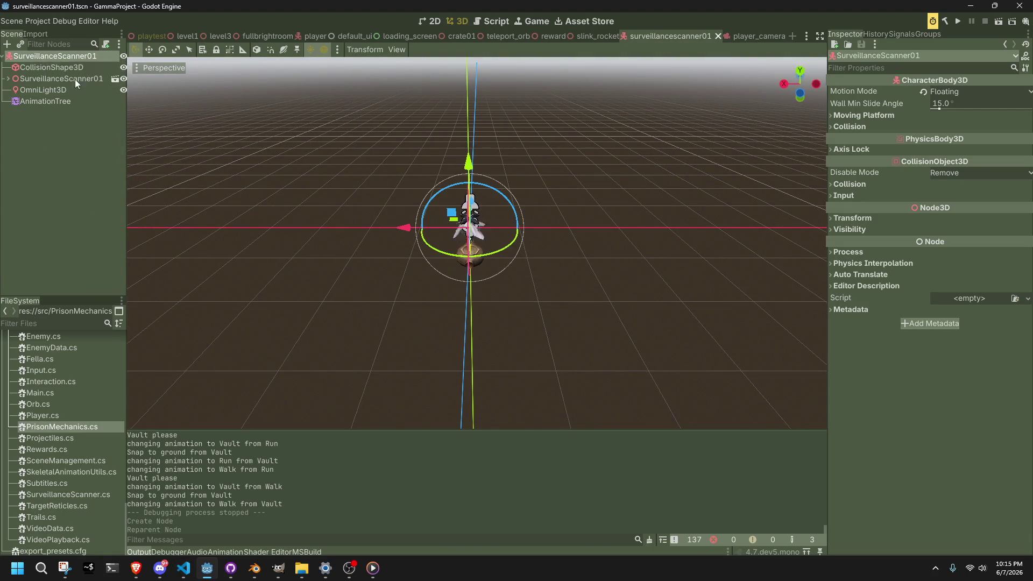
pyautogui.click(296, 318)
pyautogui.hotkey('ctrl', 's')
pyautogui.scroll(4, 296, 317)
pyautogui.moveTo(296, 317)
pyautogui.mouseDown()
pyautogui.moveTo(532, 404)
pyautogui.moveTo(546, 342)
pyautogui.moveTo(314, 275)
pyautogui.mouseUp()
pyautogui.scroll(-4, 547, 341)
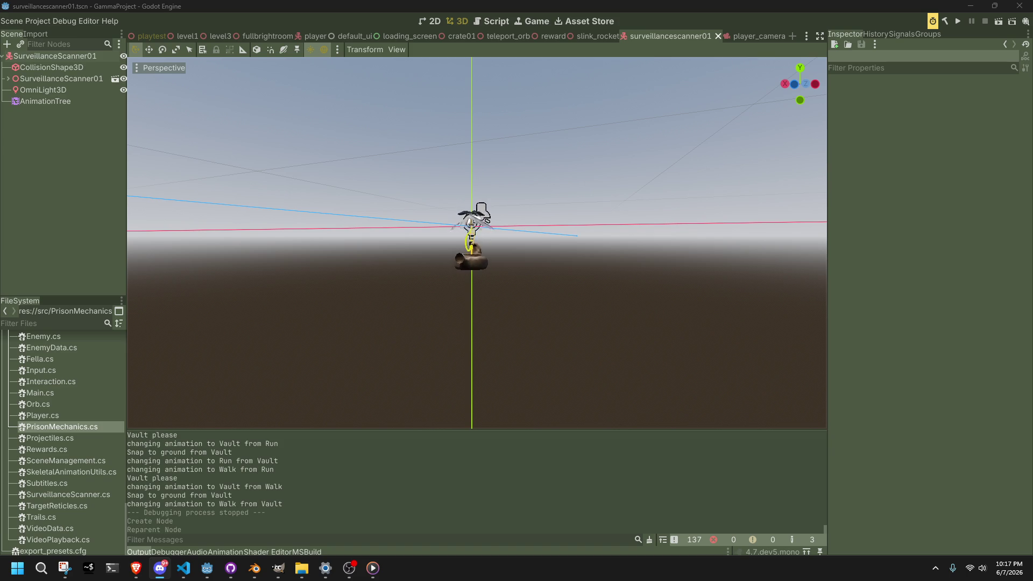
# Orbit to view the scanner from above, then switch to SurveillanceScanner.cs in the code editor
pyautogui.scroll(3, 573, 267)
pyautogui.moveTo(505, 286); pyautogui.dragTo(548, 318)
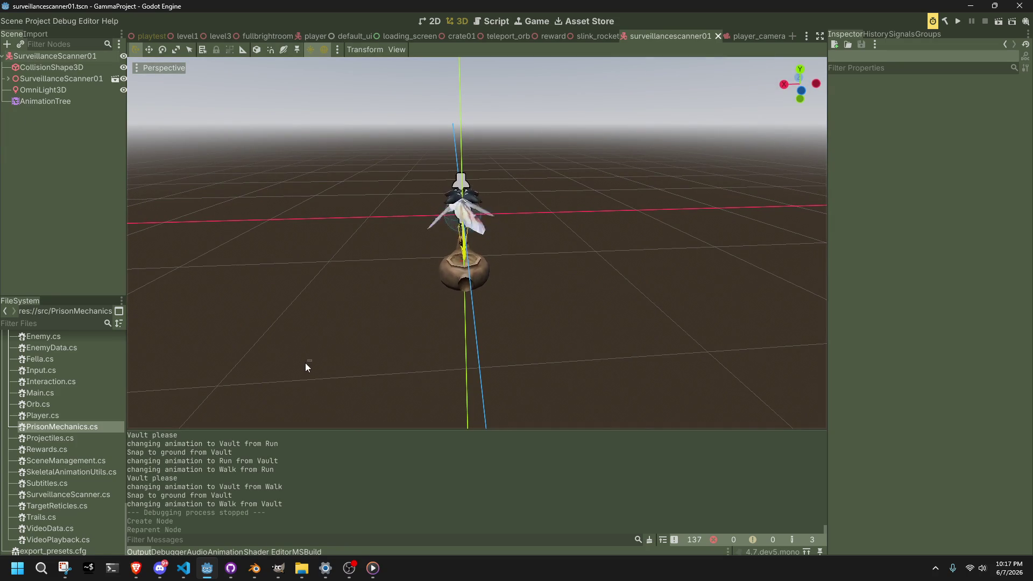
pyautogui.click(193, 577)
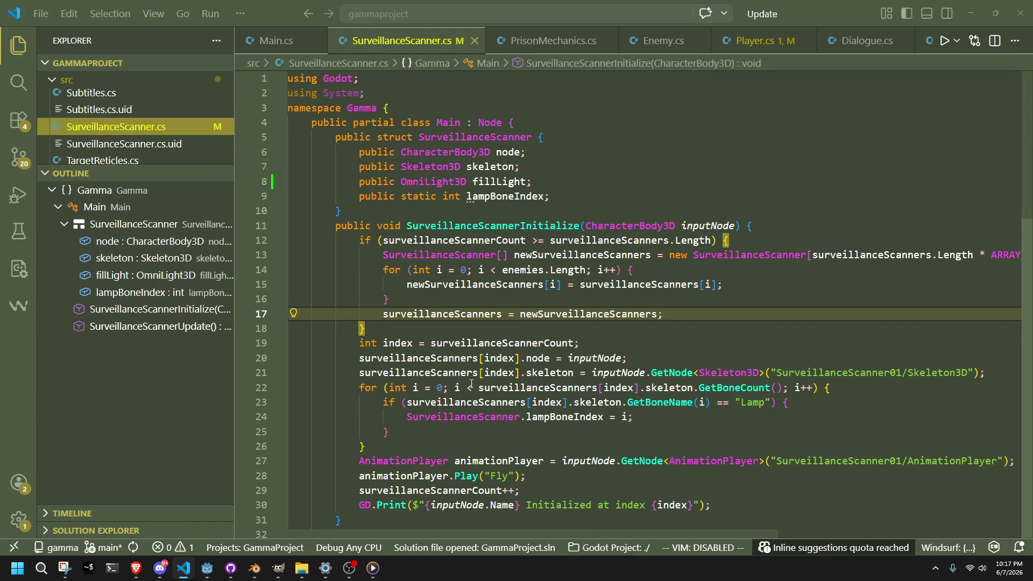
# Review the node and skeleton assignments and the fillLight declaration, then return to Godot
pyautogui.click(441, 330)
pyautogui.click(636, 361)
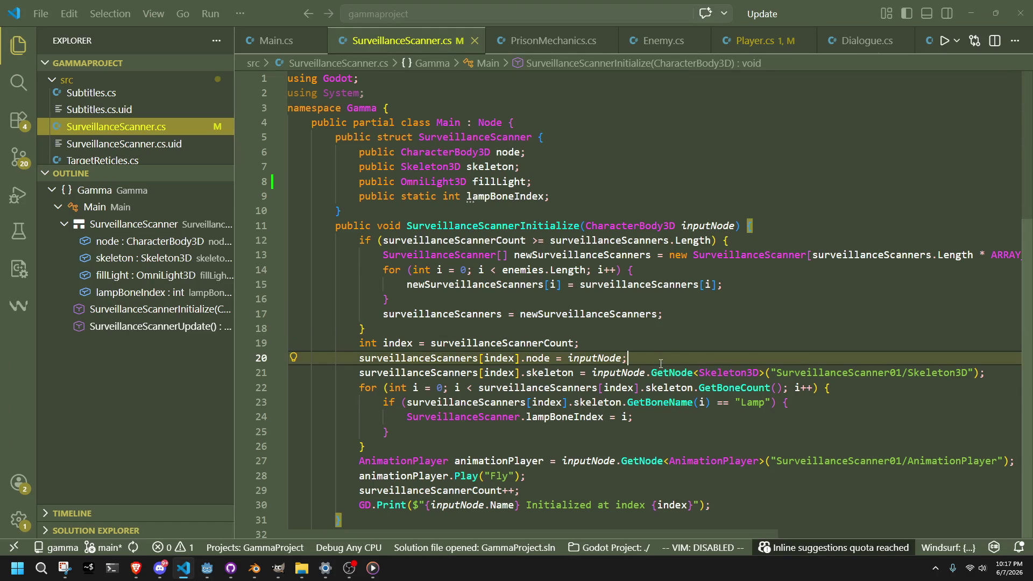
pyautogui.click(995, 373)
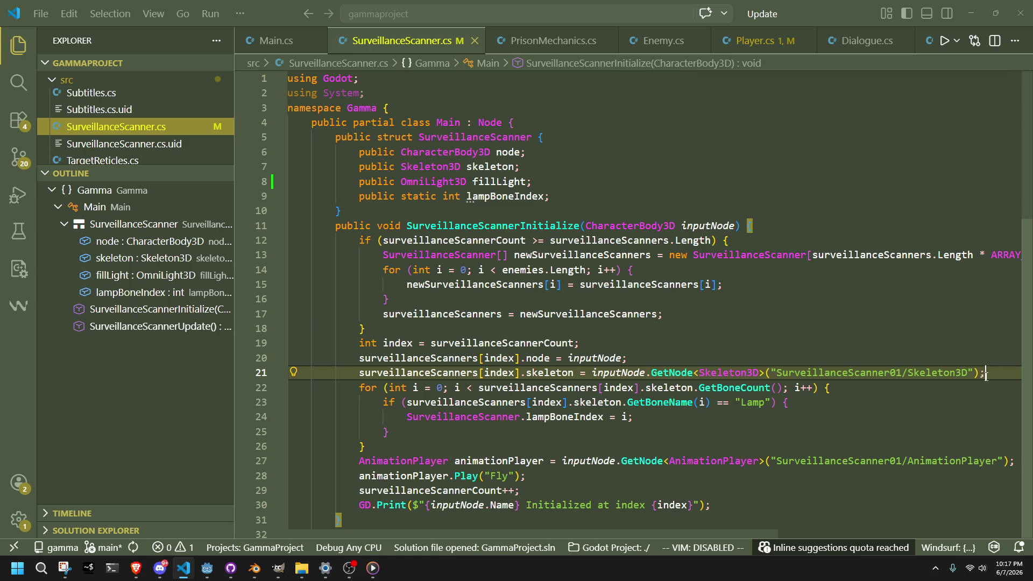
pyautogui.press('super+shift+s')
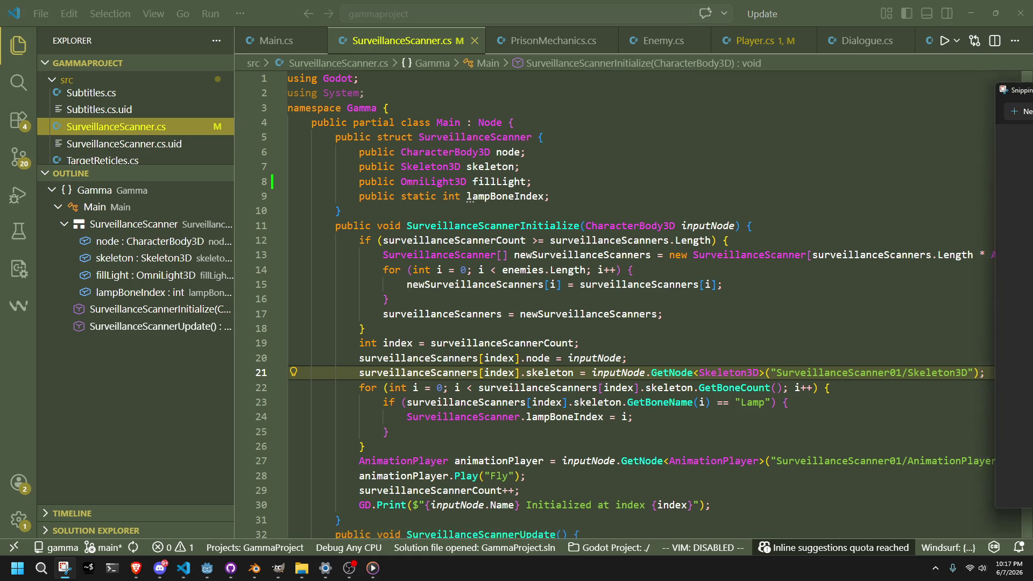
pyautogui.click(742, 255)
pyautogui.click(551, 212)
pyautogui.click(501, 182)
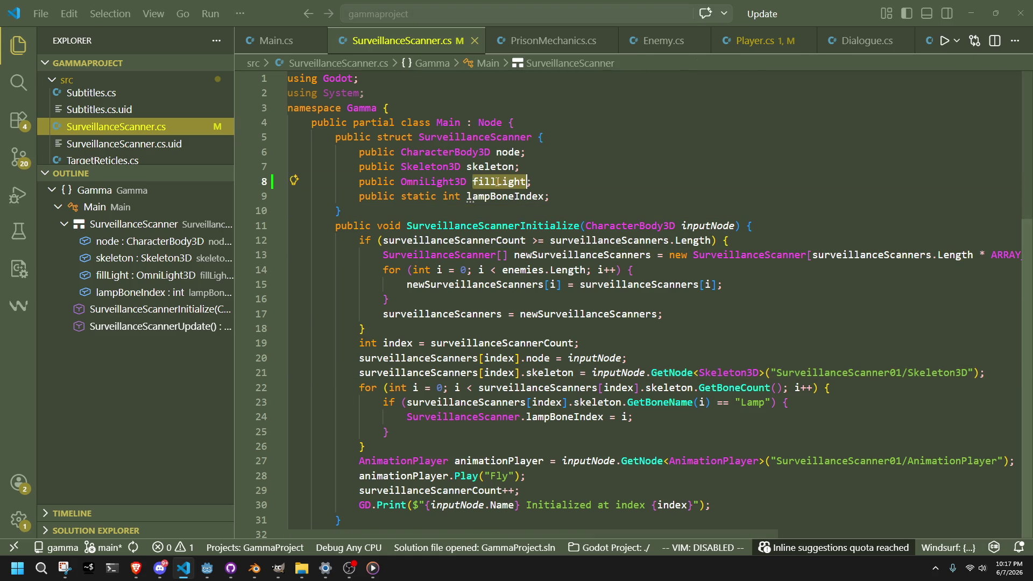
pyautogui.click(203, 569)
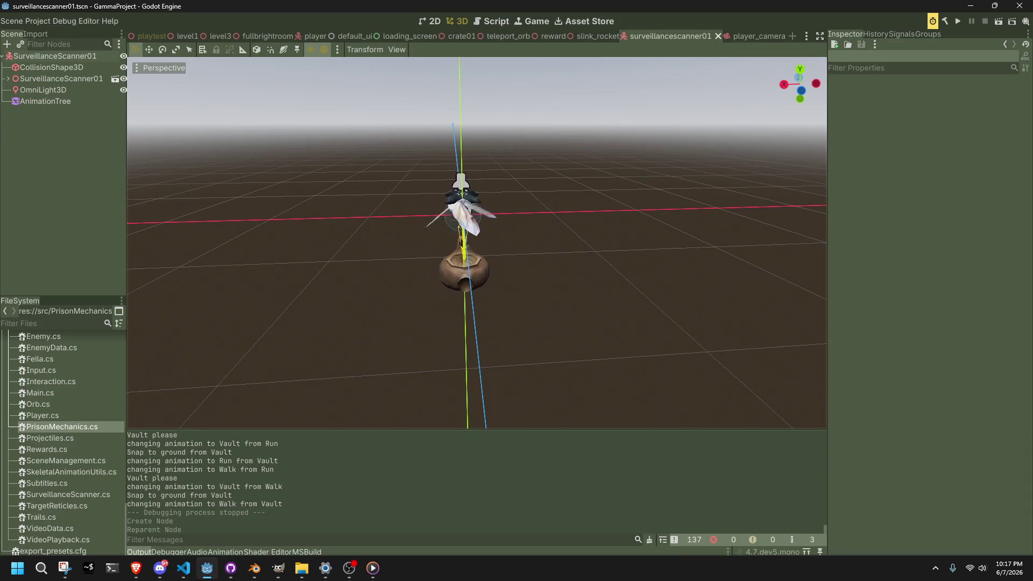
# Lower the system volume and bring the Godot editor back to the front
pyautogui.press('XF86AudioLowerVolume')
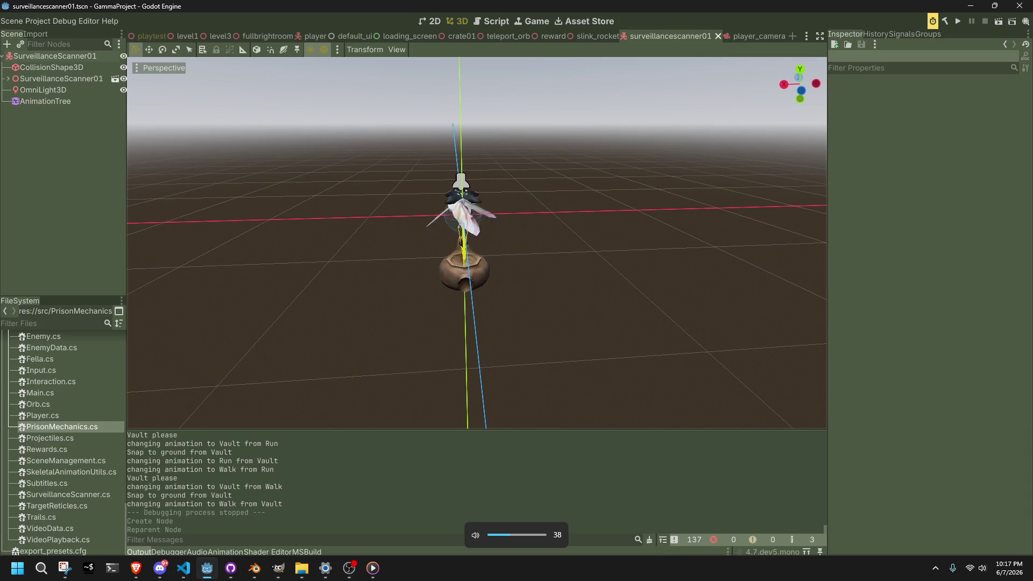
pyautogui.press('XF86AudioLowerVolume')
pyautogui.press('XF86AudioLowerVolume')
pyautogui.press('XF86AudioLowerVolume')
pyautogui.hotkey('alt', 'Tab')
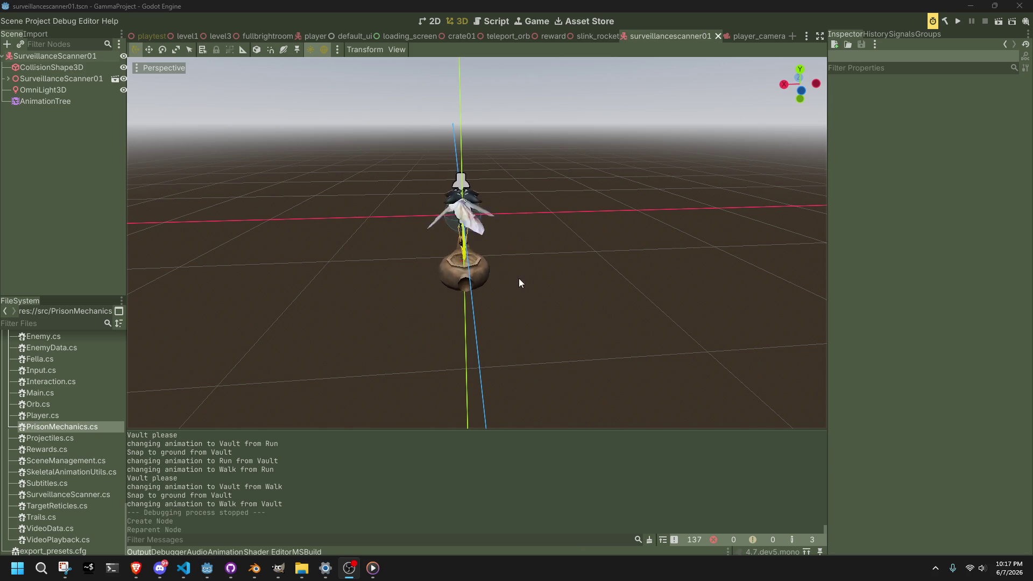
# Inspect the OmniLight3D node in the scanner scene, then return to SurveillanceScanner.cs
pyautogui.scroll(5, 542, 282)
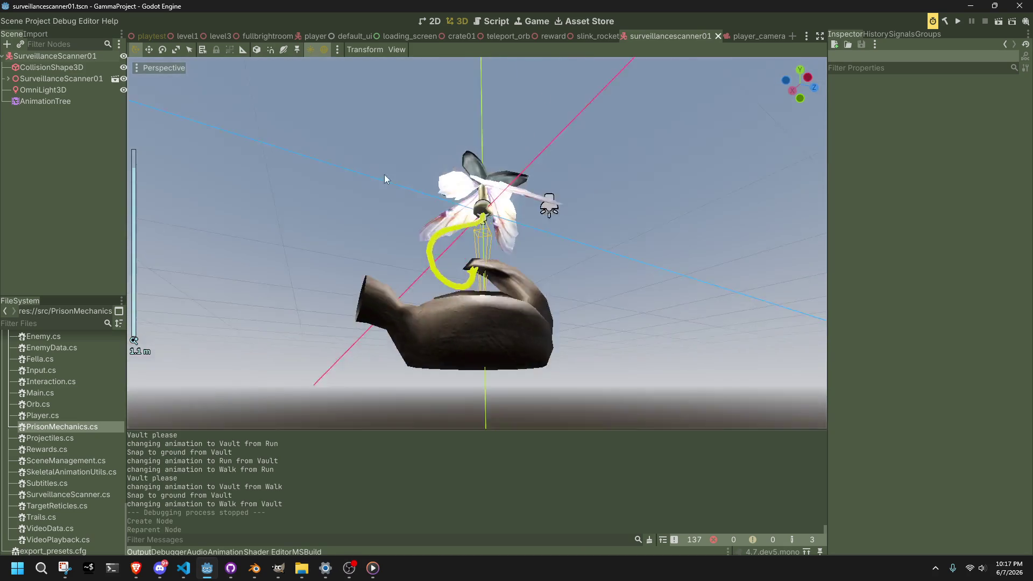
pyautogui.click(50, 91)
pyautogui.click(623, 318)
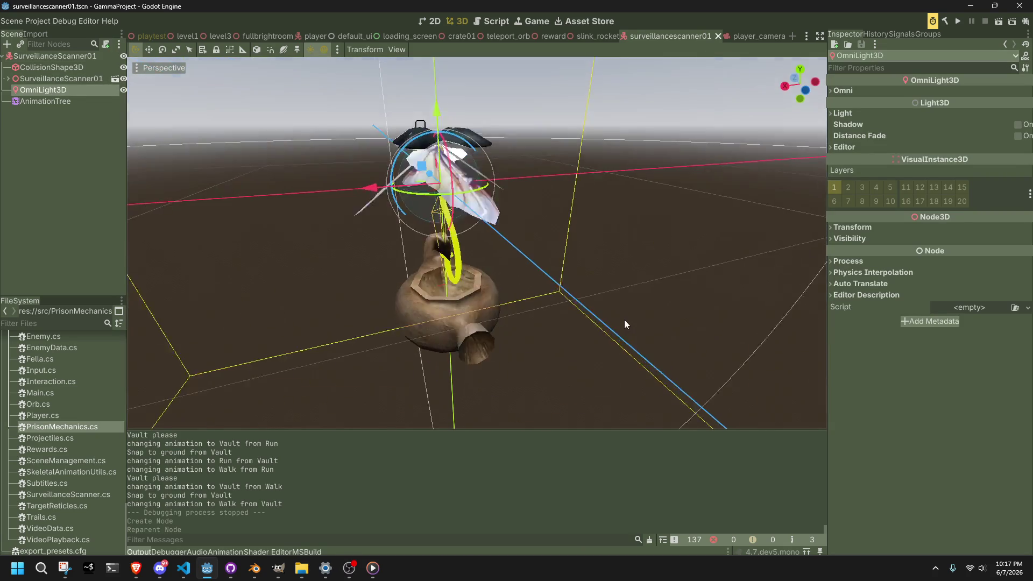
pyautogui.hotkey('alt', 'Tab')
pyautogui.press('Escape')
pyautogui.hotkey('alt', 'Tab')
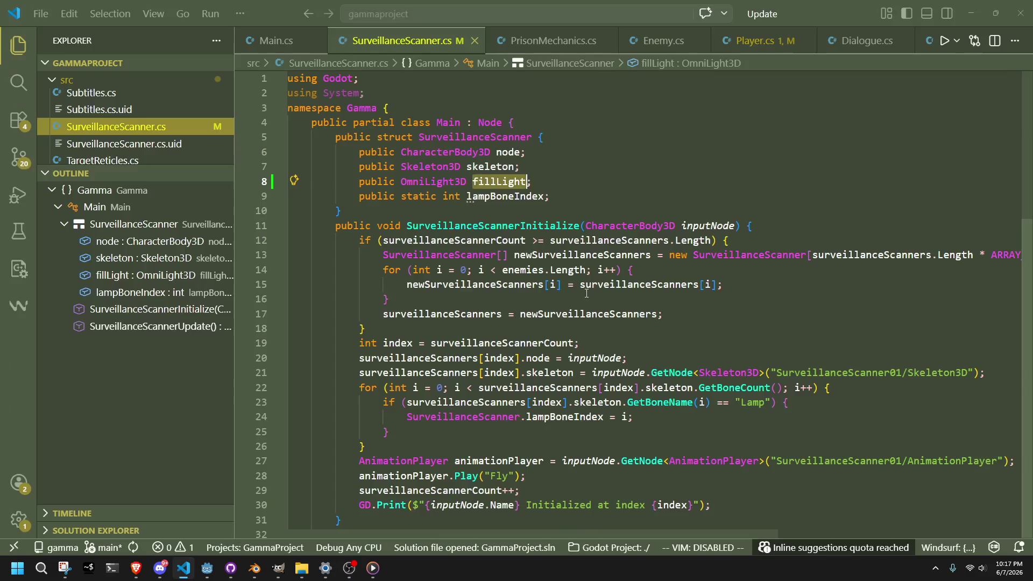
# Below the skeleton assignment, add fillLight = GetNode<OmniLight3D>("SurveillanceScanner01/FillLight")
pyautogui.click(740, 362)
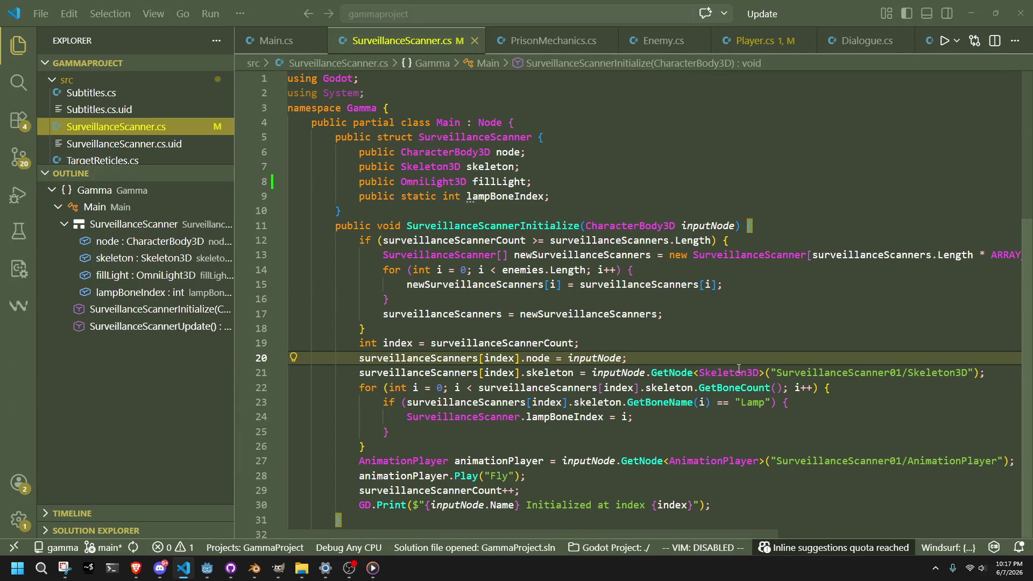
pyautogui.click(1001, 372)
pyautogui.press('Return')
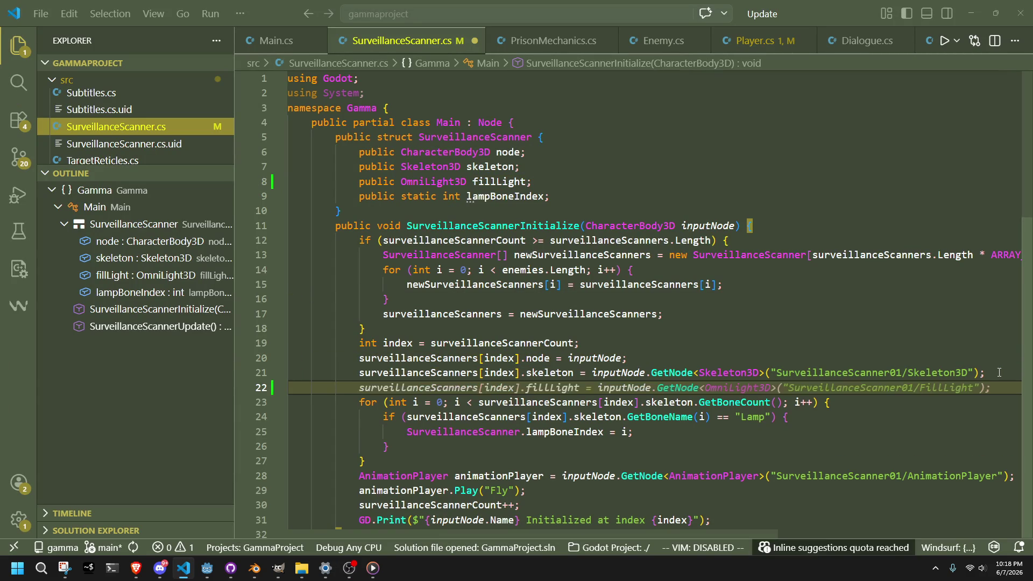
pyautogui.press('Tab')
pyautogui.hotkey('alt', 'Tab')
pyautogui.hotkey('alt', 'Tab')
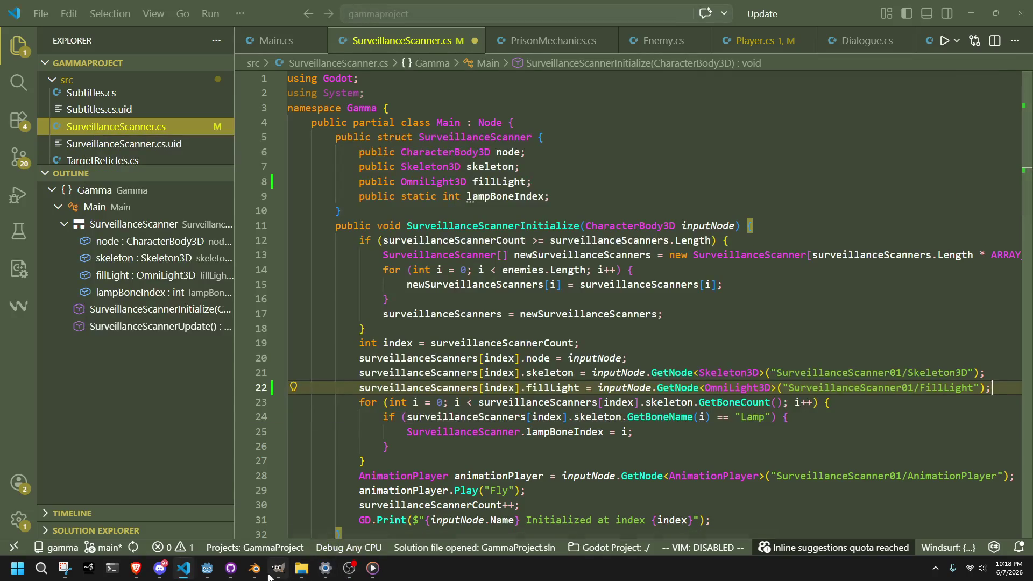
pyautogui.click(207, 568)
pyautogui.rightClick(60, 86)
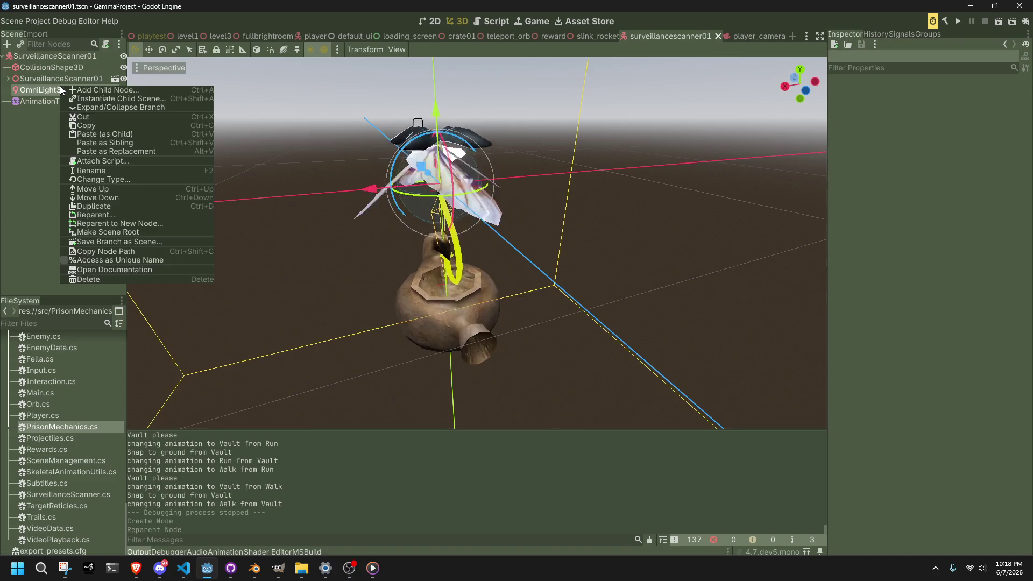
# Rename the OmniLight3D node to FillLight and save the scene
pyautogui.doubleClick(41, 89)
pyautogui.write('Fl')
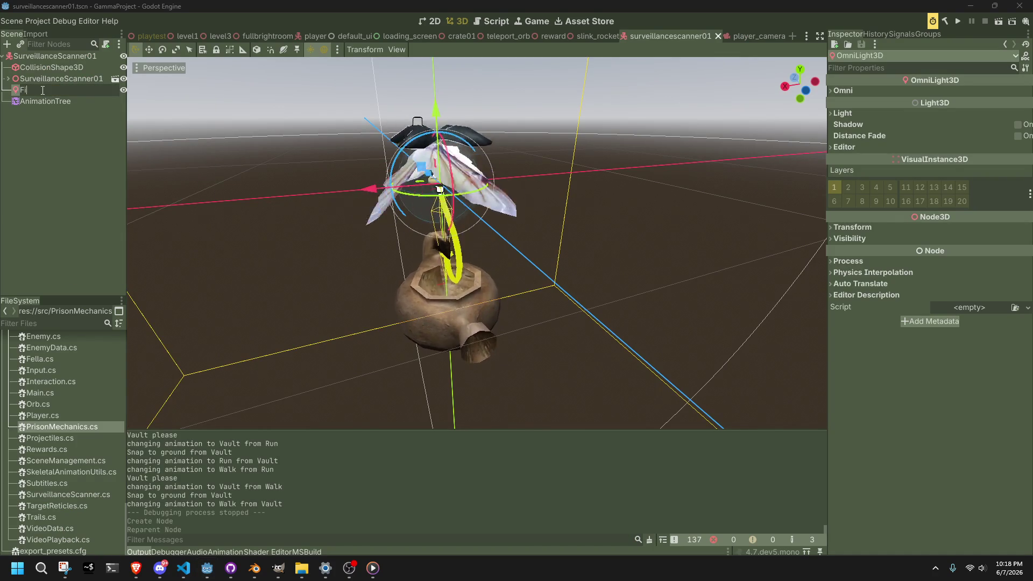
pyautogui.write('llLight')
pyautogui.press('Return')
pyautogui.hotkey('ctrl', 's')
pyautogui.hotkey('alt', 'Tab')
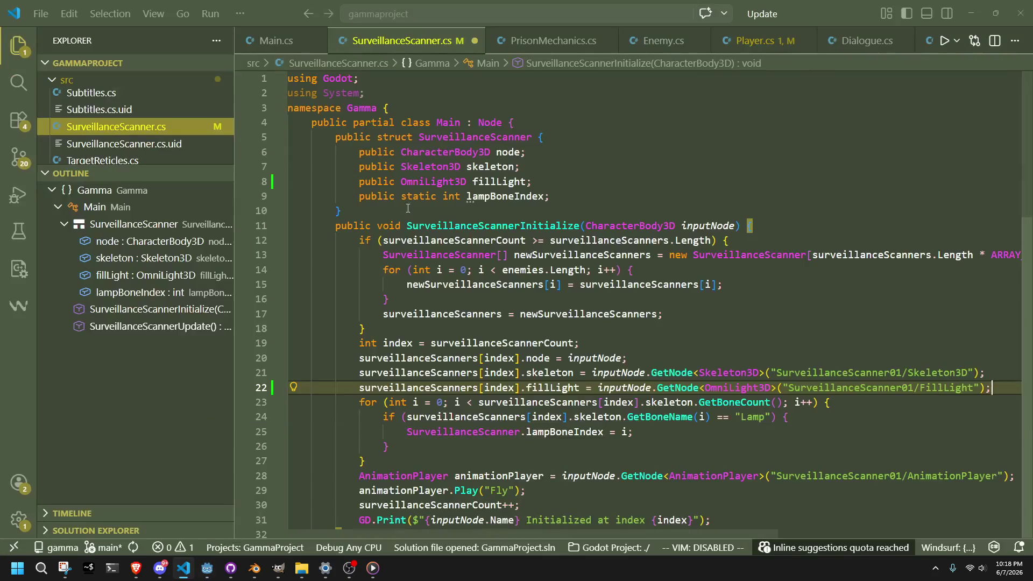
pyautogui.click(947, 396)
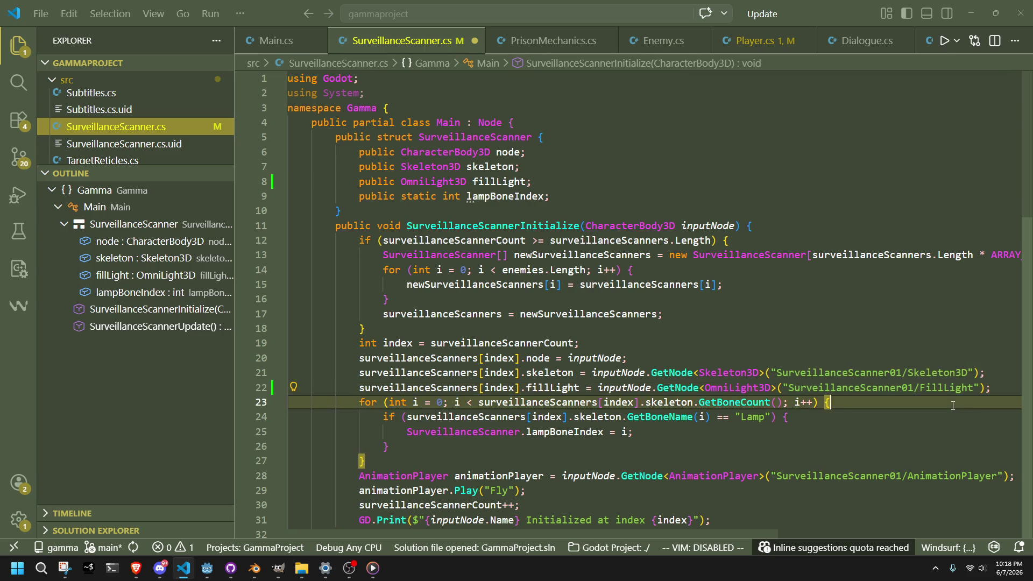
pyautogui.hotkey('alt', 'Tab')
# Copy FillLight's node path and paste it over the old GetNode path, making it "FillLight"
pyautogui.rightClick(27, 92)
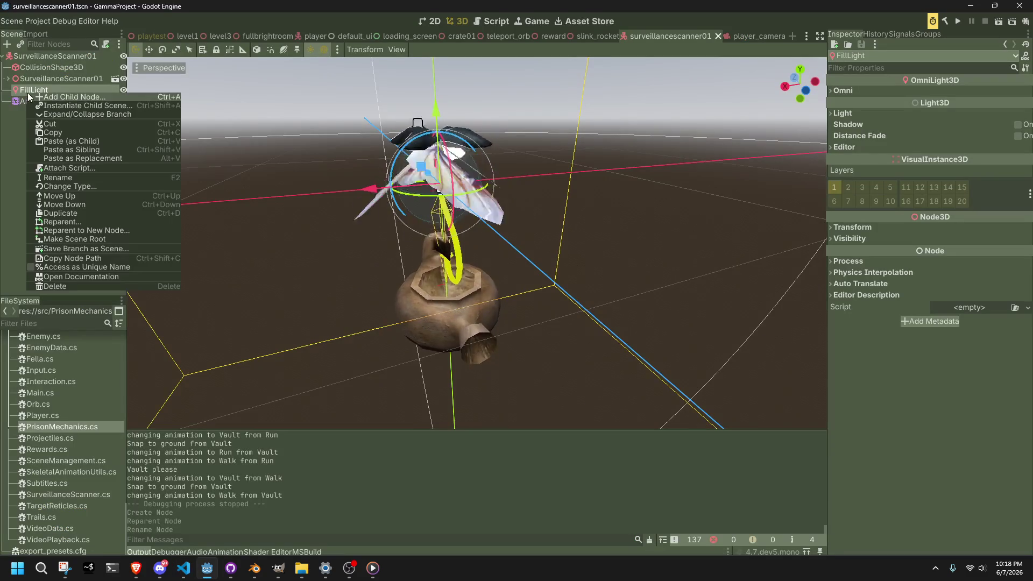
pyautogui.click(72, 259)
pyautogui.hotkey('alt', 'Tab')
pyautogui.click(938, 388)
pyautogui.moveTo(975, 387); pyautogui.dragTo(790, 392)
pyautogui.hotkey('ctrl', 'v')
pyautogui.press('Down')
pyautogui.press('Down')
pyautogui.press('Down')
pyautogui.hotkey('alt', 'Tab')
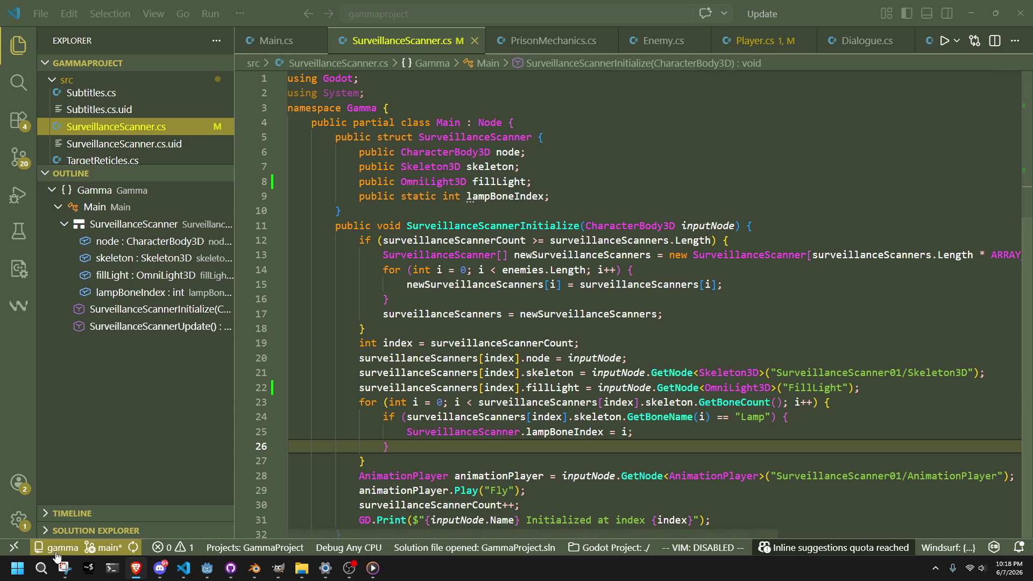
pyautogui.click(49, 568)
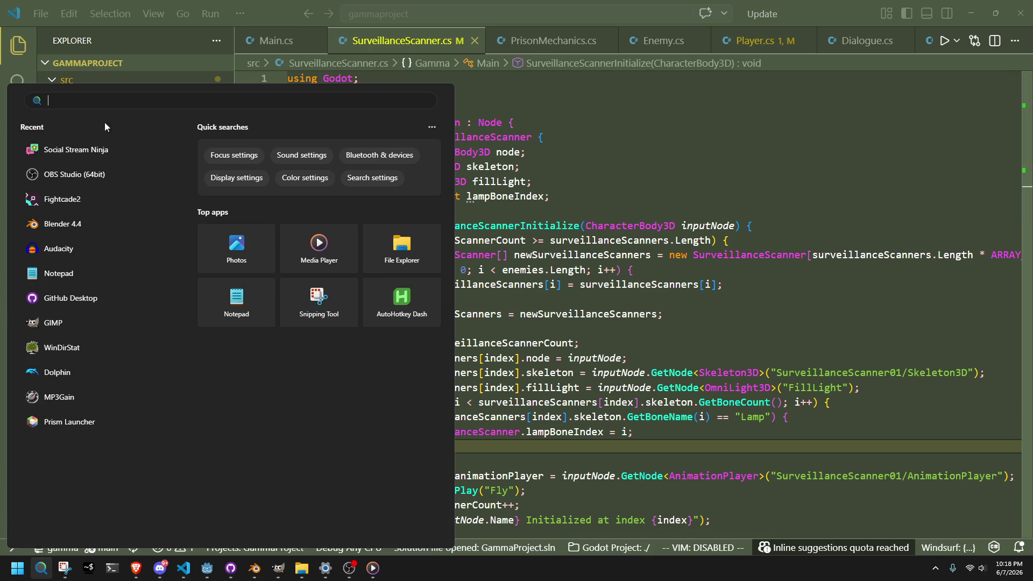
pyautogui.press('Escape')
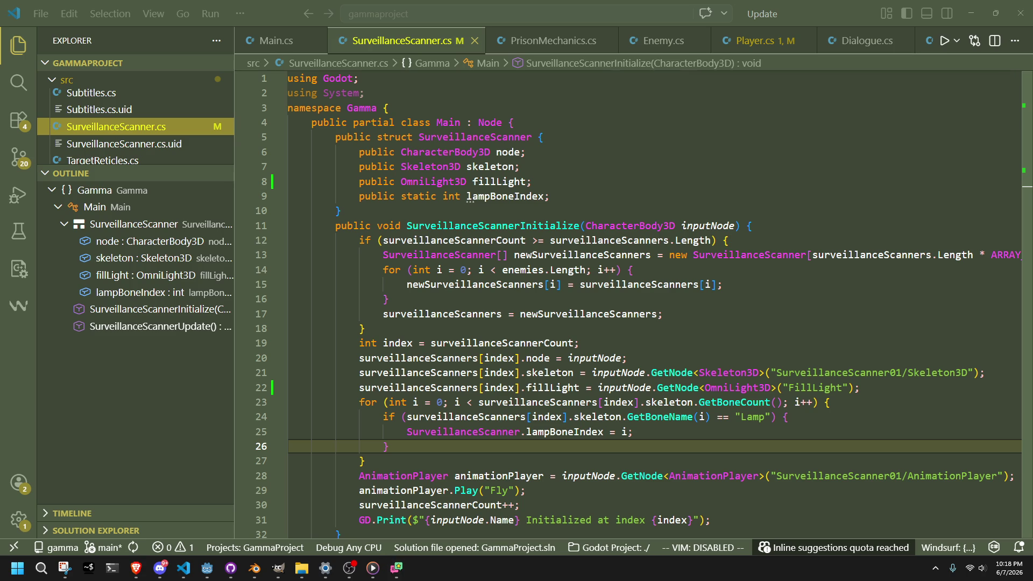
# Go back to SurveillanceScanner.cs and find the end of the fill light lookup line
pyautogui.click(364, 461)
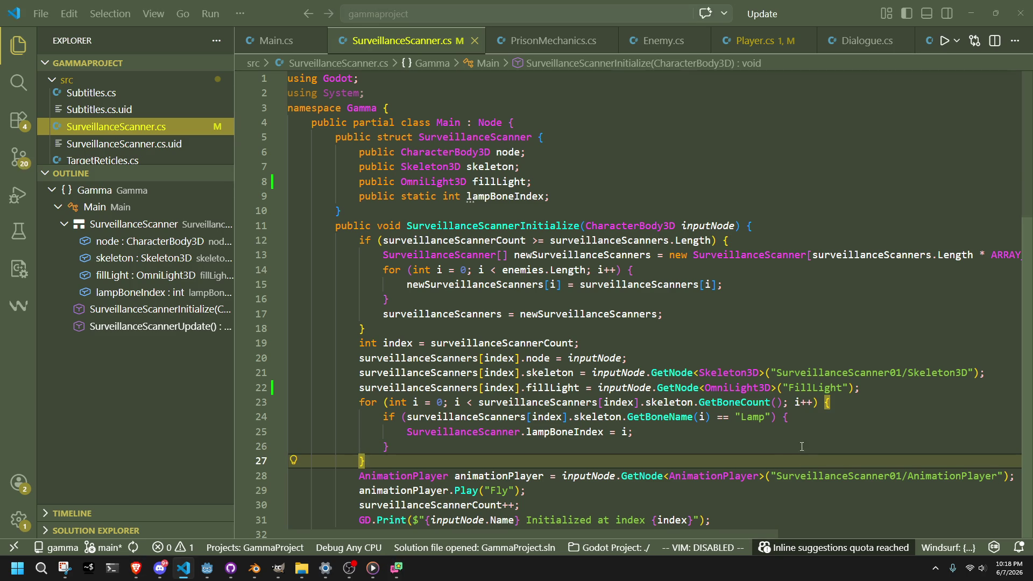
pyautogui.hotkey('alt', 'Tab')
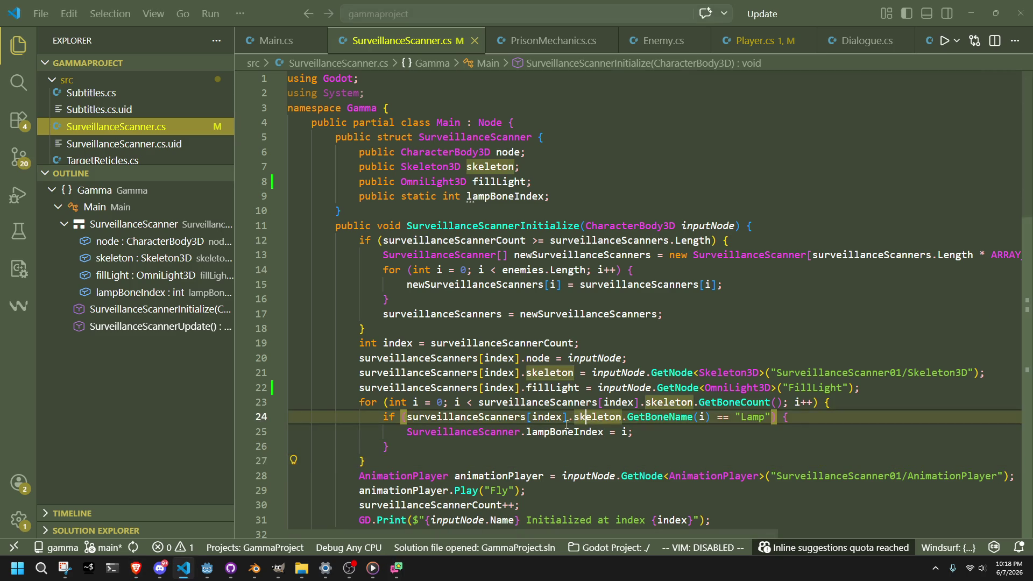
pyautogui.click(683, 436)
pyautogui.click(796, 418)
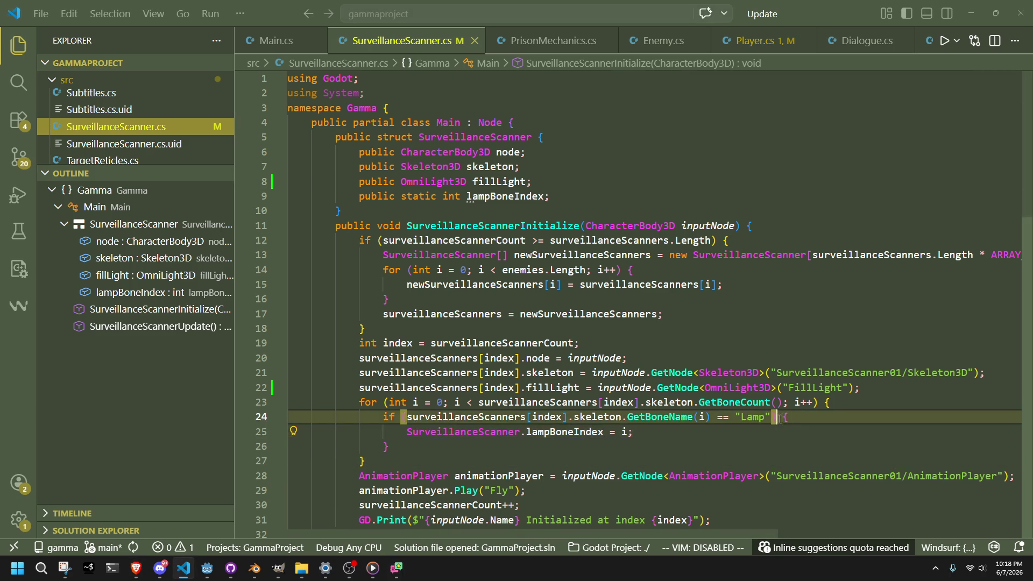
pyautogui.click(886, 394)
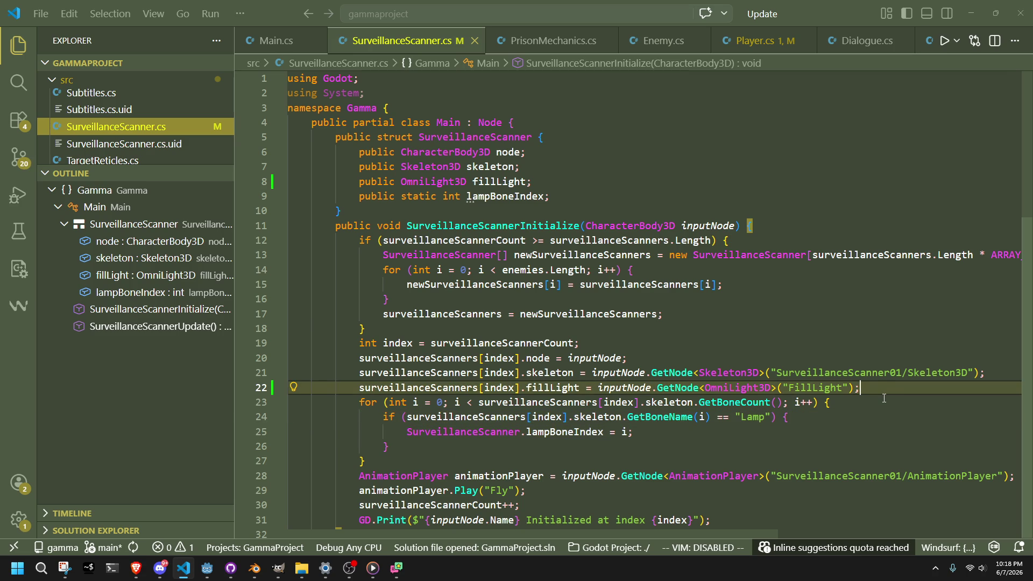
pyautogui.click(885, 398)
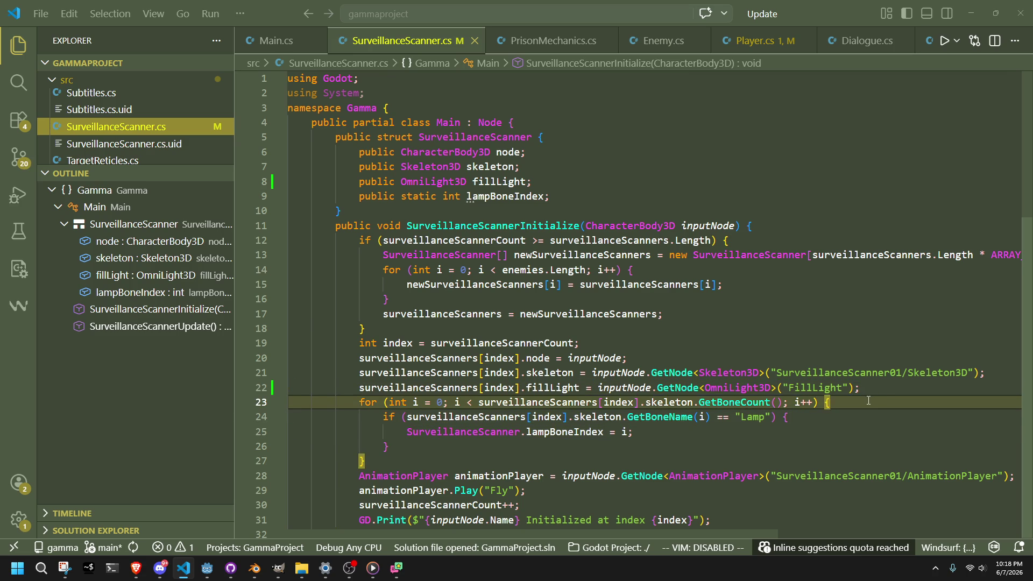
pyautogui.scroll(-4, 877, 399)
pyautogui.scroll(2, 868, 400)
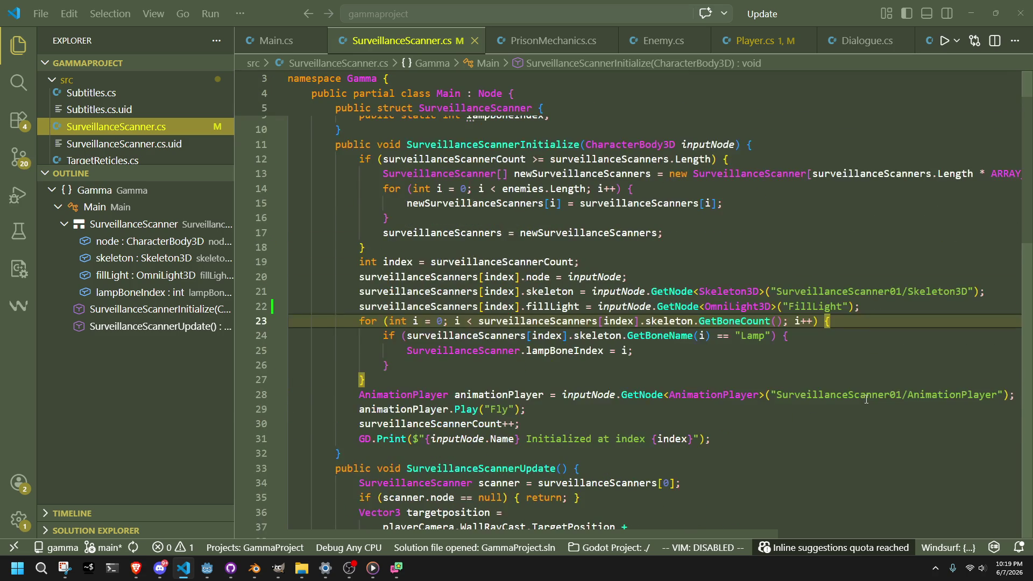
pyautogui.click(885, 336)
pyautogui.click(892, 305)
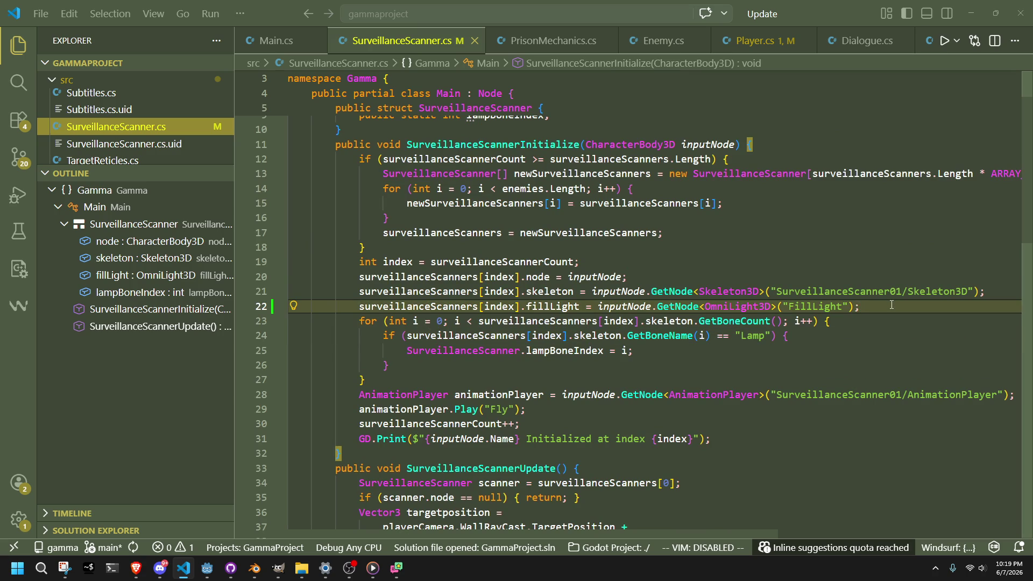
# Add fillLight.TopLevel = true; below the lookup and save the script
pyautogui.press('Return')
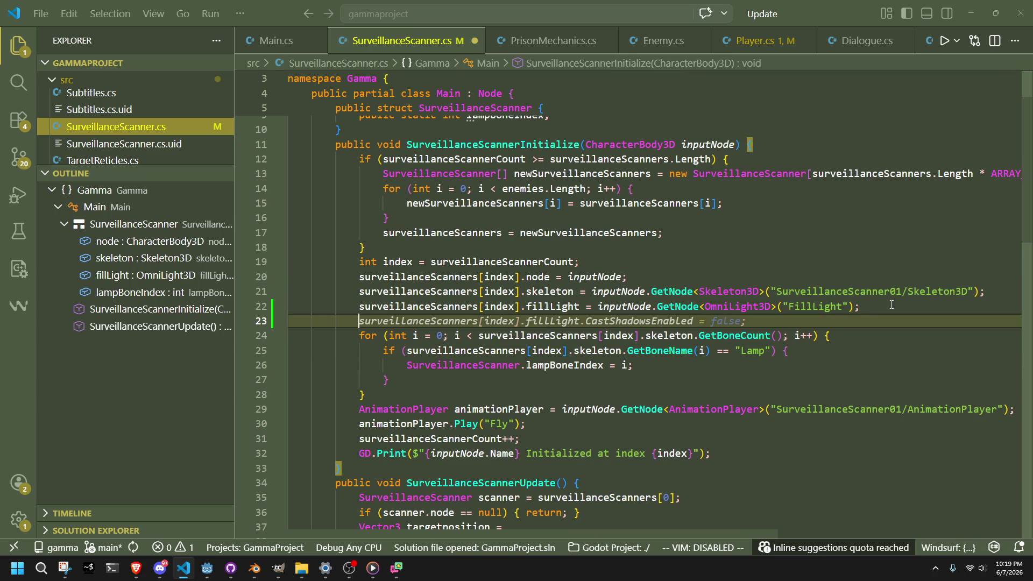
pyautogui.press('Tab')
pyautogui.moveTo(741, 322); pyautogui.dragTo(585, 325)
pyautogui.write('TopLevel ')
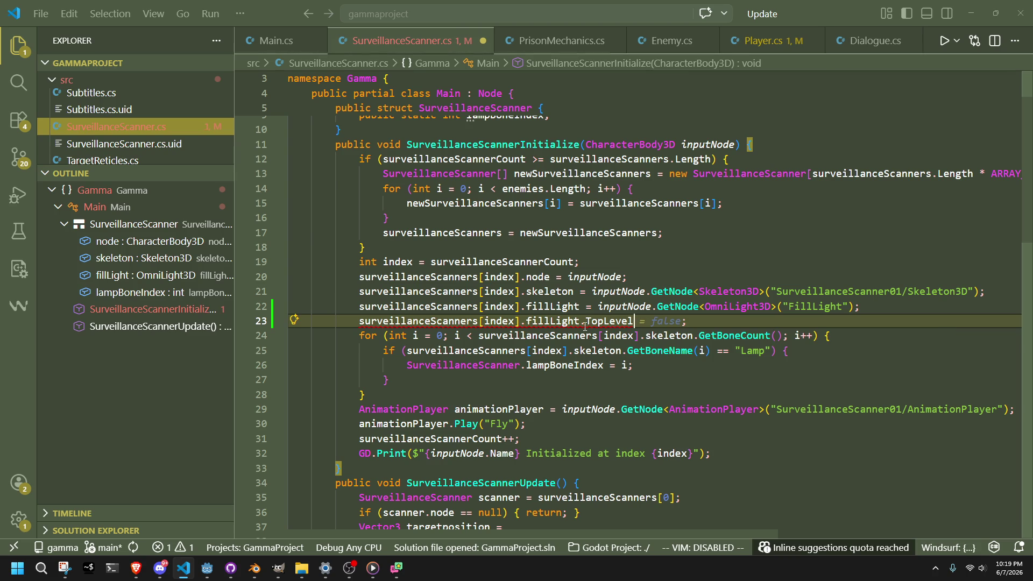
pyautogui.write('= true')
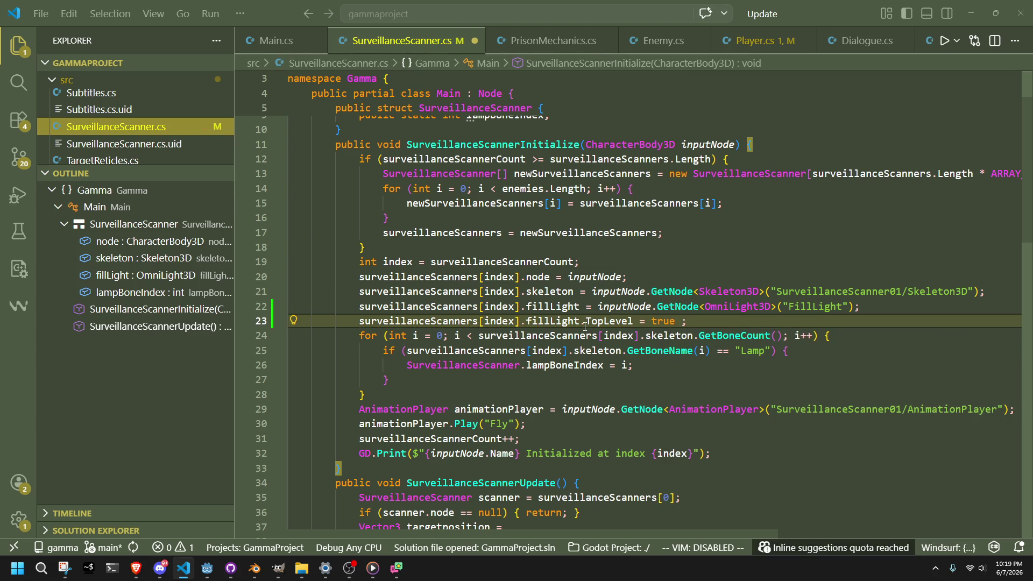
pyautogui.hotkey('ctrl', 's')
pyautogui.click(676, 399)
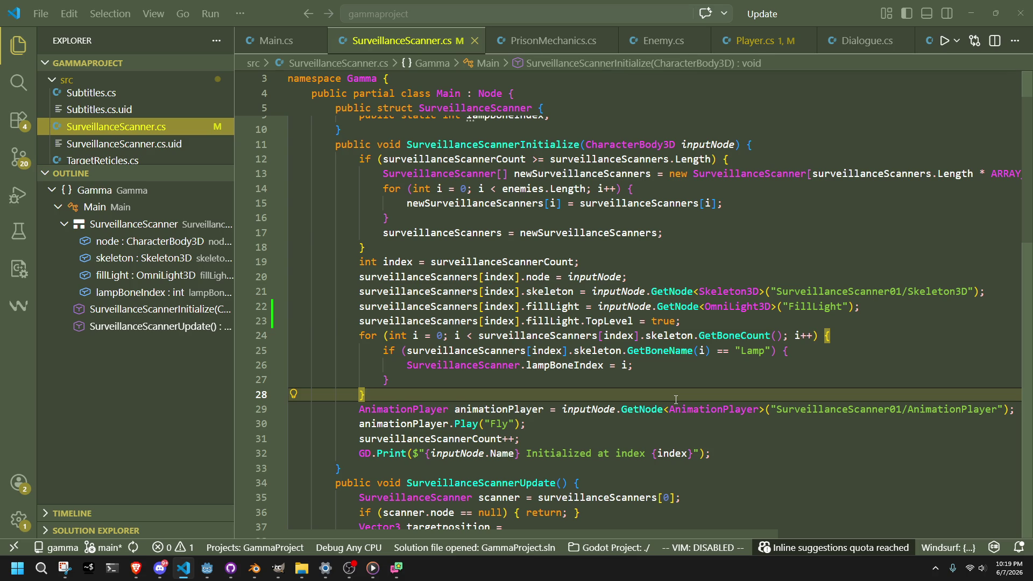
# Scroll to the MoveAndSlide call in SurveillanceScannerUpdate and open an indented blank line after it
pyautogui.scroll(-5, 675, 400)
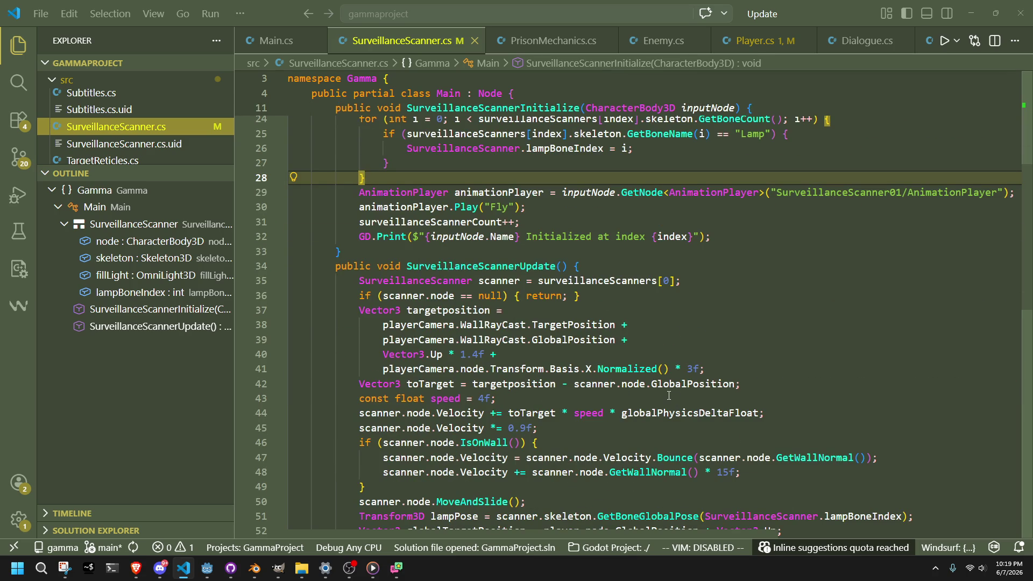
pyautogui.click(602, 342)
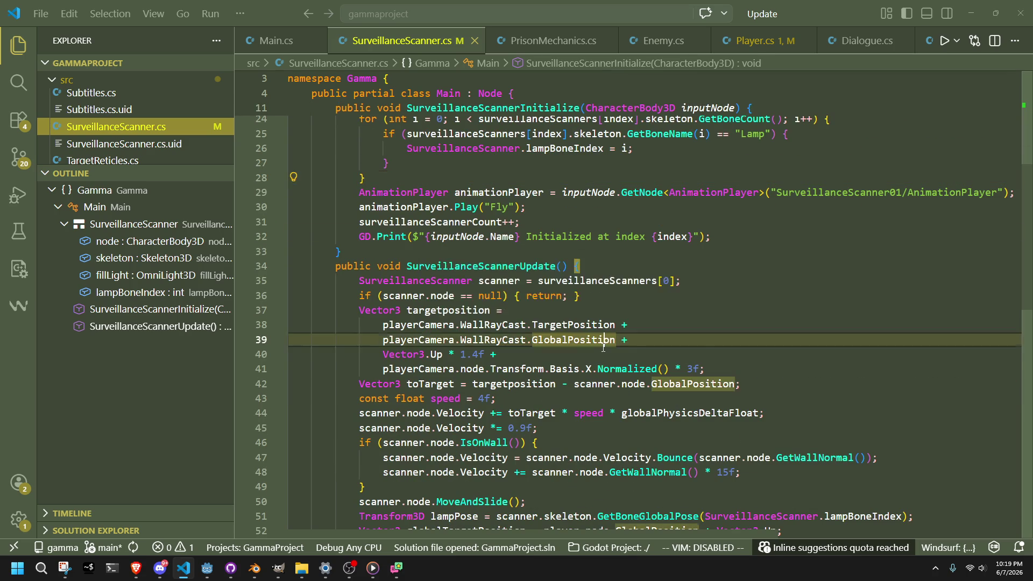
pyautogui.click(616, 356)
pyautogui.click(558, 308)
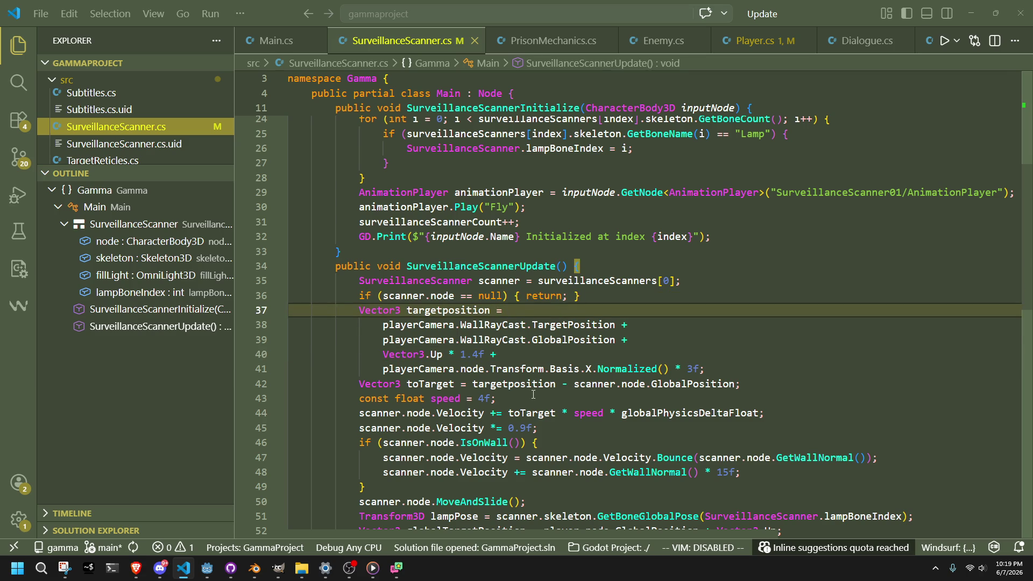
pyautogui.scroll(-4, 534, 394)
pyautogui.click(545, 311)
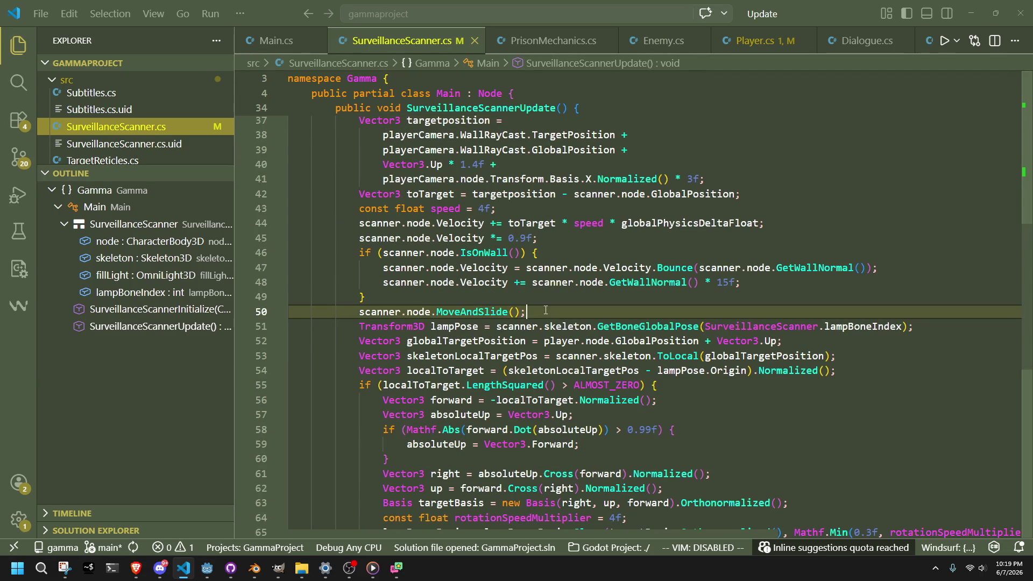
pyautogui.scroll(-1, 544, 317)
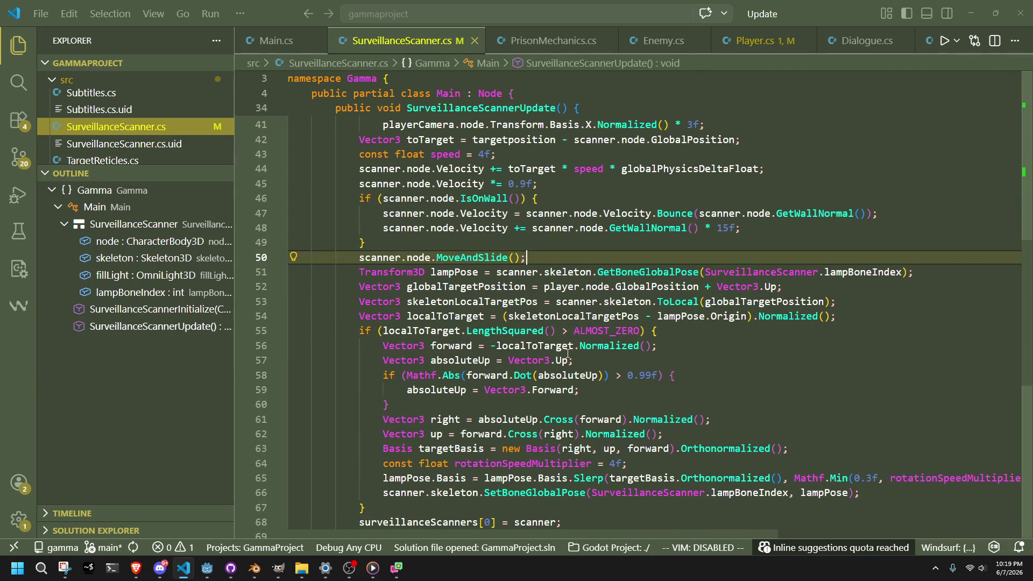
pyautogui.press('Return')
pyautogui.press('Return')
pyautogui.press('Return')
pyautogui.press('Up')
pyautogui.press('Tab')
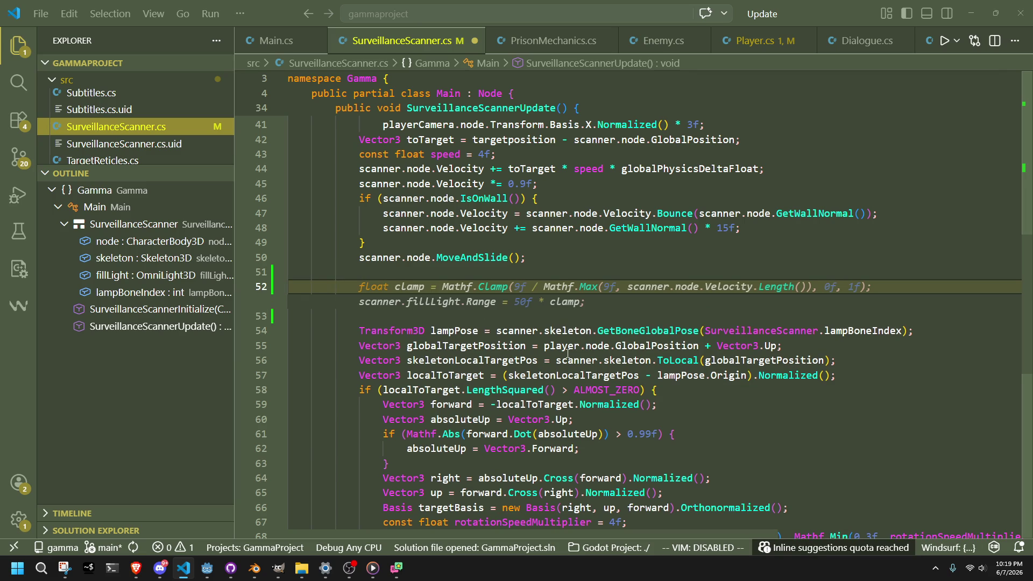
# Declare RaycastWorldHitInfo fillLightHitInfo; there, removing the suggested initializer
pyautogui.write('fill')
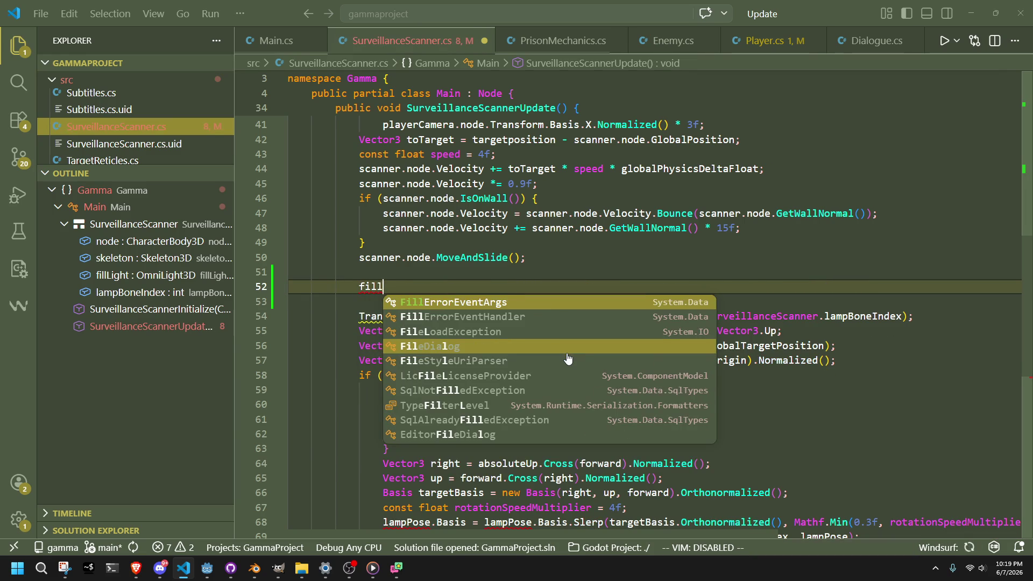
pyautogui.write('Li')
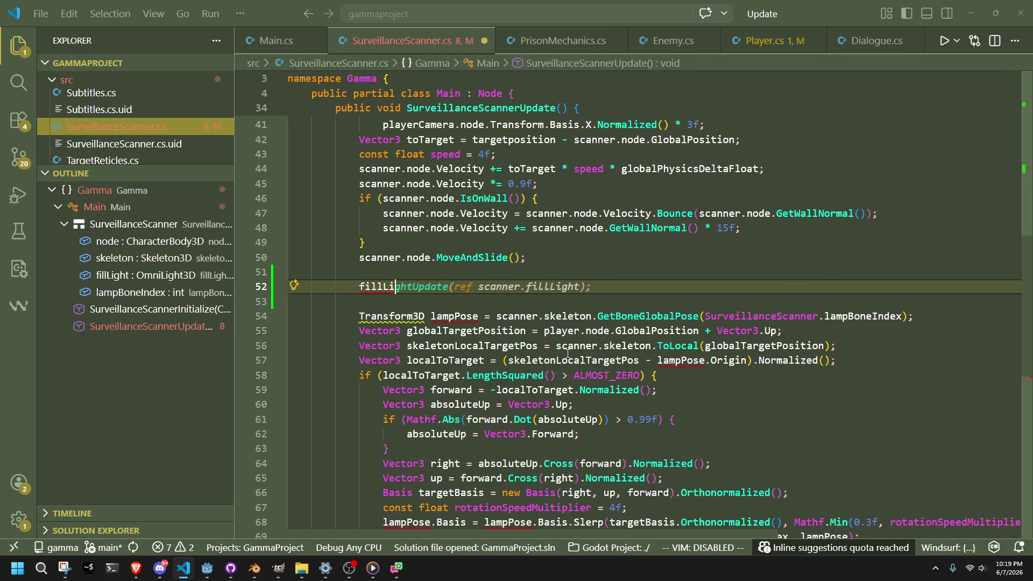
pyautogui.write('ght')
pyautogui.hotkey('ctrl', 'BackSpace')
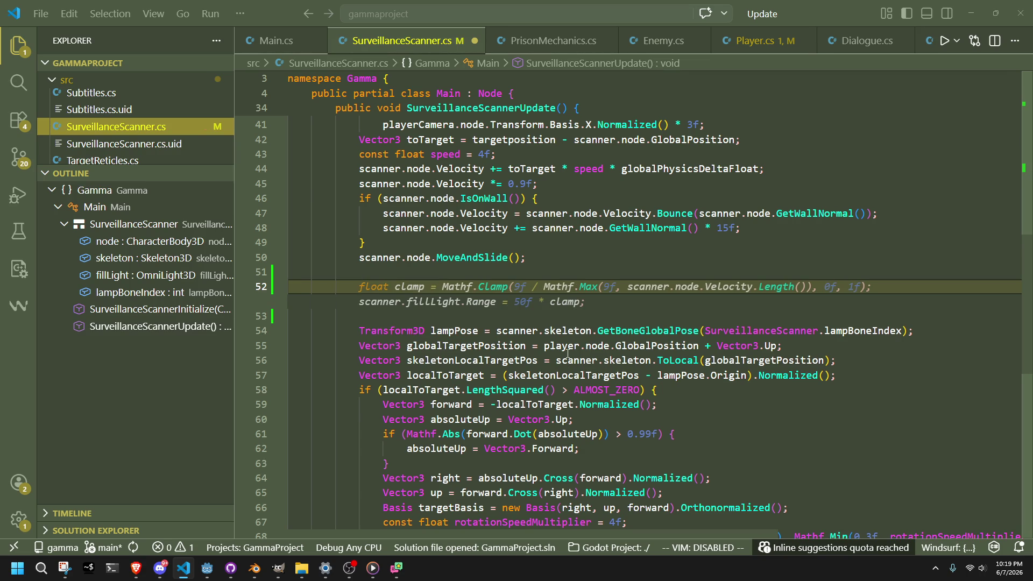
pyautogui.write('world')
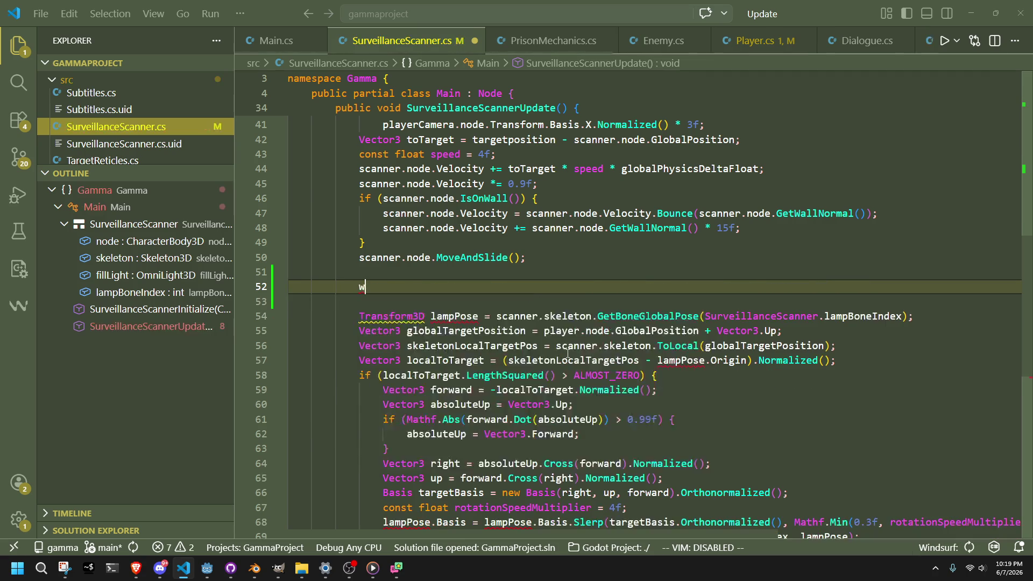
pyautogui.press('Escape')
pyautogui.press('BackSpace')
pyautogui.press('BackSpace')
pyautogui.press('BackSpace')
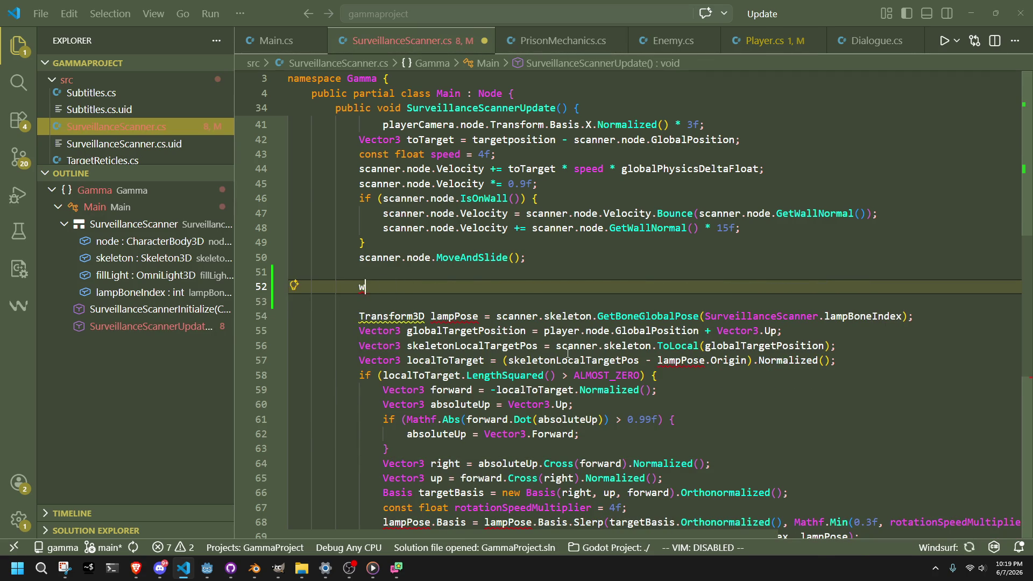
pyautogui.write('raycastworl')
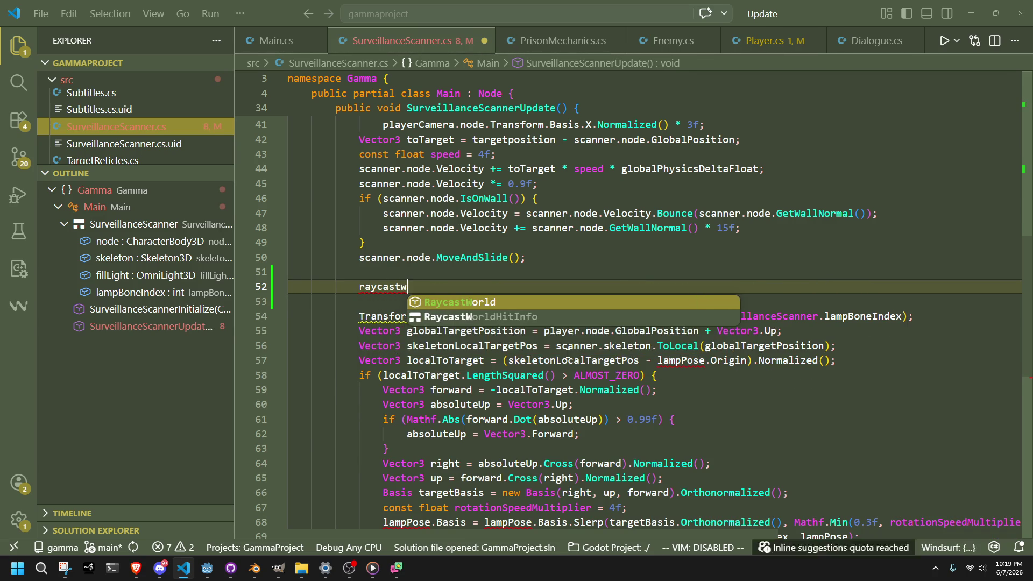
pyautogui.write('dhit')
pyautogui.press('Tab')
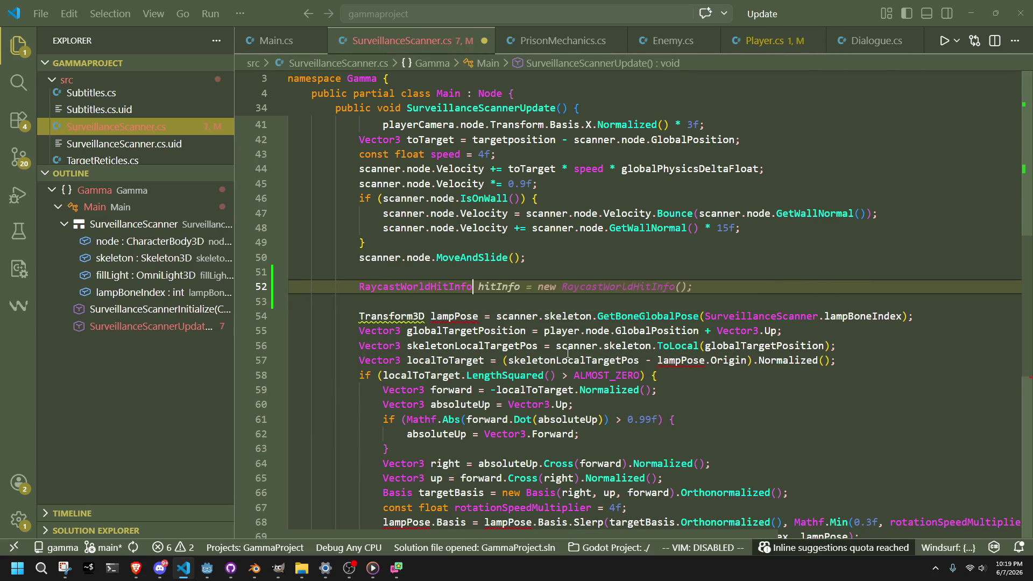
pyautogui.write(' f')
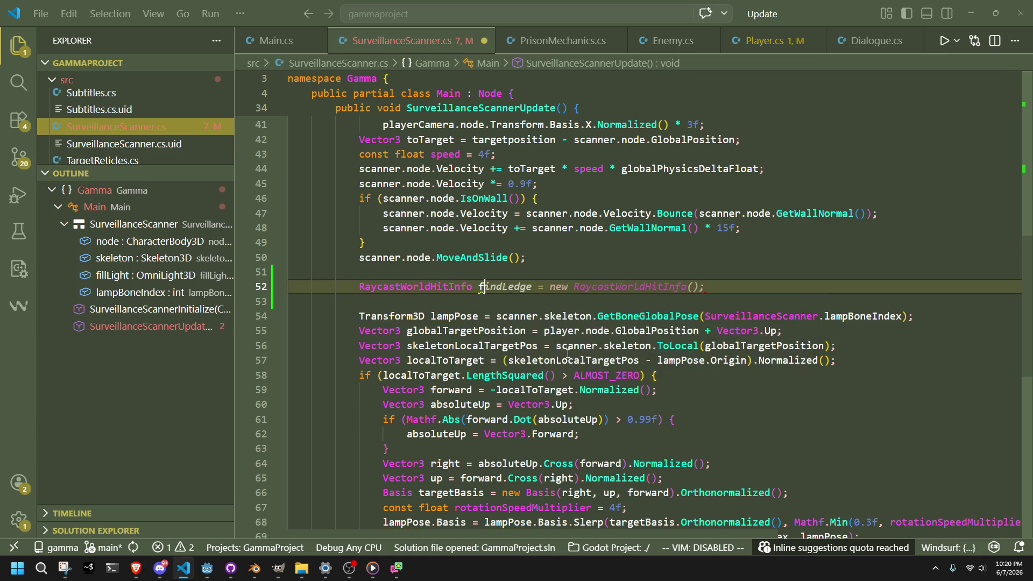
pyautogui.write('illLig')
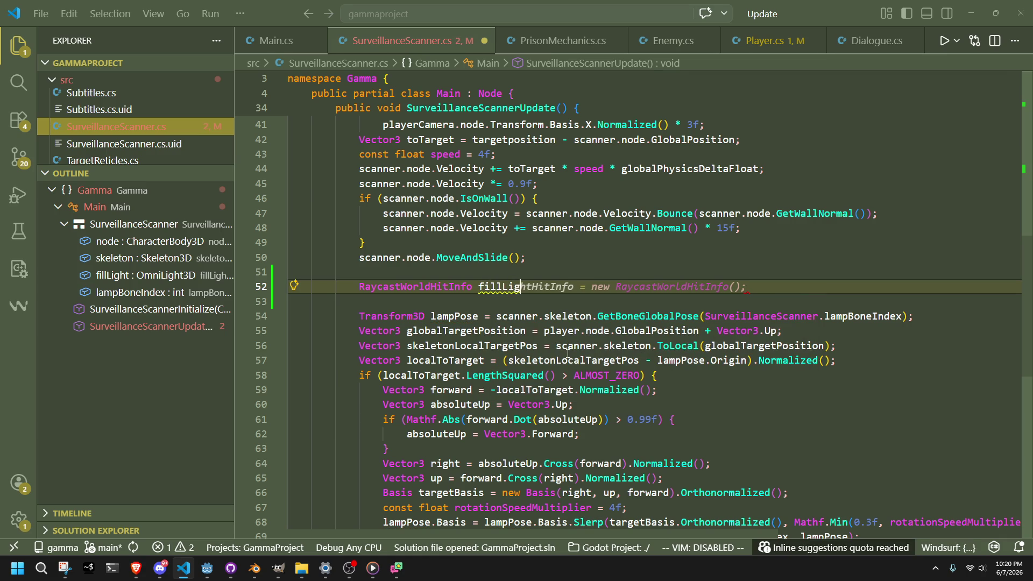
pyautogui.press('Tab')
pyautogui.click(737, 287)
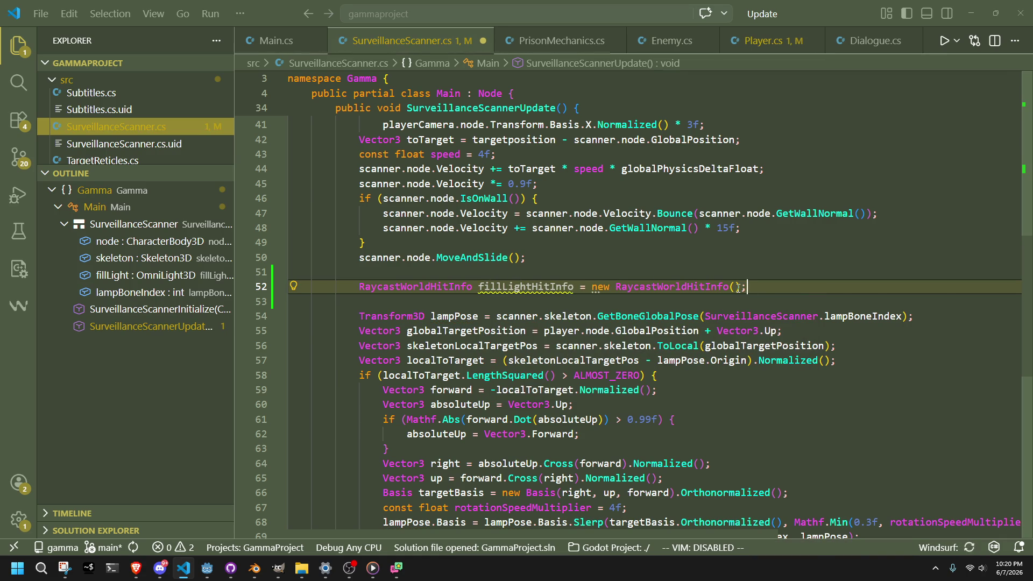
pyautogui.moveTo(746, 287); pyautogui.dragTo(575, 286)
pyautogui.write(';')
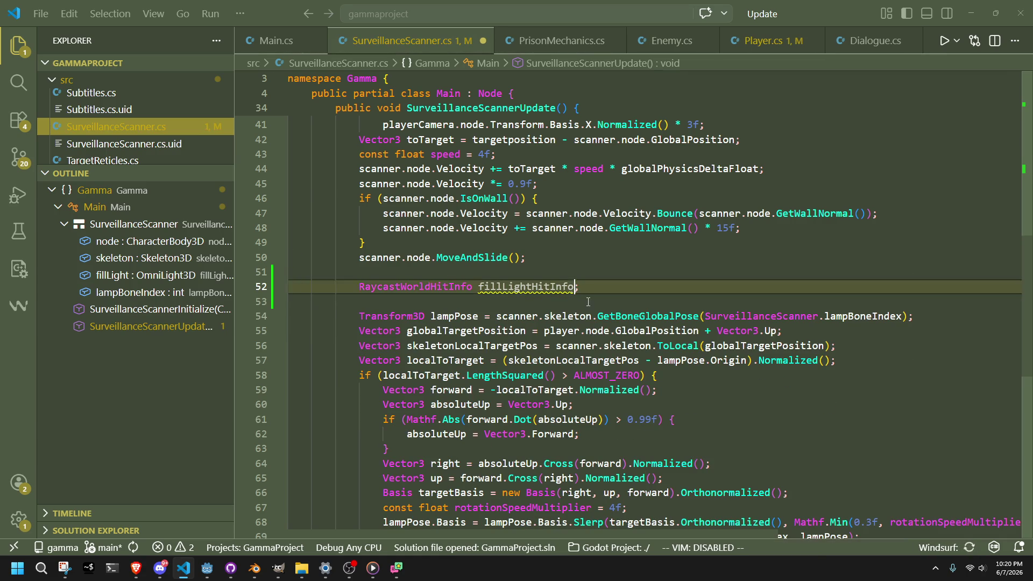
pyautogui.press('Return')
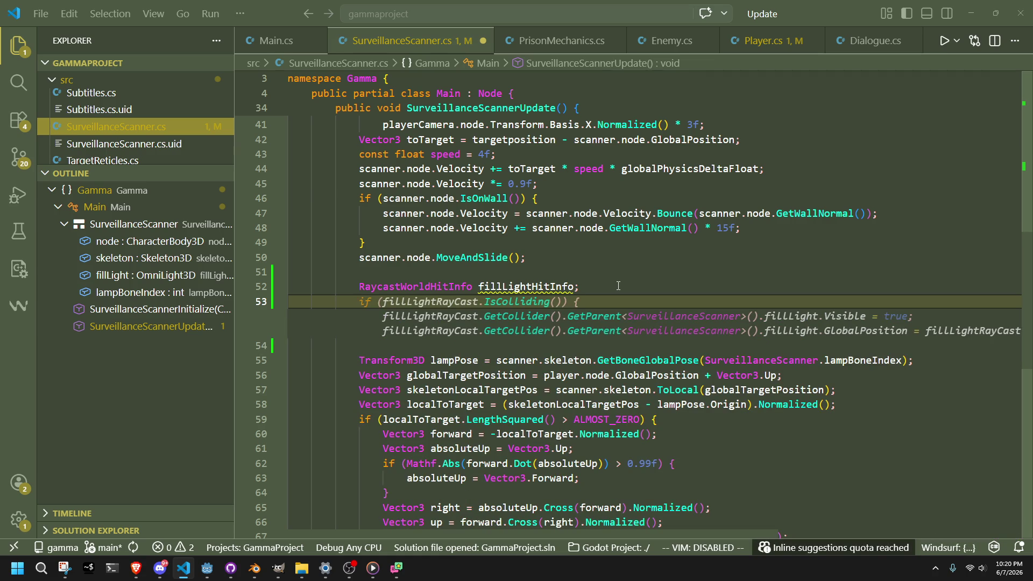
# Add an if block calling RaycastWorld from scanner.node toward targetposition, out fillLightHitInfo
pyautogui.write('if')
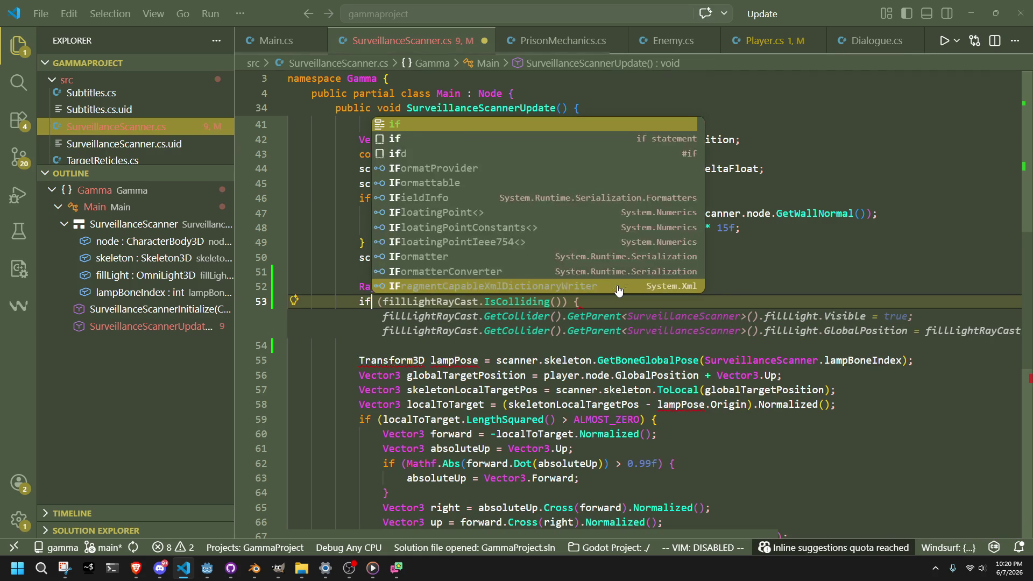
pyautogui.write(' (Raycastwo')
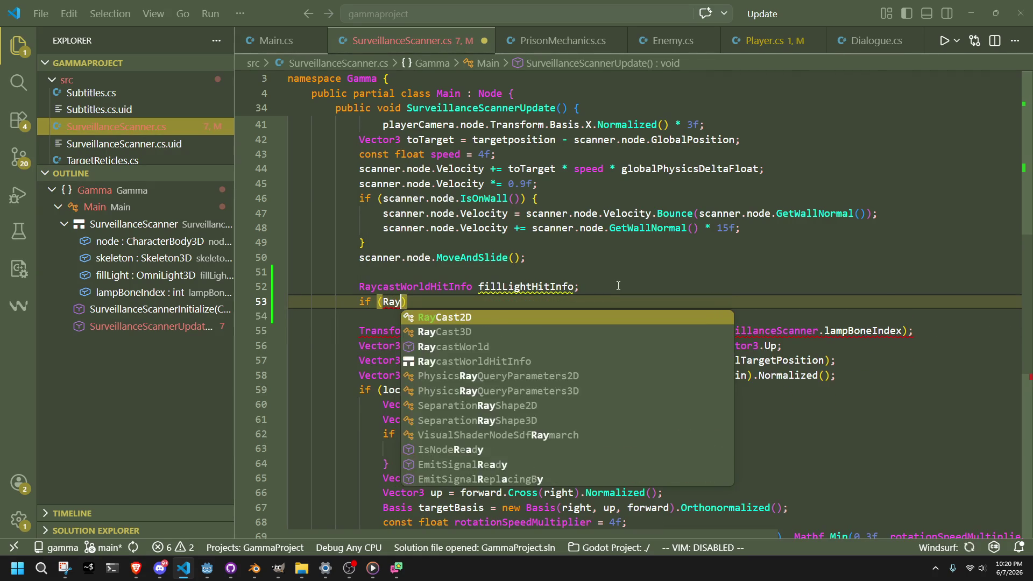
pyautogui.press('Tab')
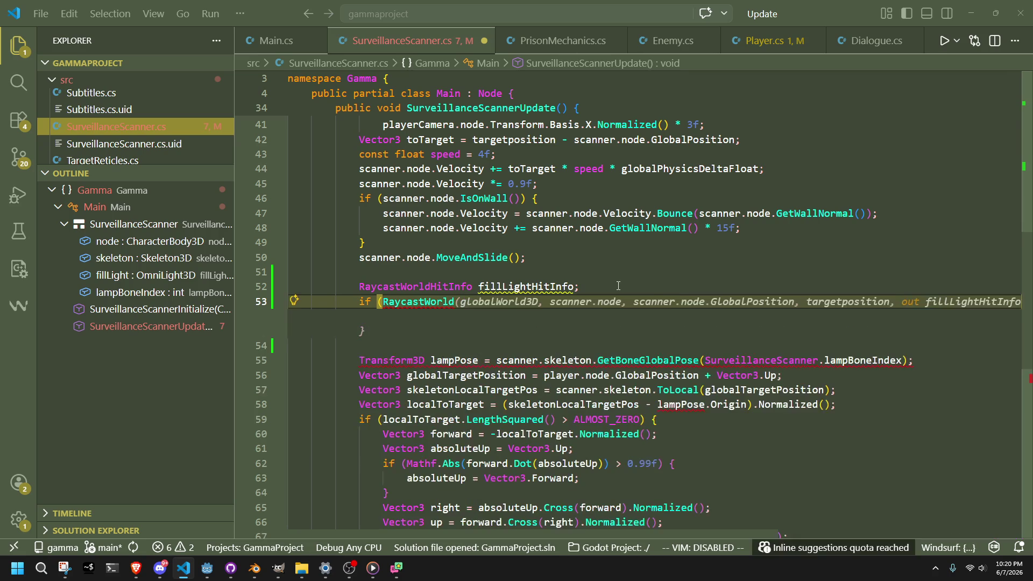
pyautogui.press('Tab')
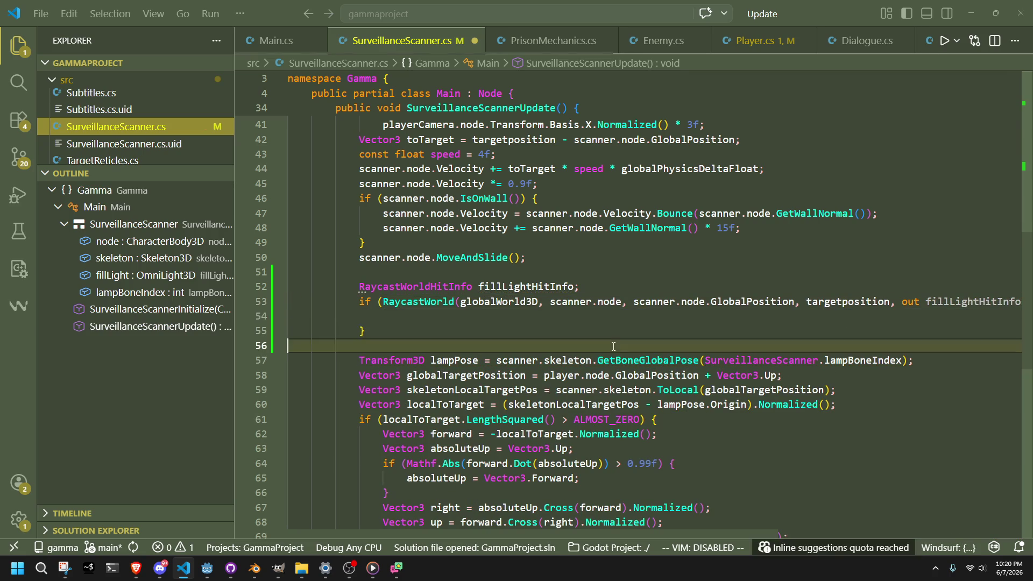
pyautogui.click(622, 303)
pyautogui.moveTo(623, 303); pyautogui.dragTo(551, 305)
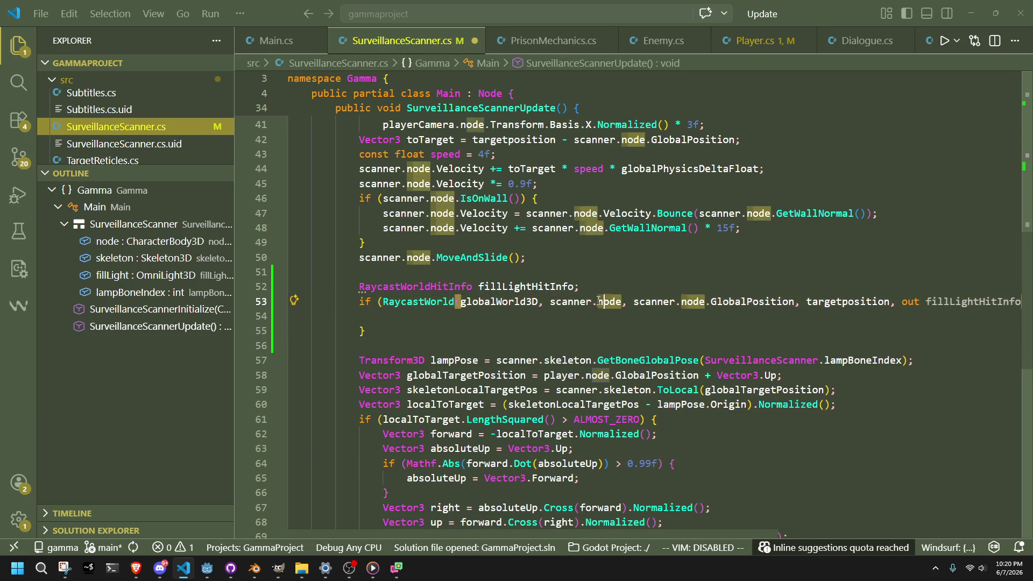
# Remove the extra blank lines around the raycast block and save the script
pyautogui.click(581, 330)
pyautogui.press('Down')
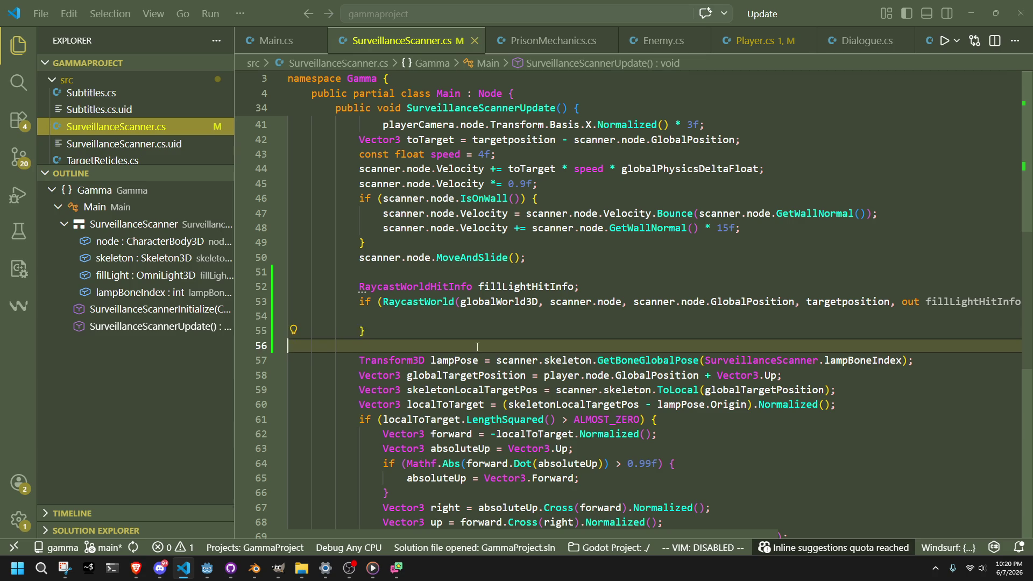
pyautogui.press('BackSpace')
pyautogui.click(372, 257)
pyautogui.click(372, 272)
pyautogui.press('BackSpace')
pyautogui.click(504, 318)
pyautogui.hotkey('ctrl', 's')
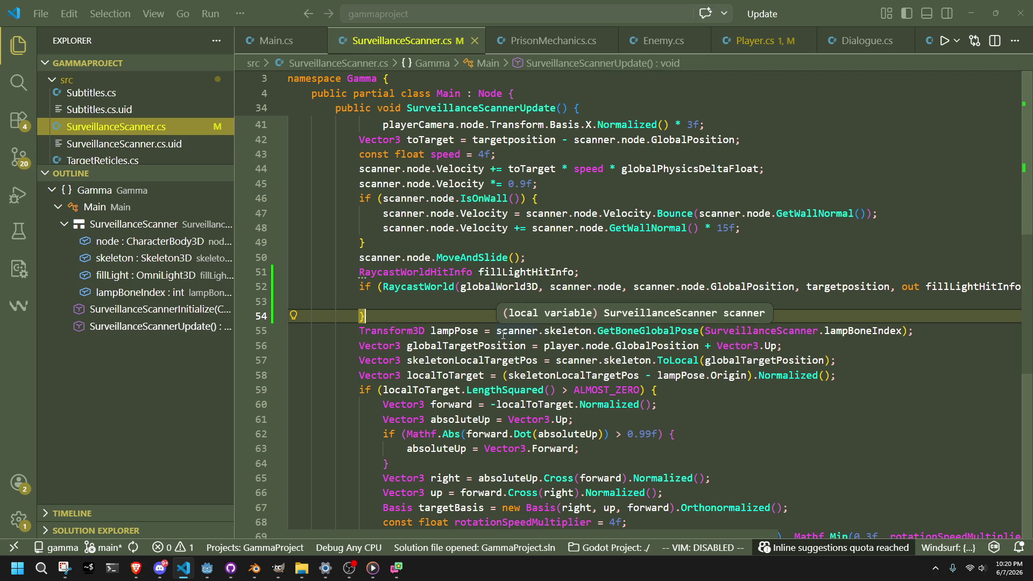
pyautogui.click(490, 302)
# Replace scanner.node with player.node in the raycast's second argument and save
pyautogui.moveTo(622, 288); pyautogui.dragTo(550, 288)
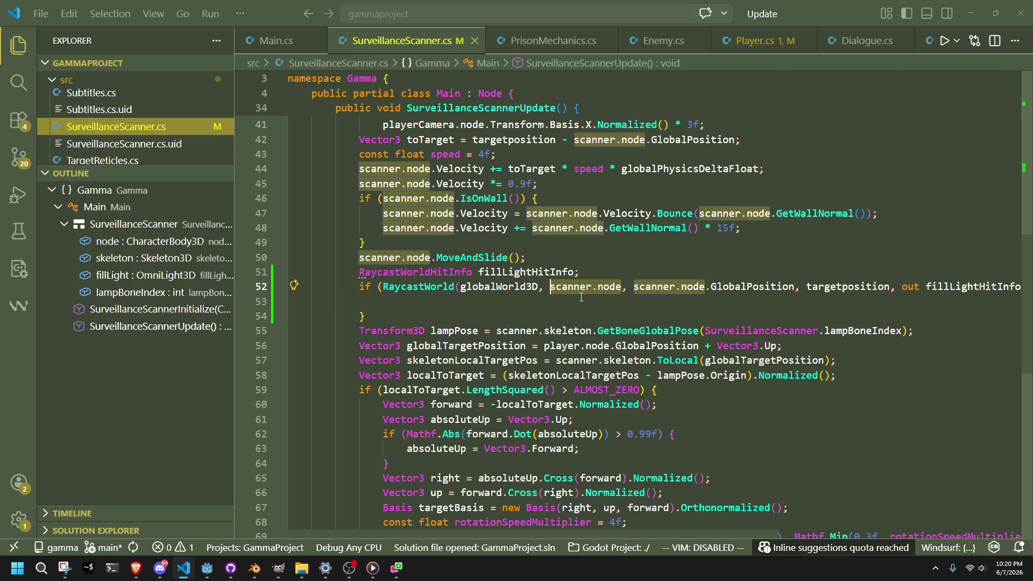
pyautogui.write('player')
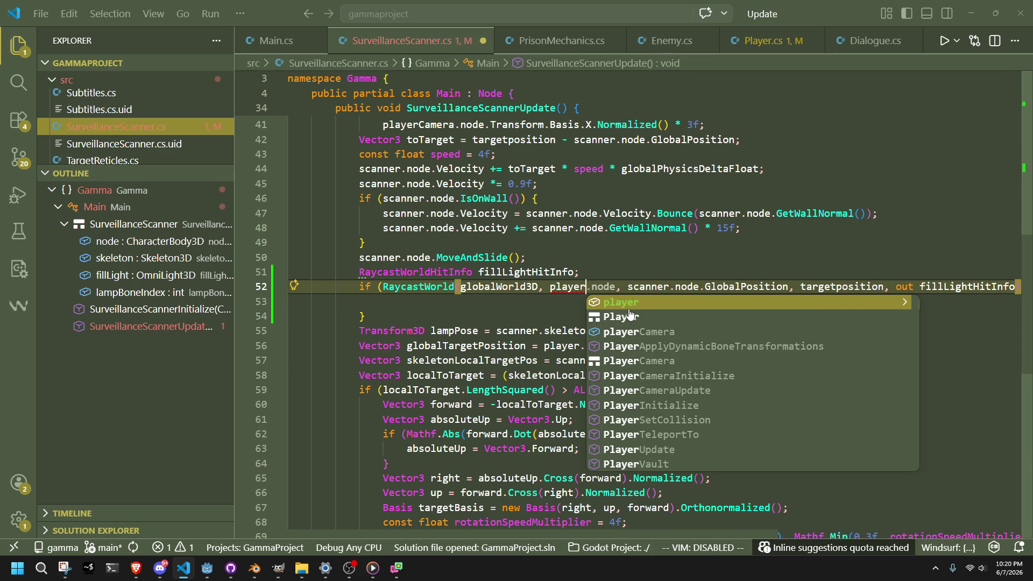
pyautogui.press('Escape')
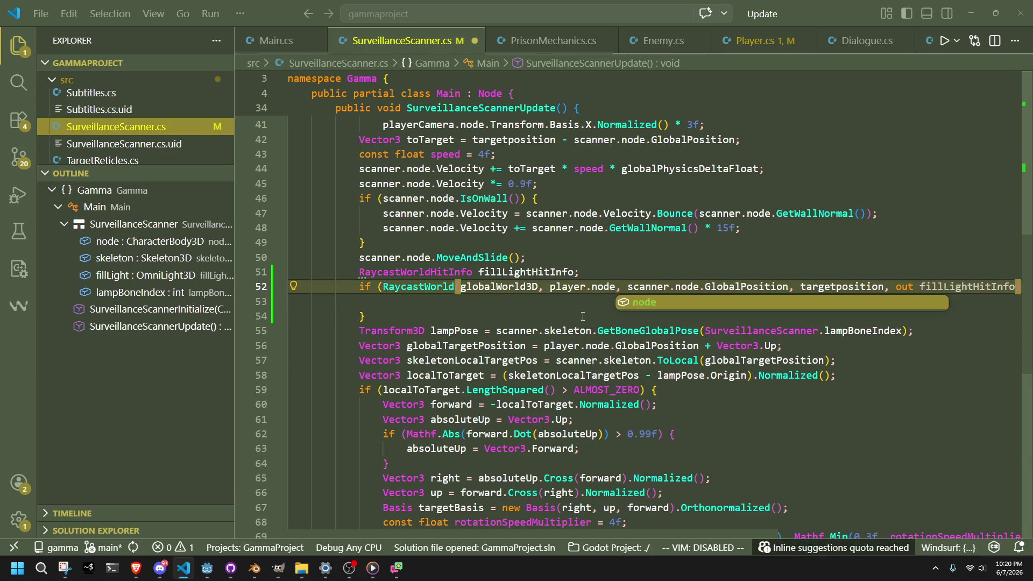
pyautogui.click(582, 316)
pyautogui.hotkey('ctrl', 's')
# Offset the raycast origin by appending + scanner.node.Transform.Basis.Z.Normalized() after GlobalPosition, then save
pyautogui.click(789, 288)
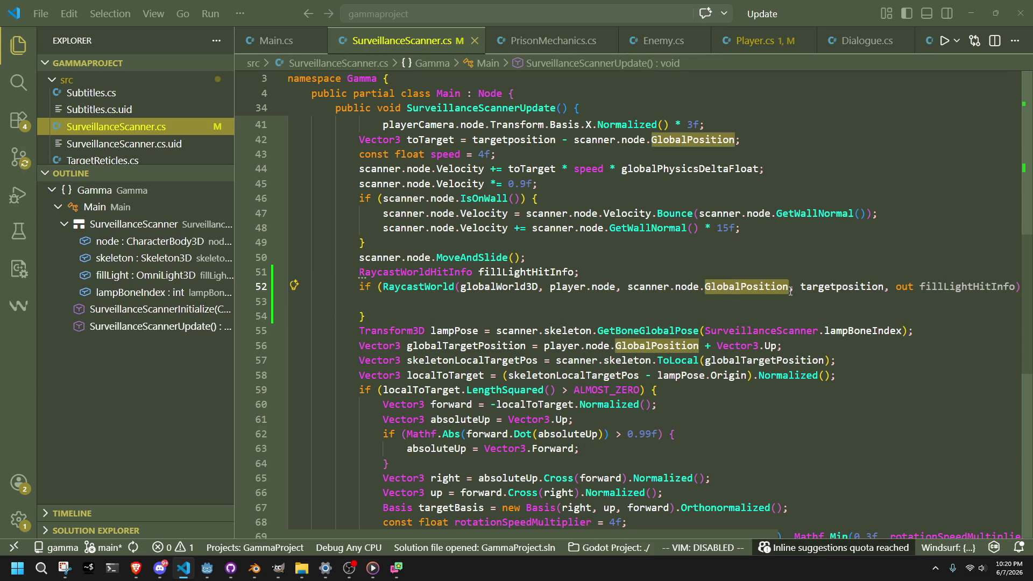
pyautogui.write('+ sca')
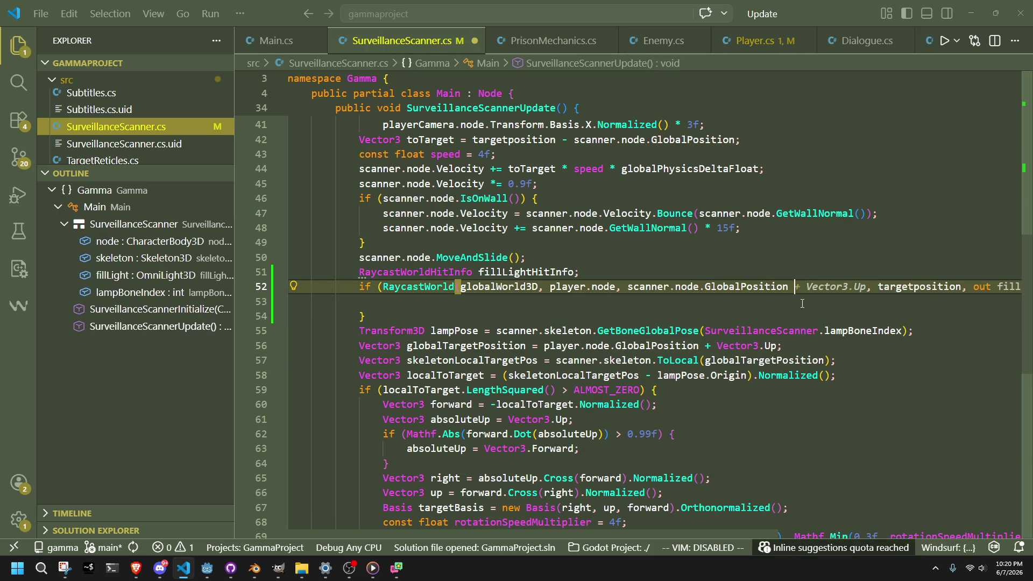
pyautogui.write('nner.node.')
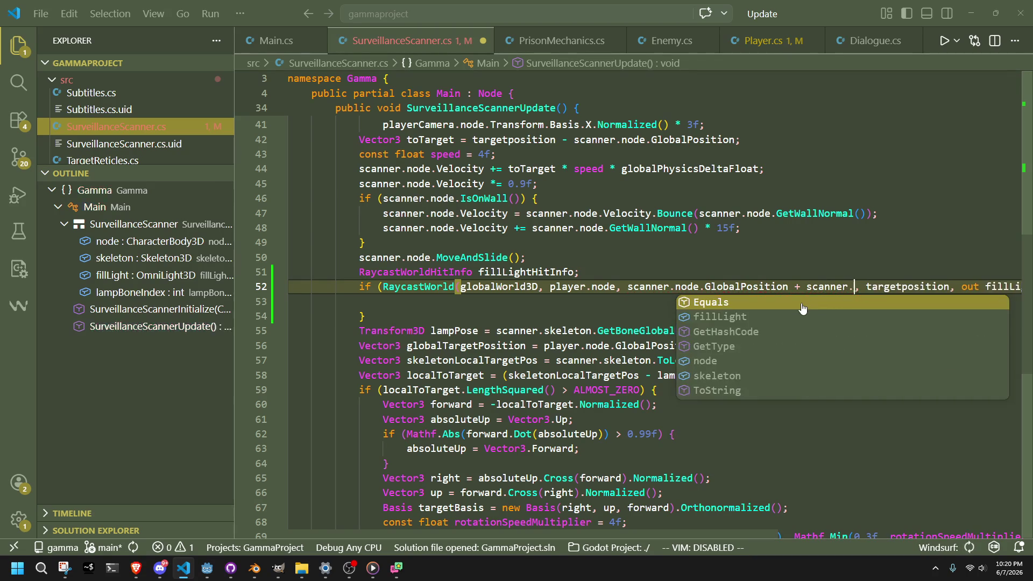
pyautogui.write('v')
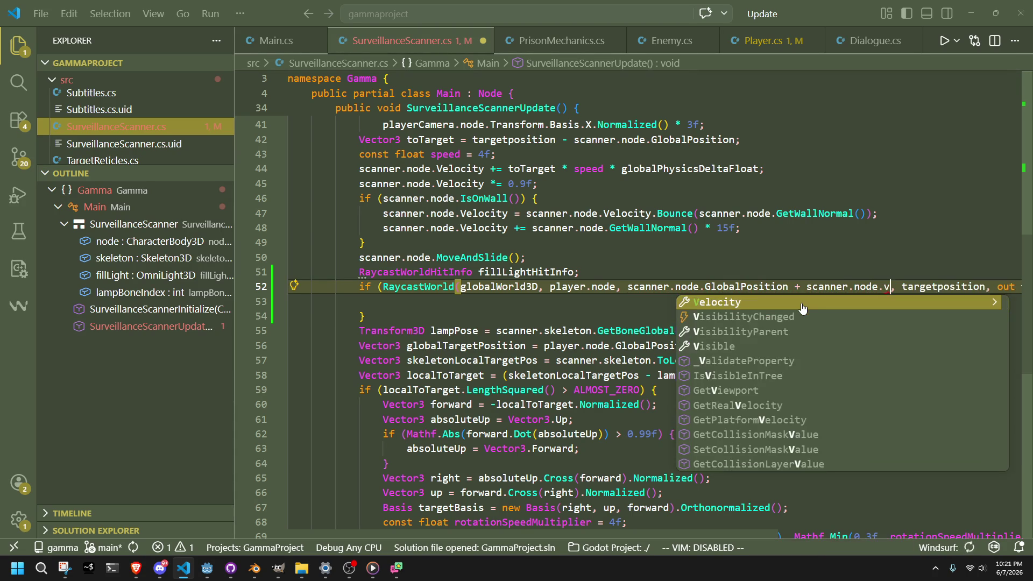
pyautogui.press('BackSpace')
pyautogui.write('transform')
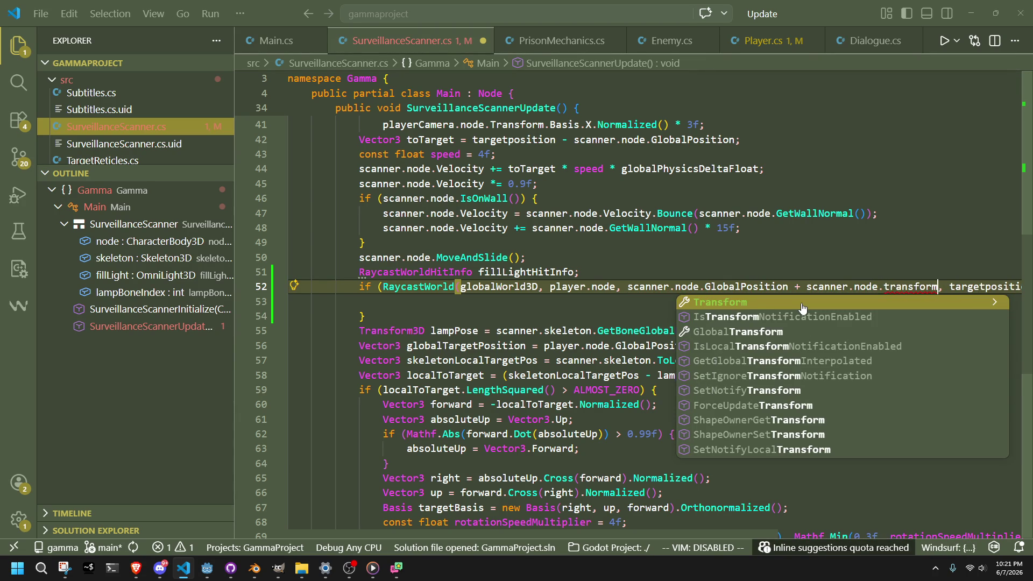
pyautogui.click(802, 308)
pyautogui.press('Tab')
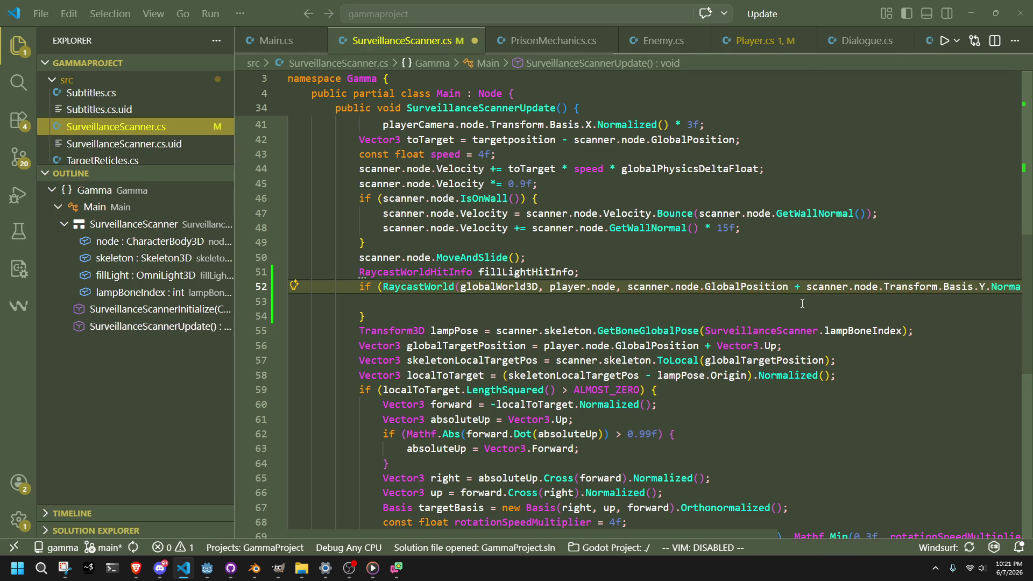
pyautogui.click(988, 286)
pyautogui.hotkey('ctrl', 's')
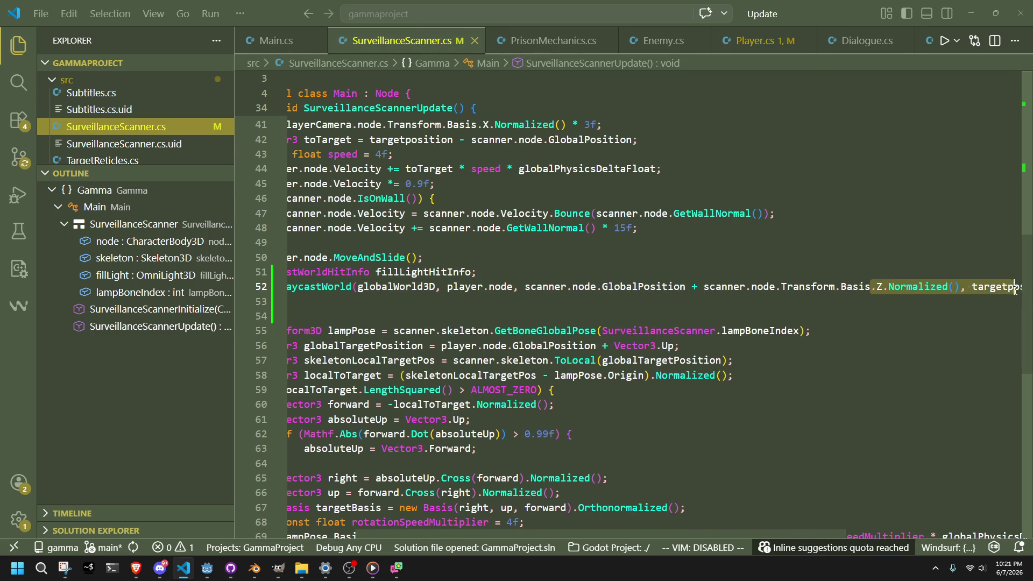
pyautogui.hscroll(5, 972, 286)
pyautogui.keyDown('shift'); pyautogui.click(591, 276); pyautogui.keyUp('shift')
pyautogui.click(727, 286)
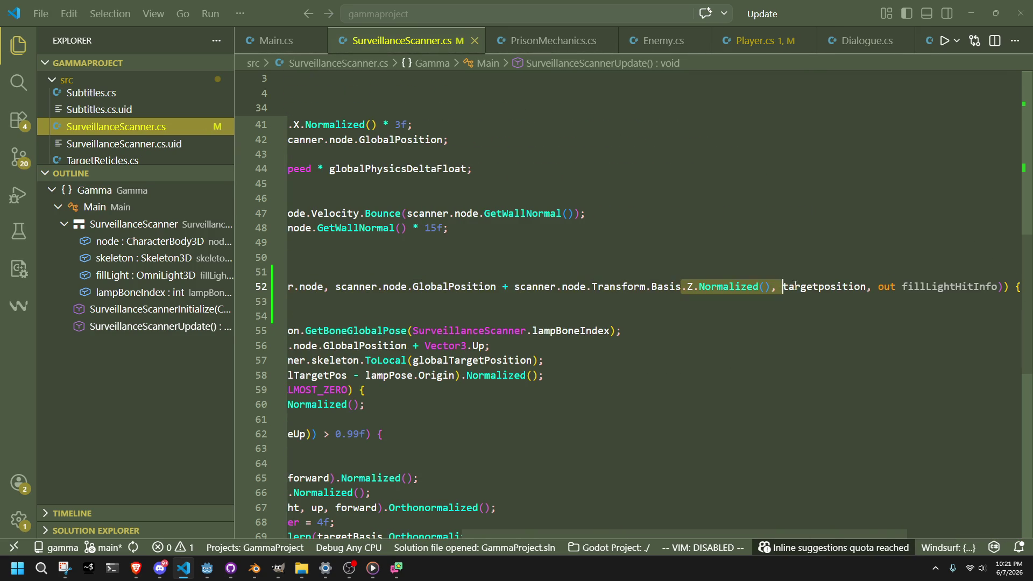
# Check the scanner model from the left view in Godot, then return to the code
pyautogui.click(207, 568)
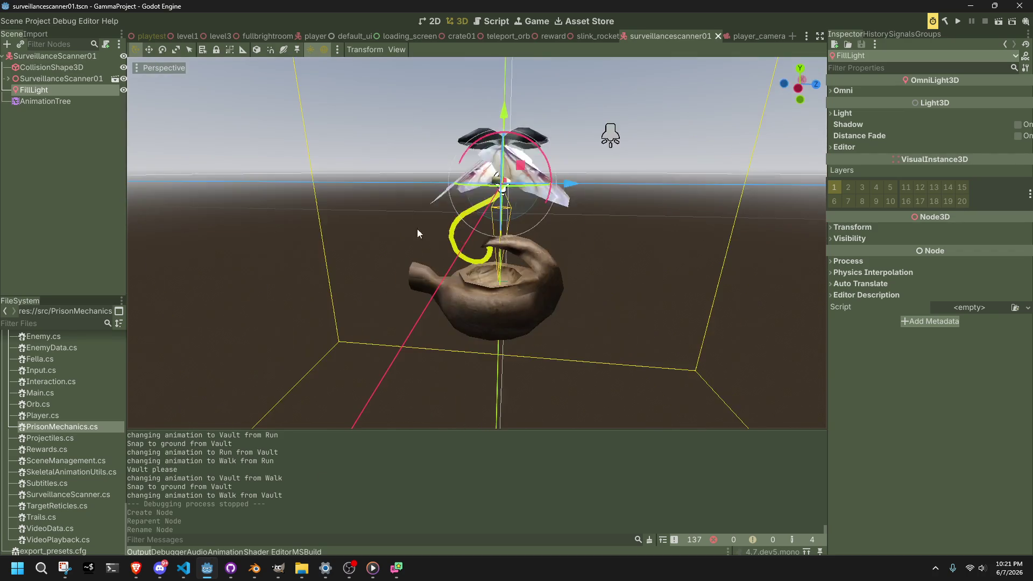
pyautogui.press('alt+KP_3')
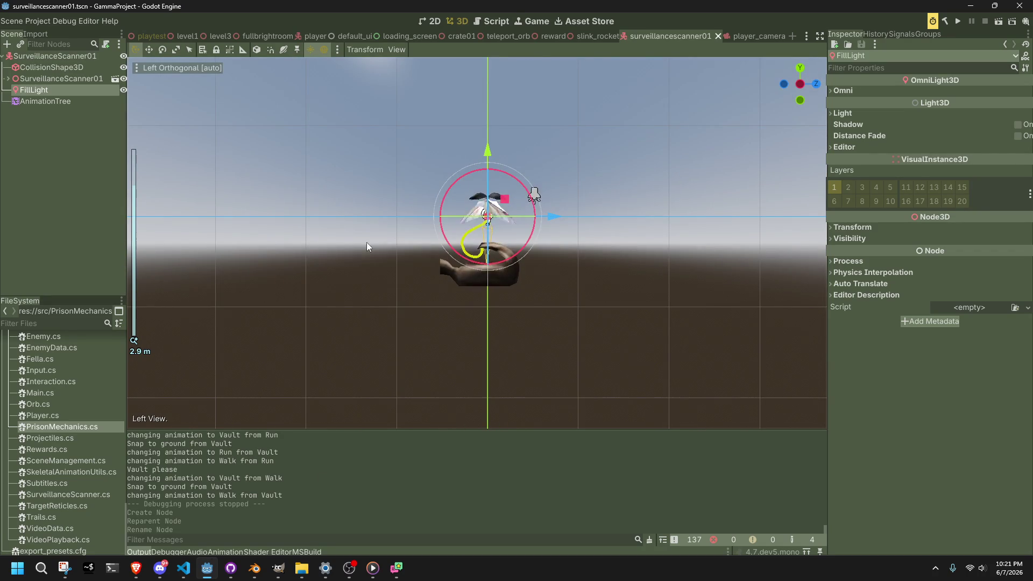
pyautogui.hotkey('alt', 'Tab')
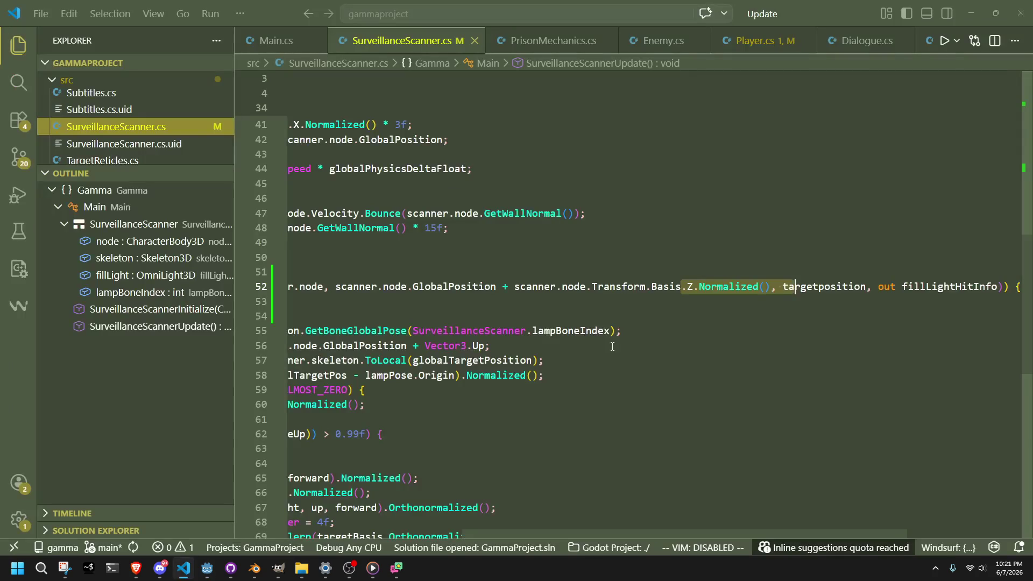
# Review targetposition's uses and the toTarget expression on line 42 before editing
pyautogui.scroll(-2, 665, 351)
pyautogui.scroll(2, 665, 351)
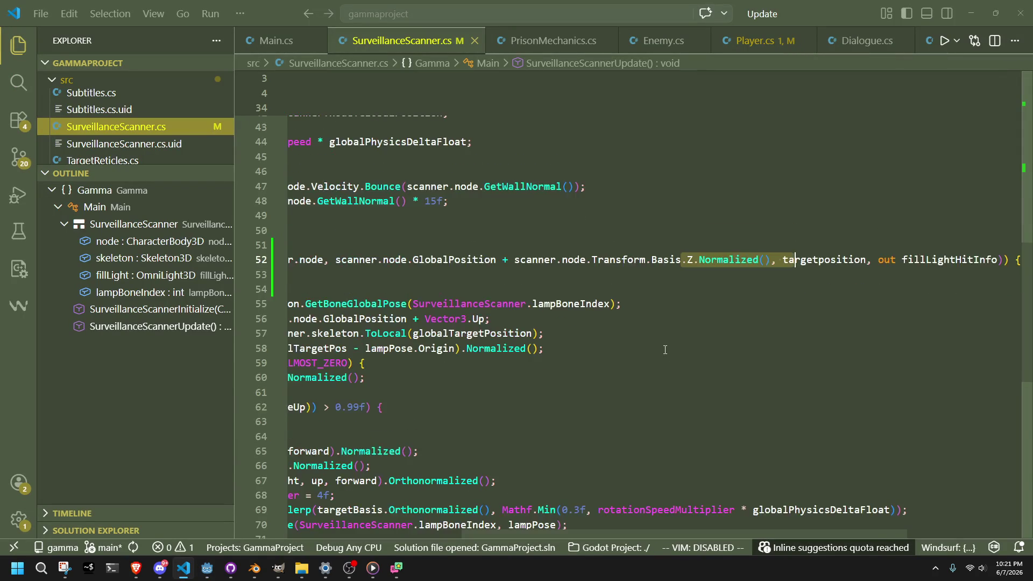
pyautogui.doubleClick(817, 289)
pyautogui.moveTo(544, 375)
pyautogui.mouseDown()
pyautogui.moveTo(290, 346)
pyautogui.moveTo(291, 307)
pyautogui.moveTo(840, 360)
pyautogui.mouseUp()
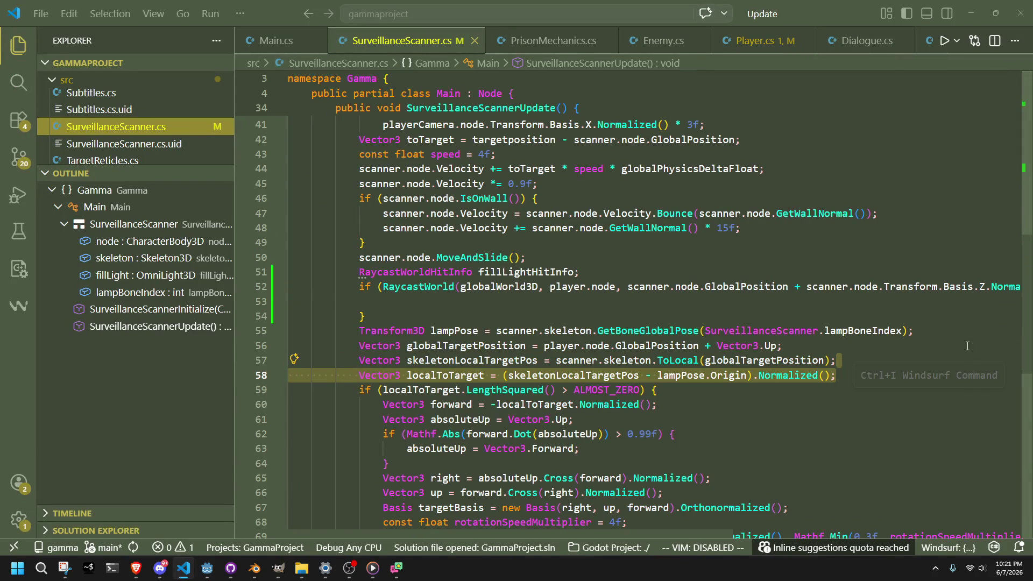
pyautogui.click(977, 288)
pyautogui.doubleClick(967, 287)
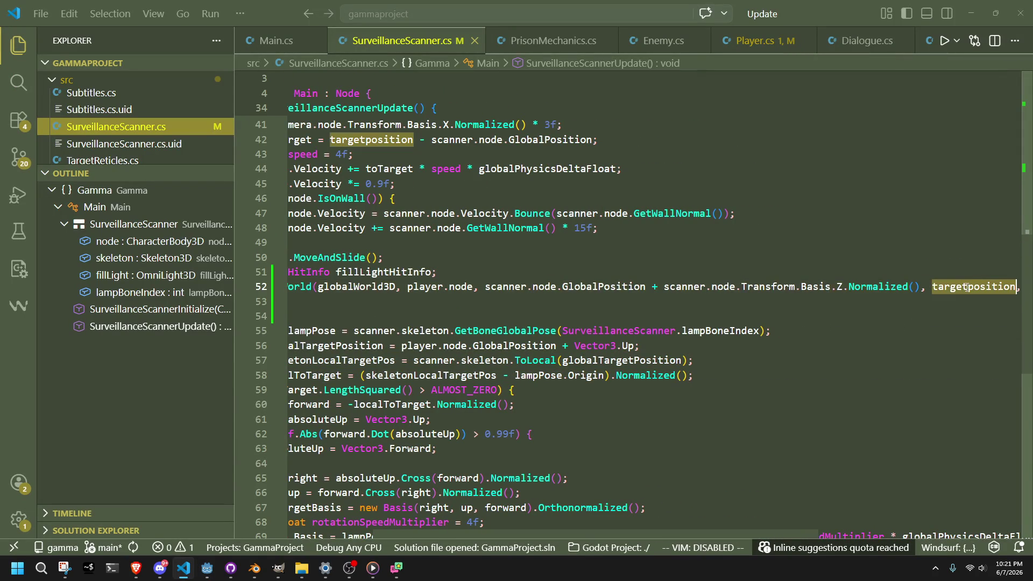
pyautogui.click(368, 312)
pyautogui.moveTo(659, 140)
pyautogui.mouseDown()
pyautogui.moveTo(436, 125)
pyautogui.moveTo(396, 140)
pyautogui.mouseUp()
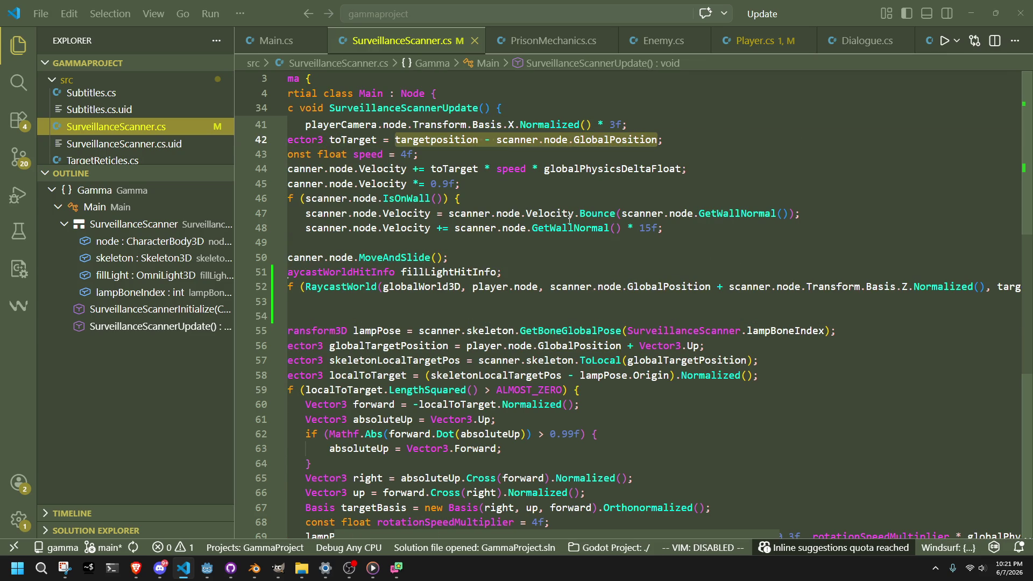
pyautogui.click(377, 139)
pyautogui.moveTo(654, 242)
pyautogui.mouseDown()
pyautogui.moveTo(436, 229)
pyautogui.moveTo(243, 190)
pyautogui.mouseUp()
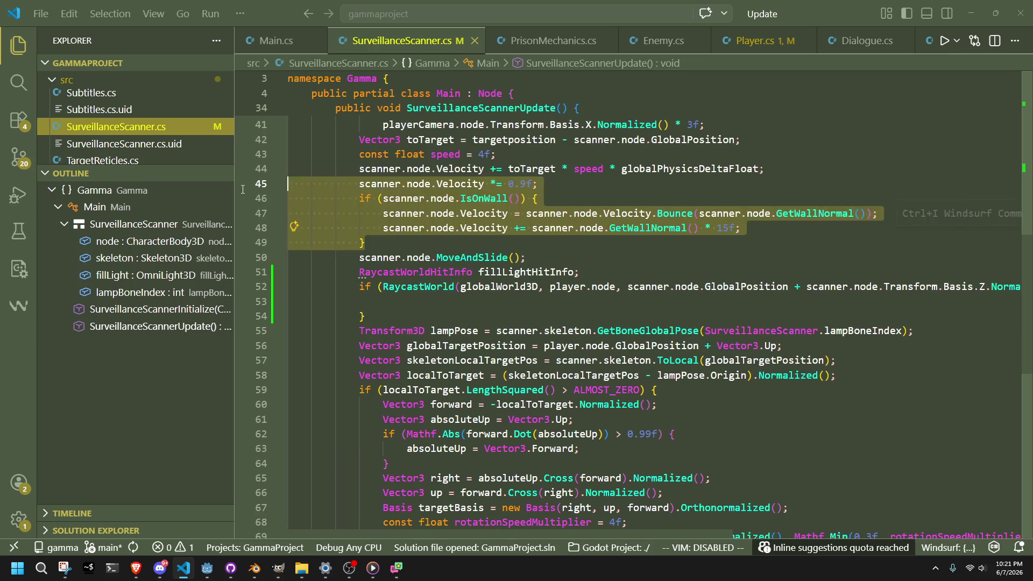
pyautogui.click(550, 242)
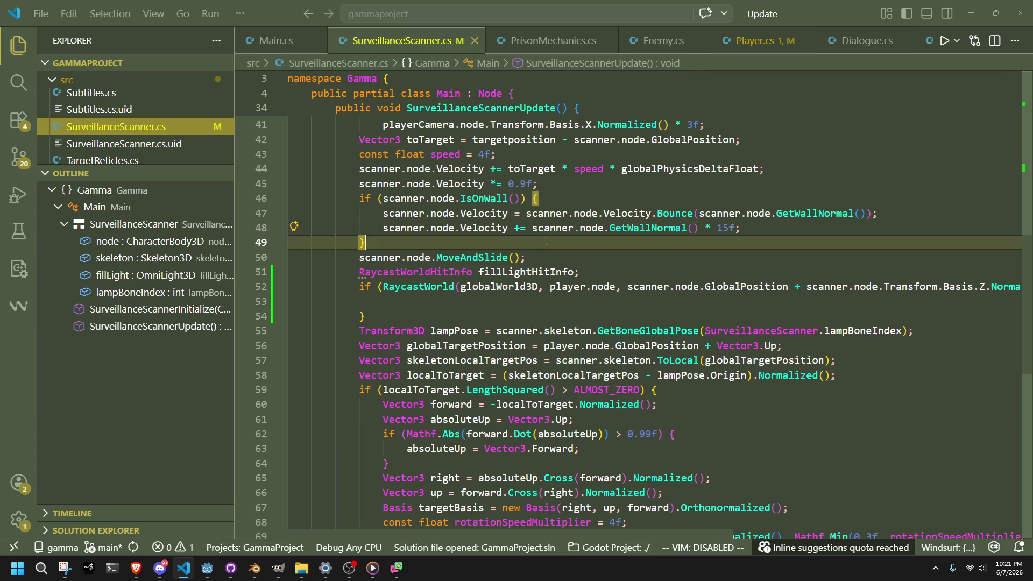
# Replace targetposition with toTarget in the raycast call and delete the extra closing parenthesis
pyautogui.click(592, 301)
pyautogui.moveTo(939, 286)
pyautogui.mouseDown()
pyautogui.moveTo(1017, 287)
pyautogui.moveTo(924, 286)
pyautogui.mouseUp()
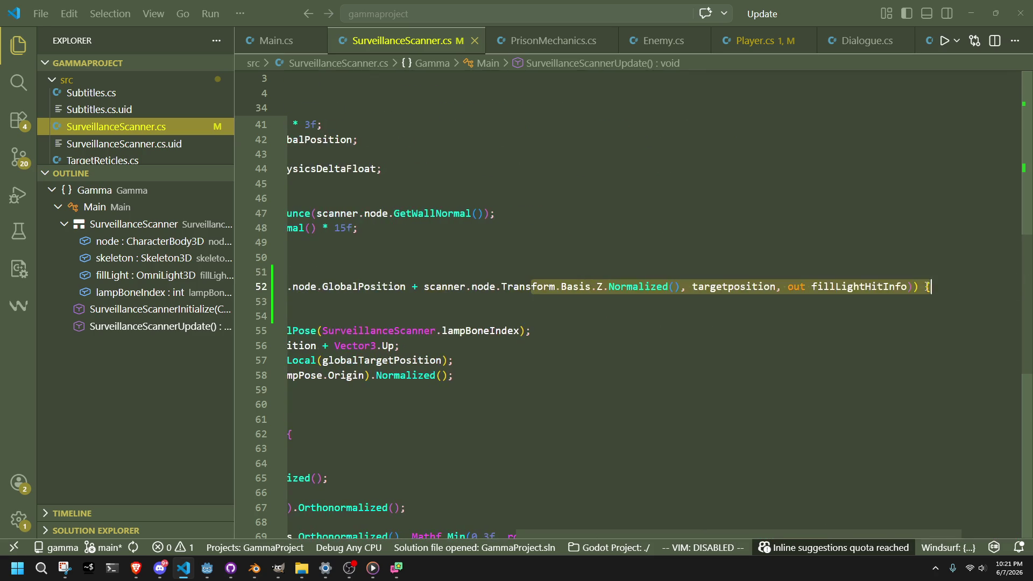
pyautogui.doubleClick(726, 286)
pyautogui.write('toTarget')
pyautogui.hotkey('ctrl', 'Right')
pyautogui.hotkey('ctrl', 'Right')
pyautogui.press('Delete')
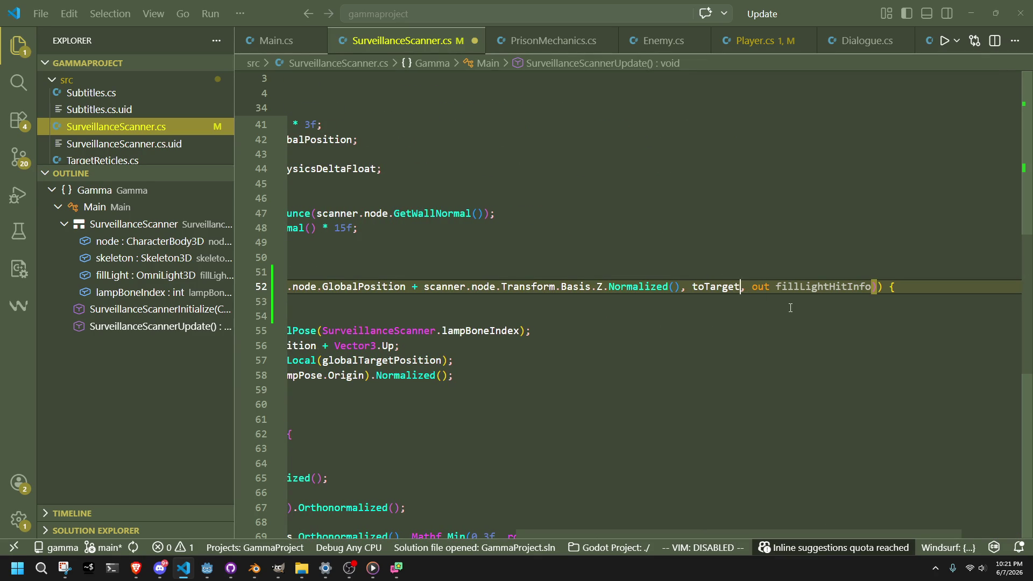
# Change the raycast direction to toTarget.Normalized() * 20f and save
pyautogui.hotkey('ctrl', 'Left')
pyautogui.hotkey('ctrl', 'Left')
pyautogui.hotkey('ctrl', 'Left')
pyautogui.write('.Normalized()')
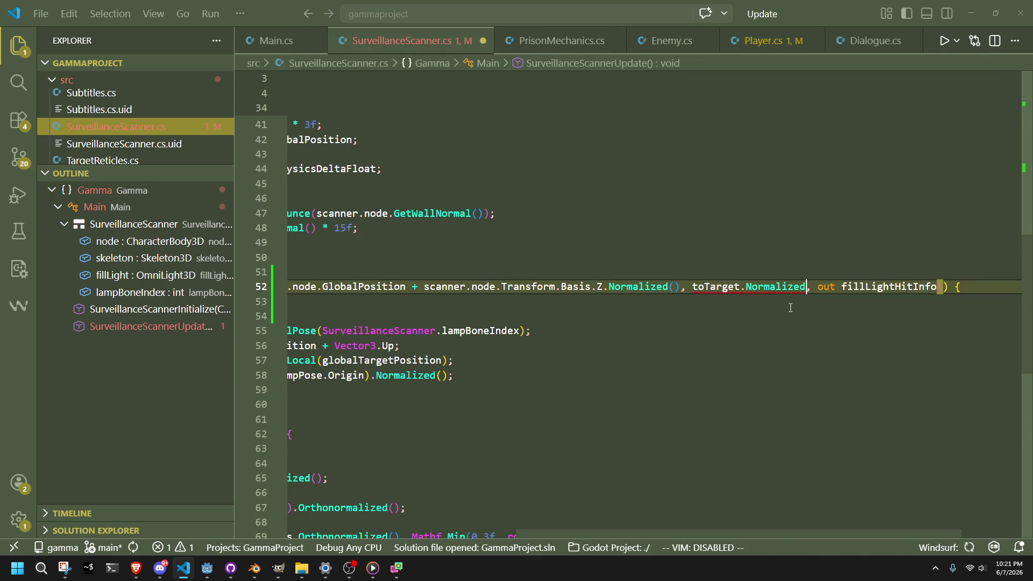
pyautogui.hotkey('ctrl', 'Left')
pyautogui.hotkey('ctrl', 'Left')
pyautogui.write('*')
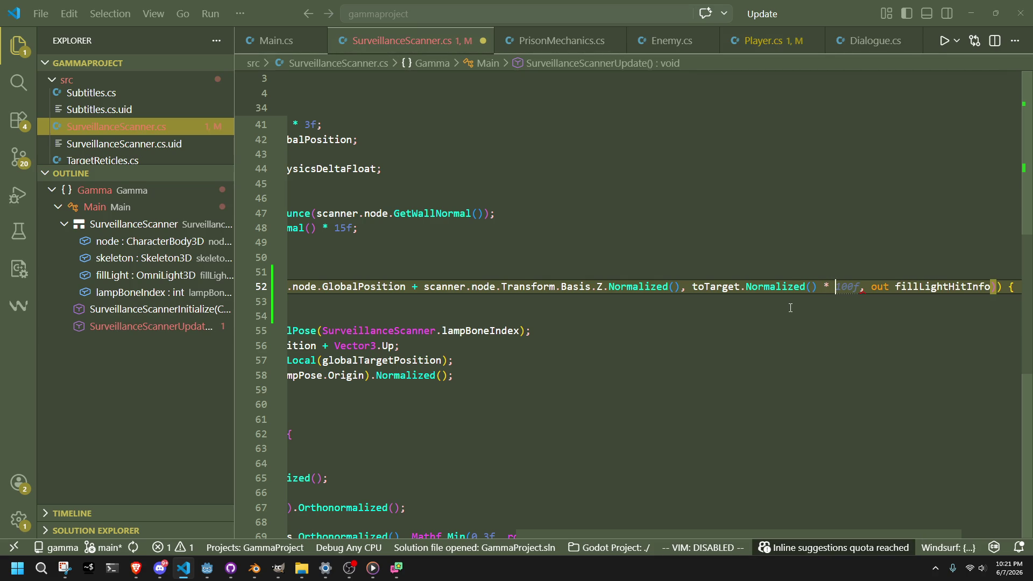
pyautogui.write(' 20f')
pyautogui.hotkey('ctrl', 's')
pyautogui.press('Down')
pyautogui.press('Down')
pyautogui.press('Down')
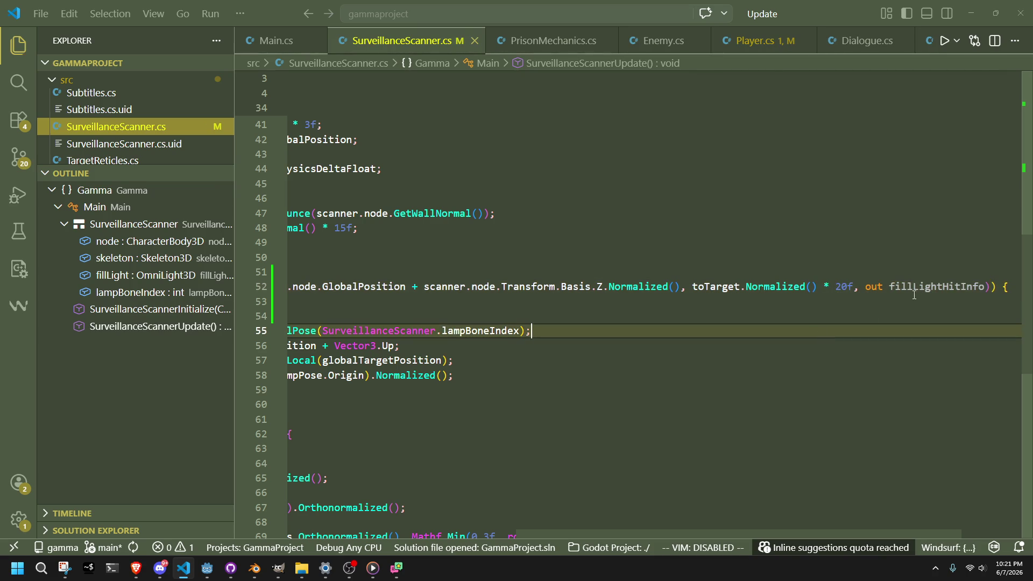
pyautogui.press('Down')
pyautogui.hotkey('shift', 'Up')
pyautogui.hotkey('shift', 'Up')
pyautogui.hotkey('shift', 'Up')
pyautogui.hotkey('shift', 'Home')
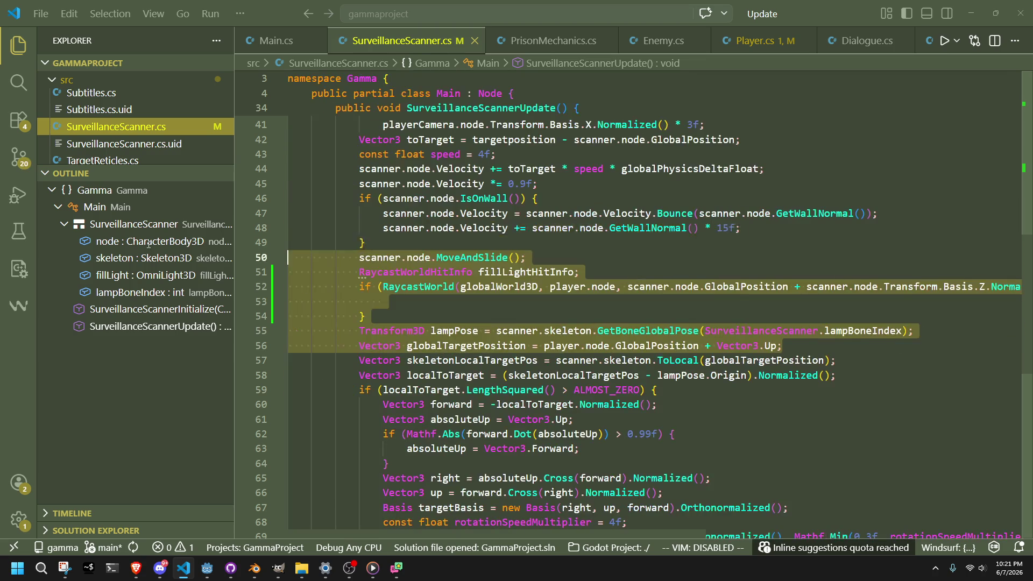
# Inside the if block, set scanner.fillLight.GlobalPosition to fillLightHitInfo.Position and save
pyautogui.click(403, 309)
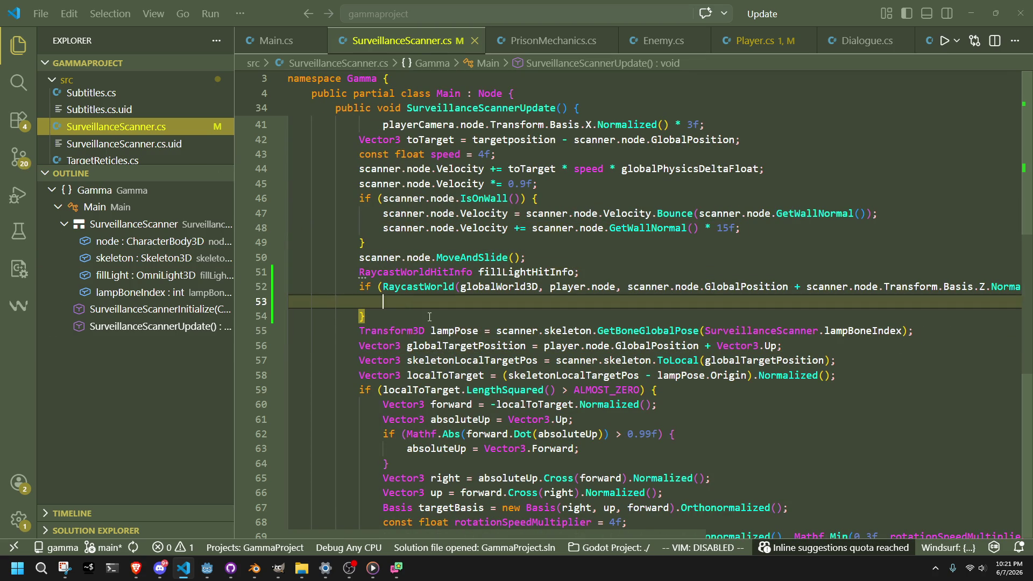
pyautogui.write('su')
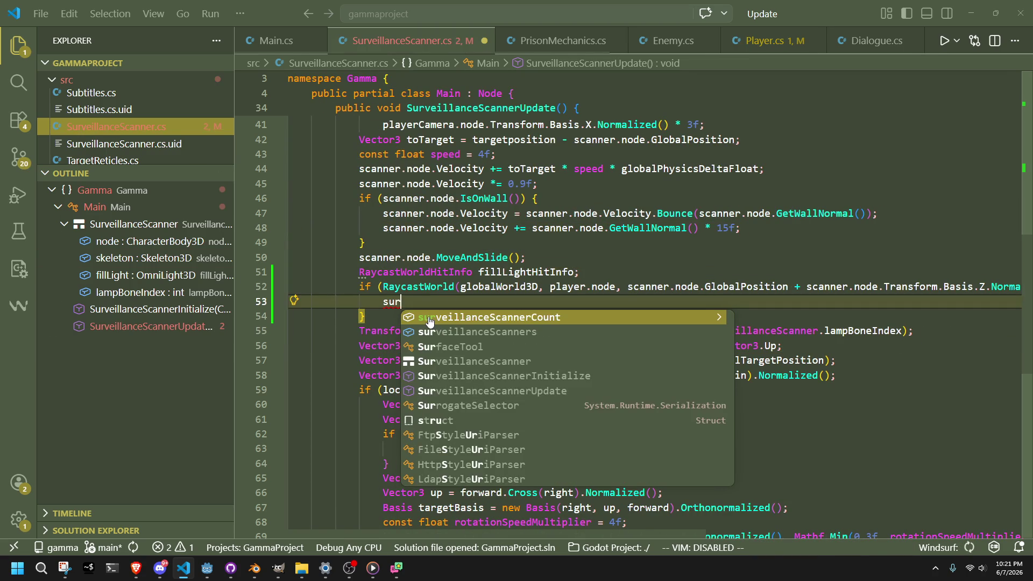
pyautogui.press('Escape')
pyautogui.press('BackSpace')
pyautogui.write('c')
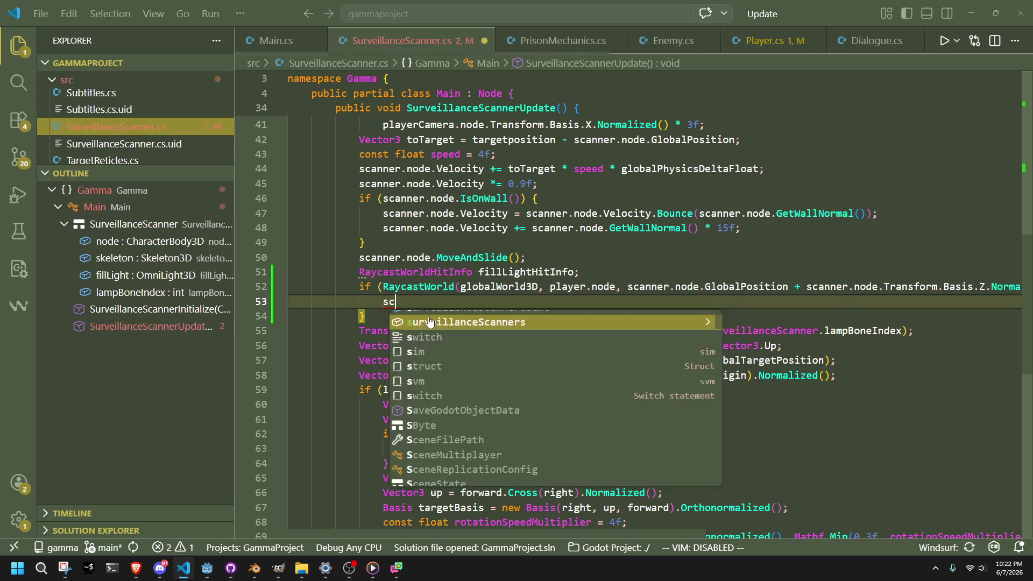
pyautogui.write('anner.fi')
pyautogui.press('Tab')
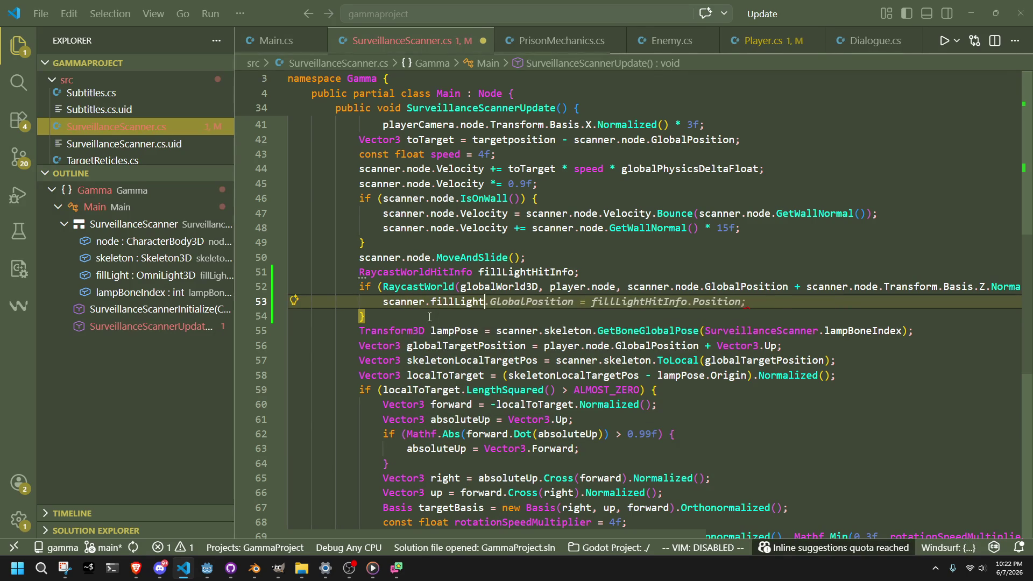
pyautogui.press('Tab')
pyautogui.hotkey('ctrl', 's')
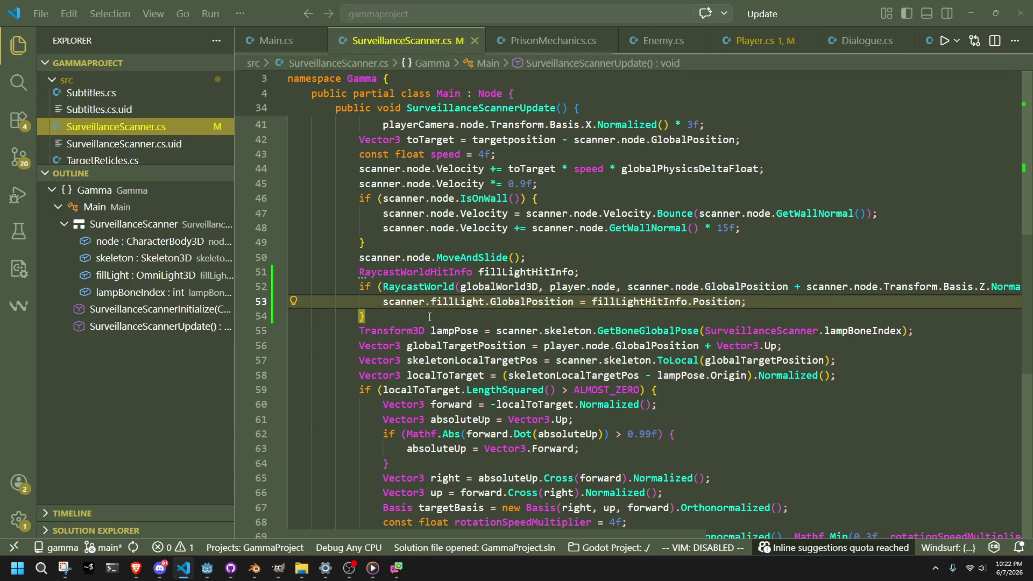
pyautogui.click(430, 317)
# Play-test the level1 scene in Godot, then close the game window and return to the code
pyautogui.click(207, 568)
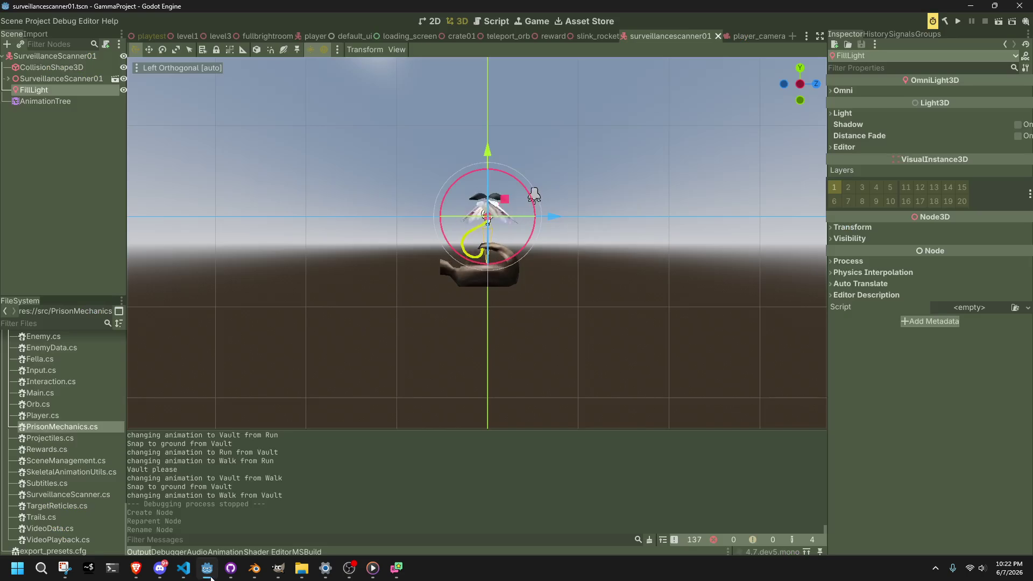
pyautogui.click(187, 36)
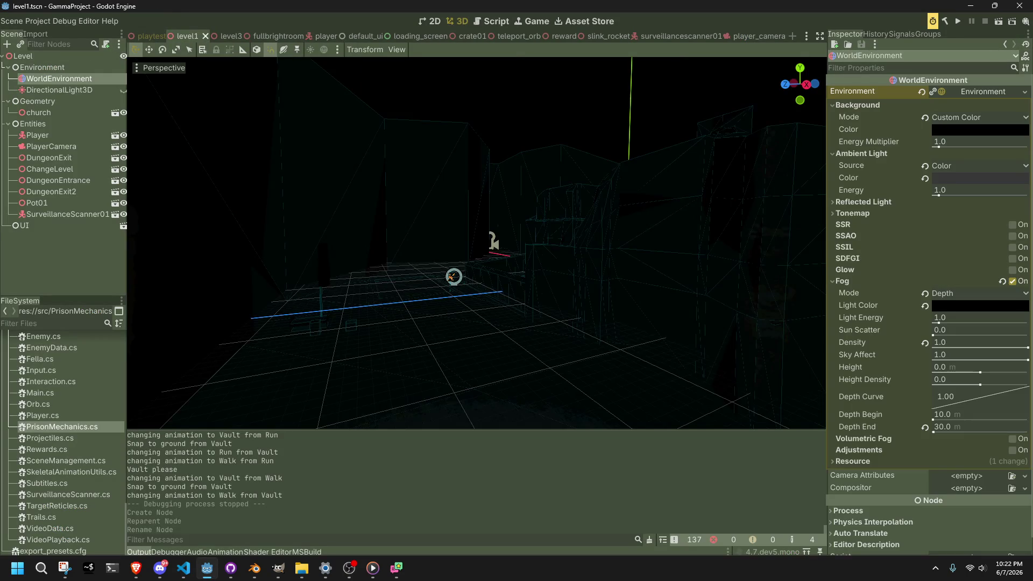
pyautogui.click(999, 24)
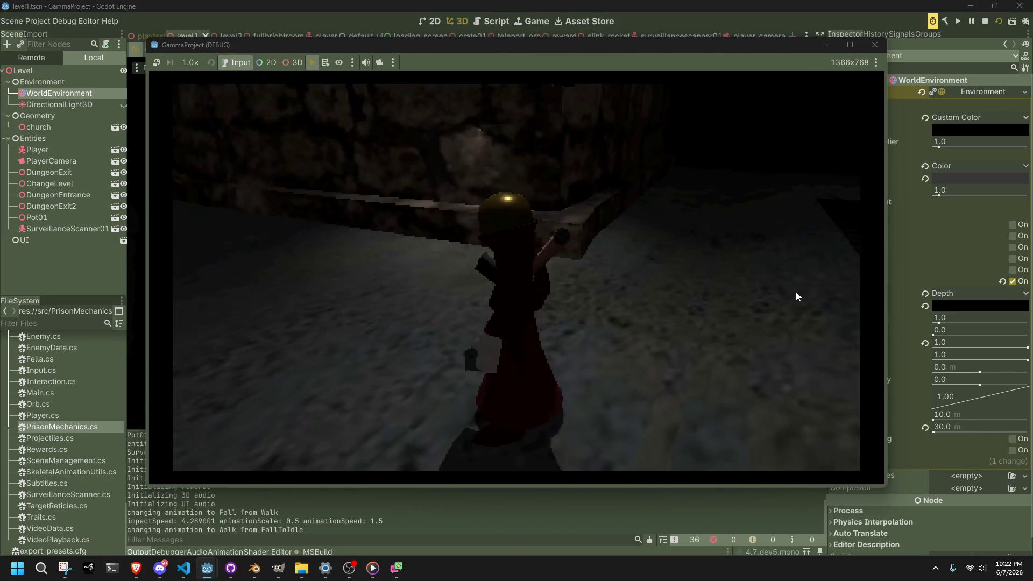
pyautogui.click(880, 43)
pyautogui.hotkey('alt', 'Tab')
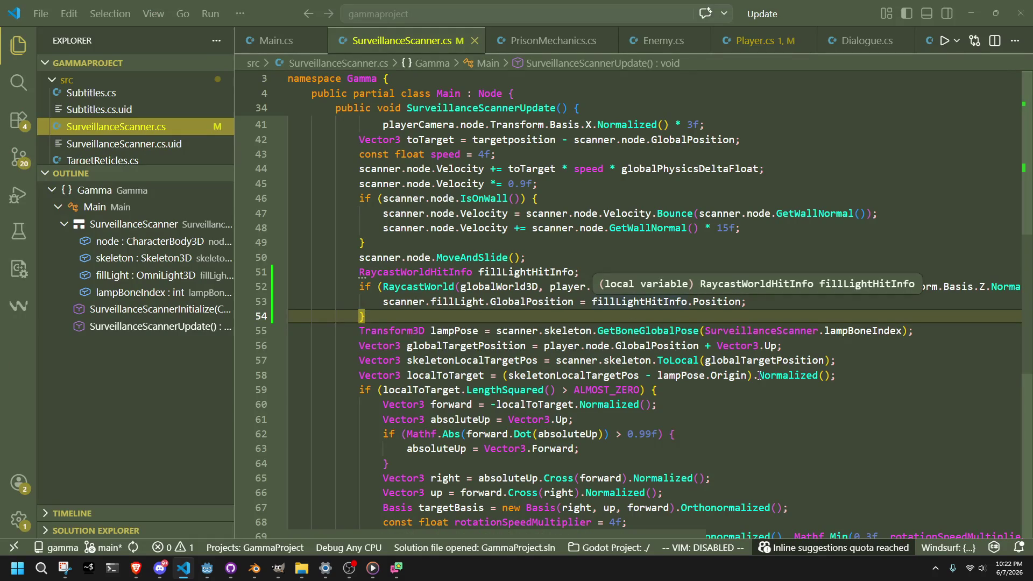
# Compare the Basis.Z expression on line 52 with scanner.node.GlobalPosition on line 42
pyautogui.click(816, 430)
pyautogui.click(854, 294)
pyautogui.moveTo(803, 287); pyautogui.dragTo(986, 286)
pyautogui.click(624, 247)
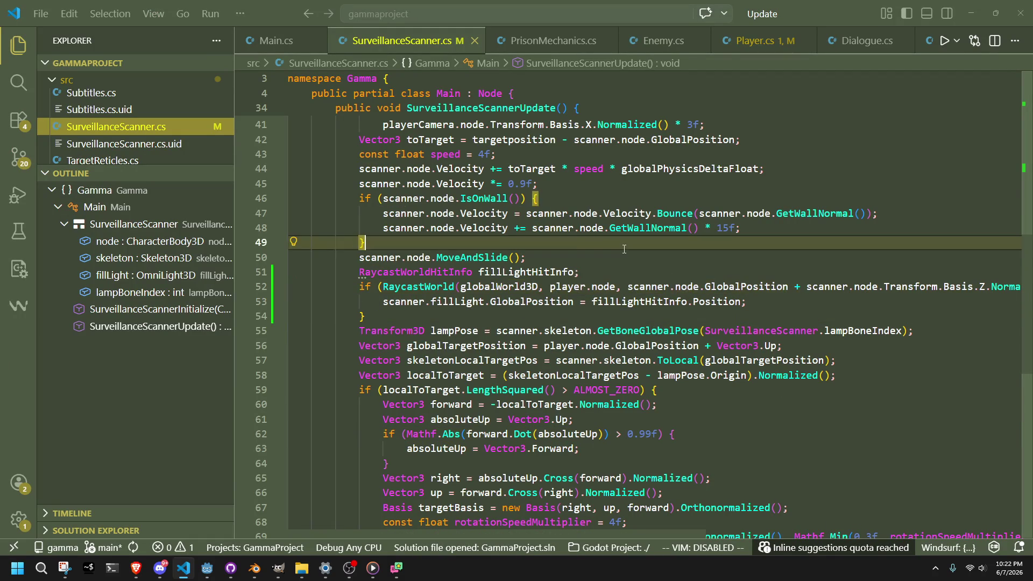
pyautogui.scroll(1, 618, 196)
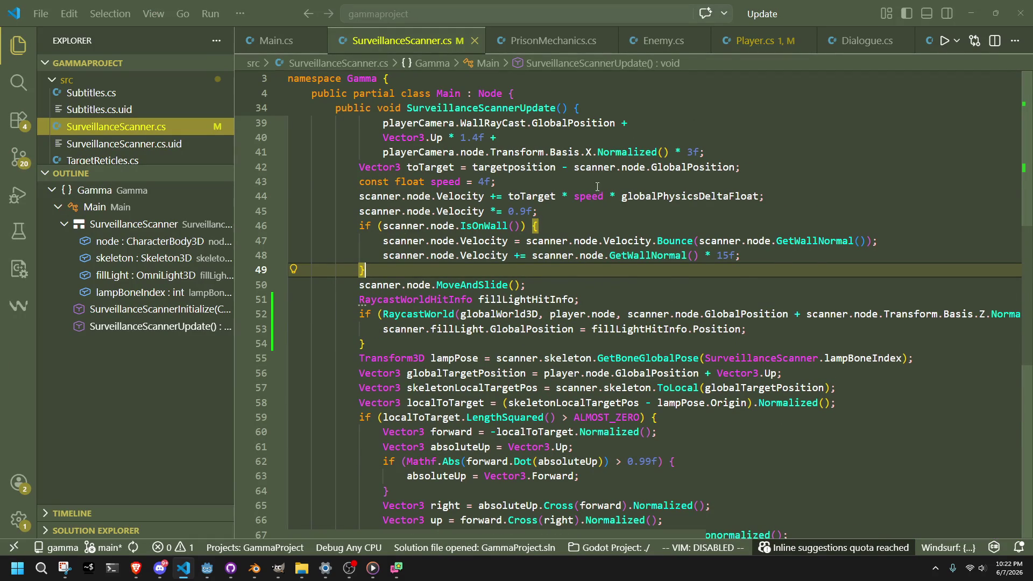
pyautogui.click(575, 183)
pyautogui.moveTo(735, 166); pyautogui.dragTo(573, 169)
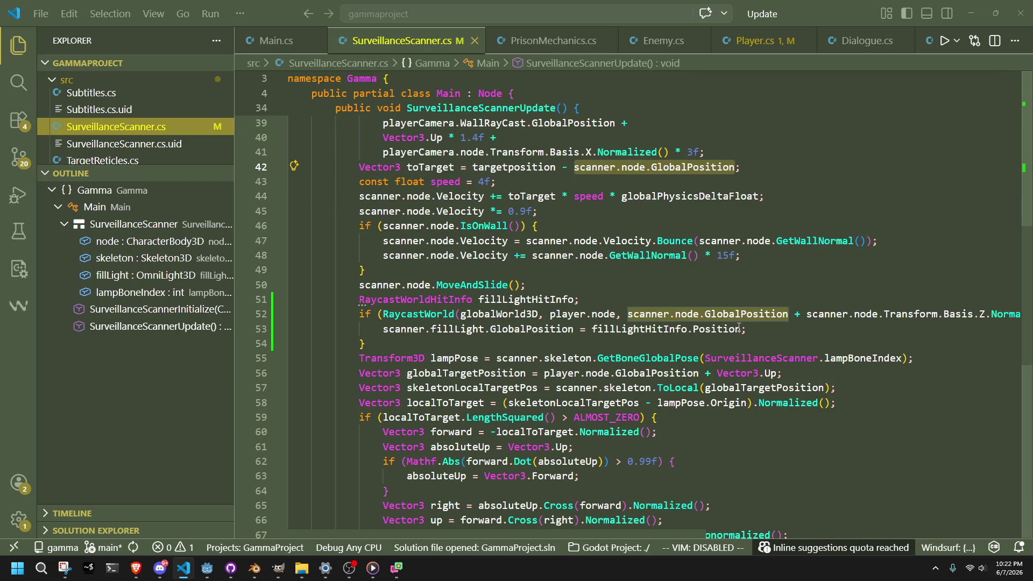
pyautogui.moveTo(844, 313); pyautogui.dragTo(997, 313)
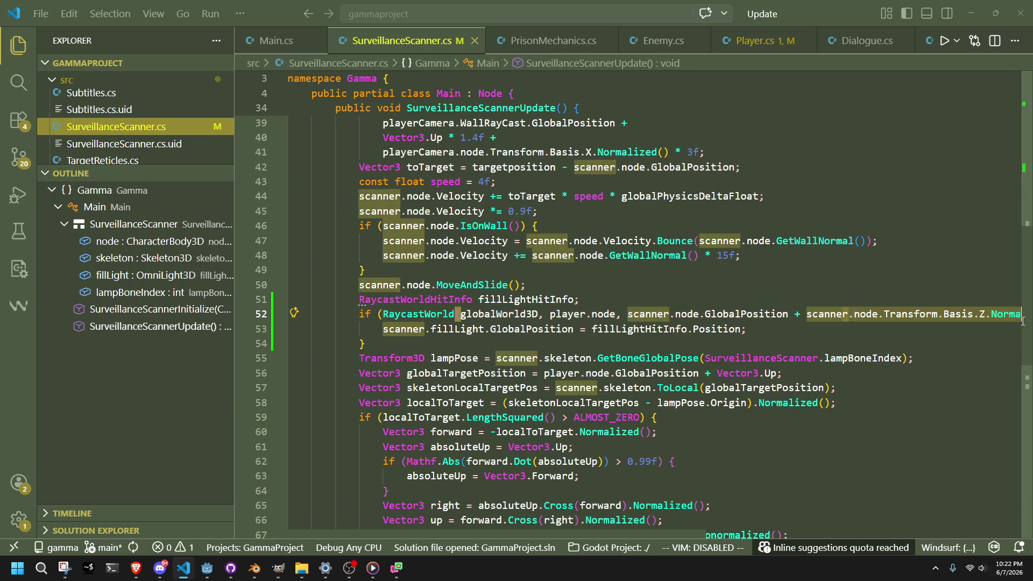
pyautogui.click(608, 343)
# Put the globalWorld3D, player.node, origin, toTarget and out fillLightHitInfo arguments on separate lines
pyautogui.click(541, 316)
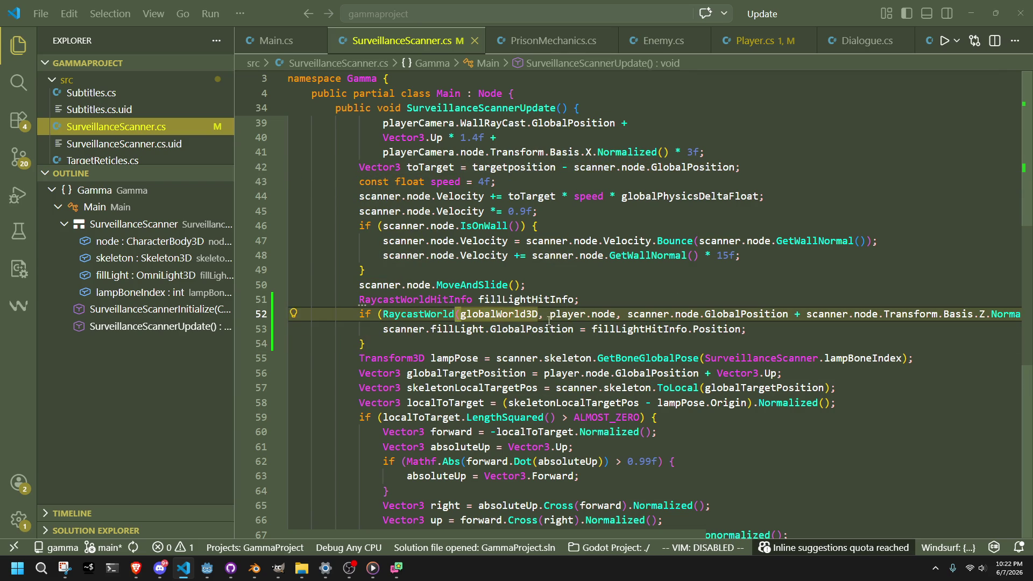
pyautogui.press('Return')
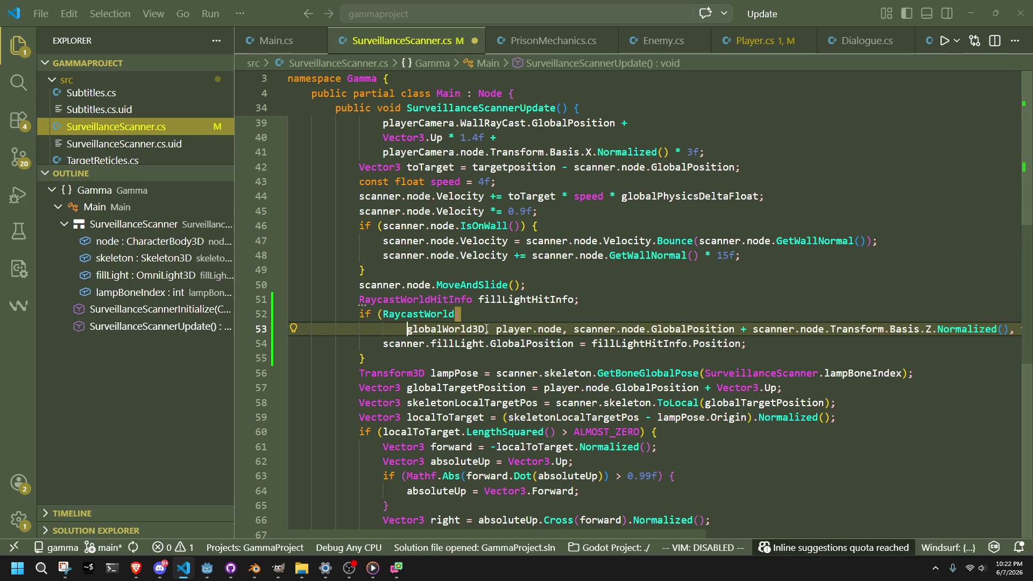
pyautogui.click(497, 331)
pyautogui.press('Return')
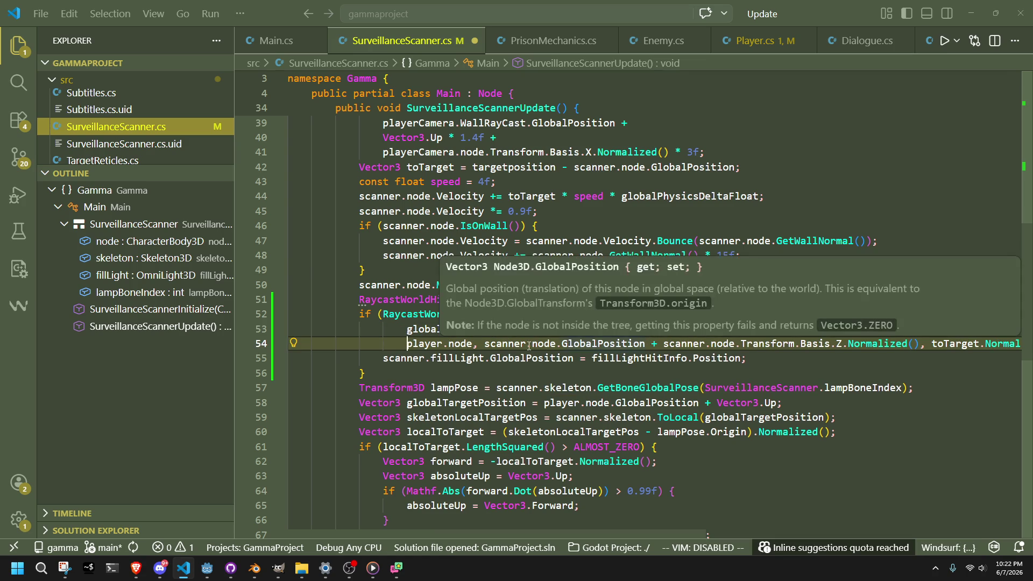
pyautogui.click(488, 344)
pyautogui.press('Return')
pyautogui.click(851, 357)
pyautogui.press('Return')
pyautogui.click(579, 372)
pyautogui.press('Return')
# Move the closing ') {' onto its own line and save the script
pyautogui.press('End')
pyautogui.press('Down')
pyautogui.press('Down')
pyautogui.press('Down')
pyautogui.click(532, 387)
pyautogui.press('Return')
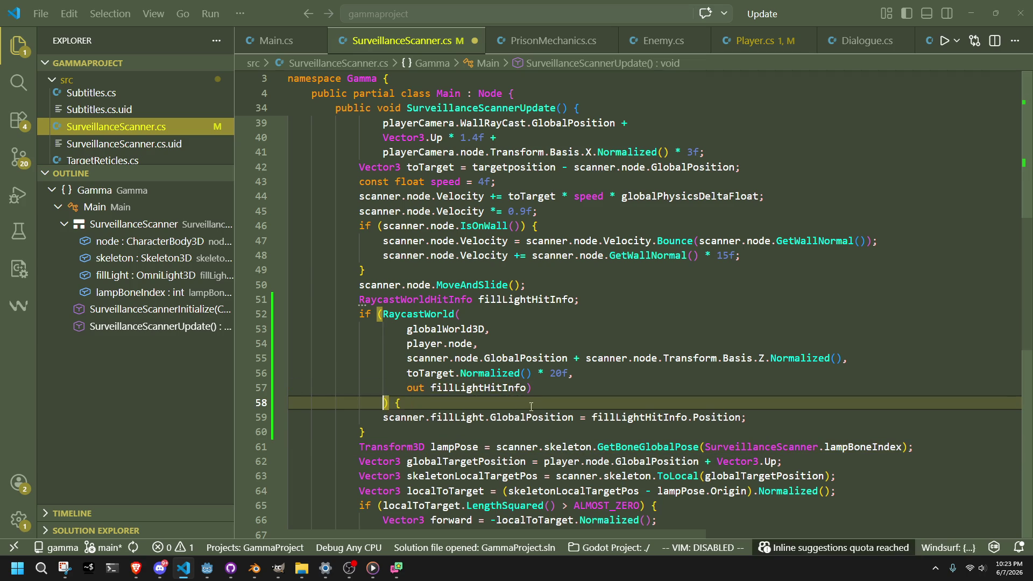
pyautogui.click(477, 434)
pyautogui.click(399, 403)
pyautogui.click(433, 436)
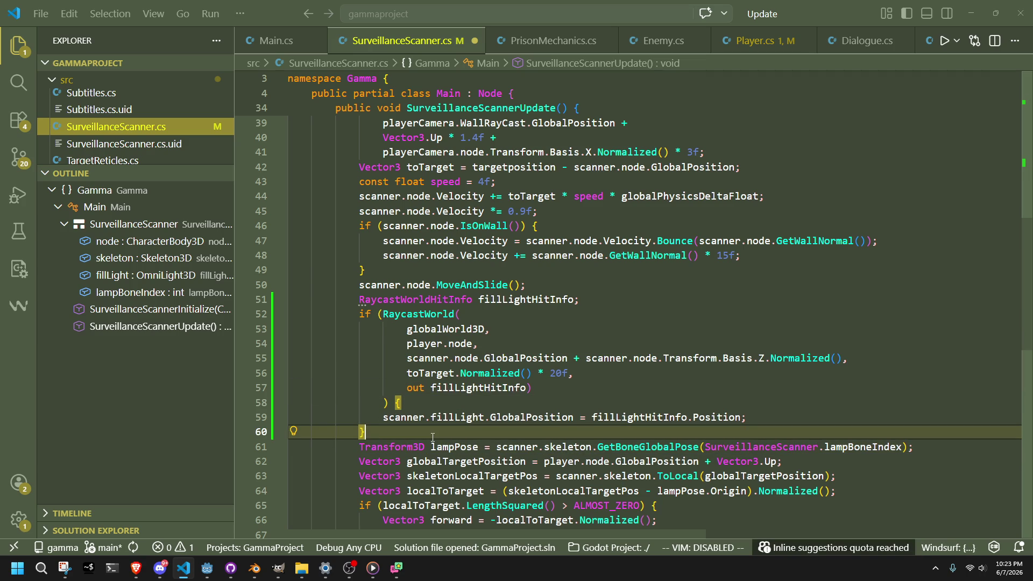
pyautogui.click(391, 404)
pyautogui.hotkey('ctrl', 's')
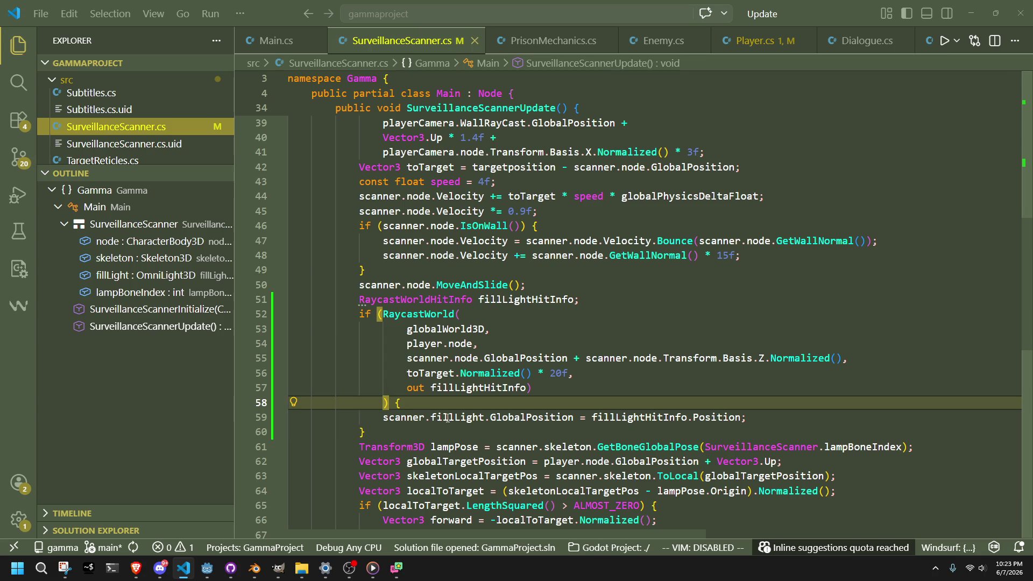
pyautogui.hotkey('shift', 'Tab')
pyautogui.press('Down')
pyautogui.press('Down')
pyautogui.click(414, 411)
pyautogui.click(439, 392)
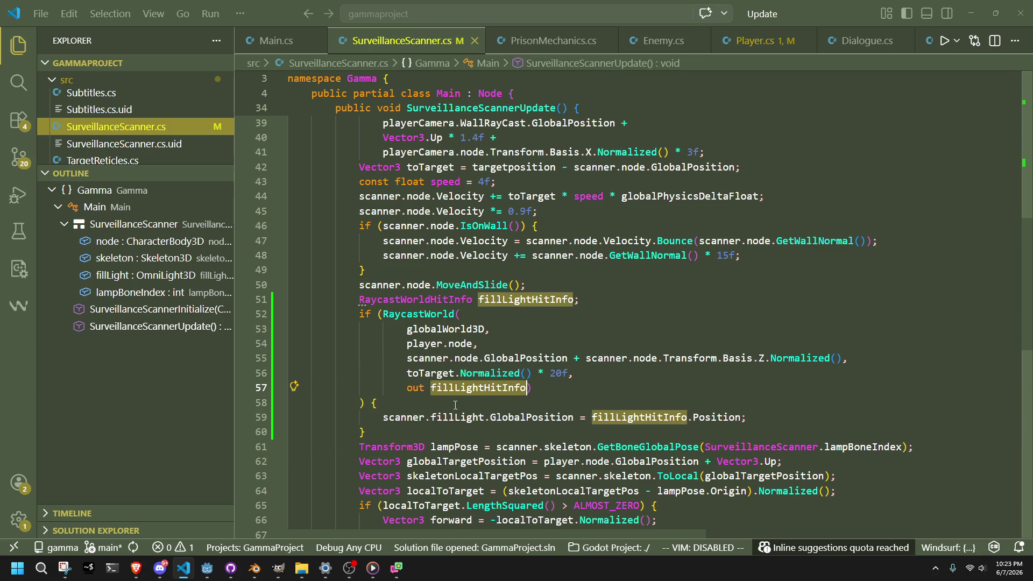
pyautogui.click(455, 405)
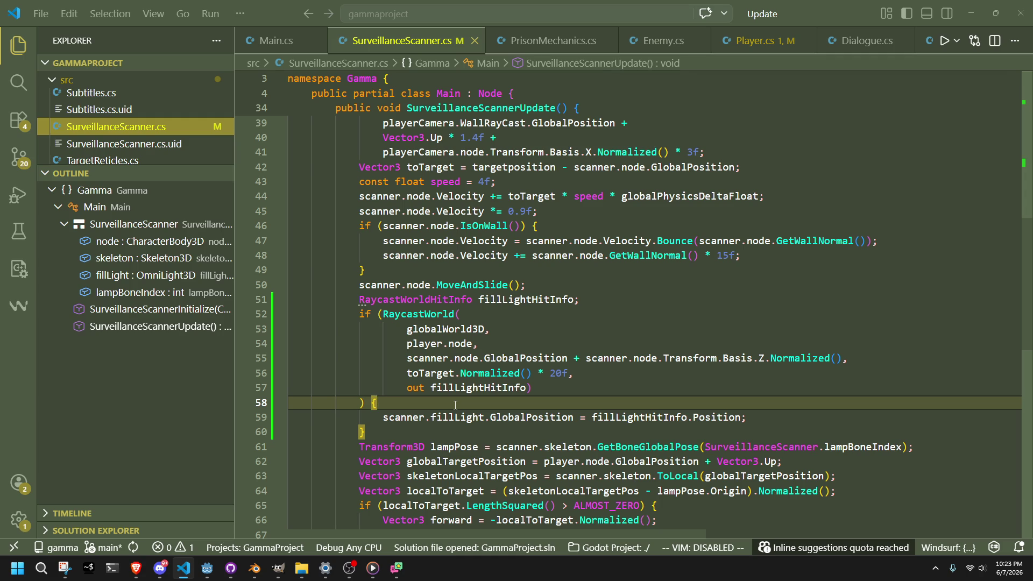
pyautogui.hotkey('alt', 'Tab')
pyautogui.hotkey('alt', 'Tab')
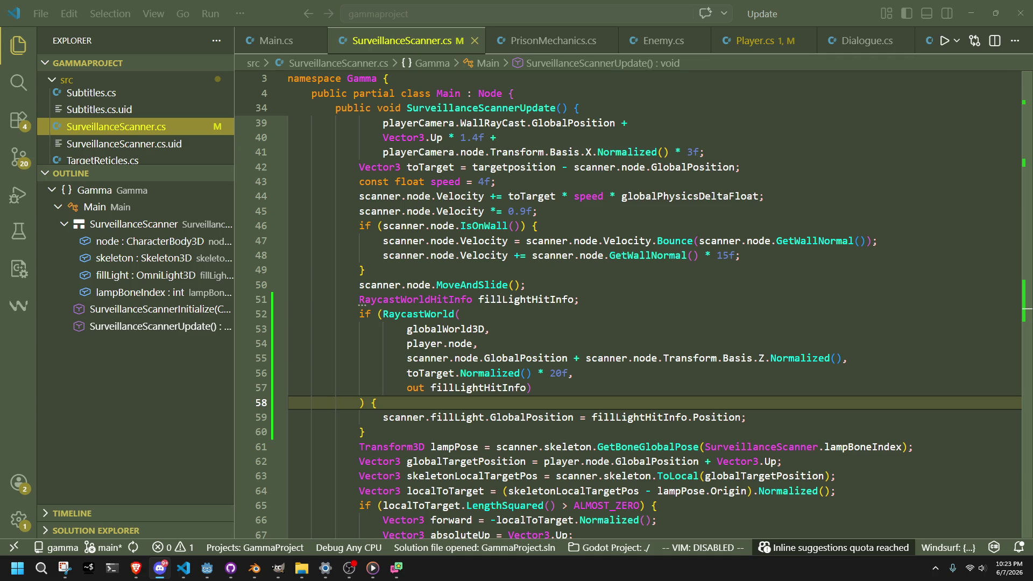
pyautogui.click(859, 396)
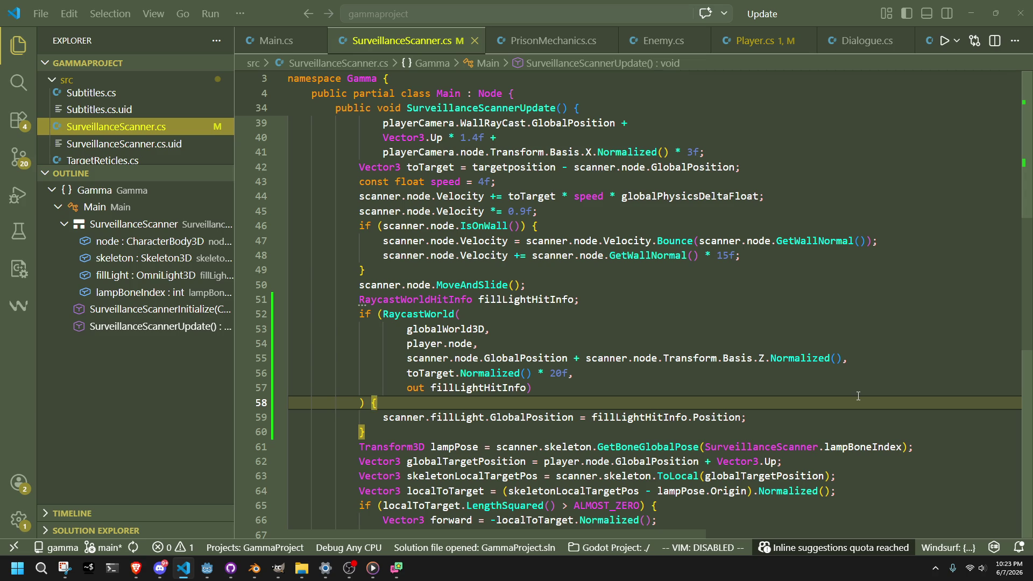
pyautogui.scroll(-1, 859, 396)
pyautogui.click(858, 396)
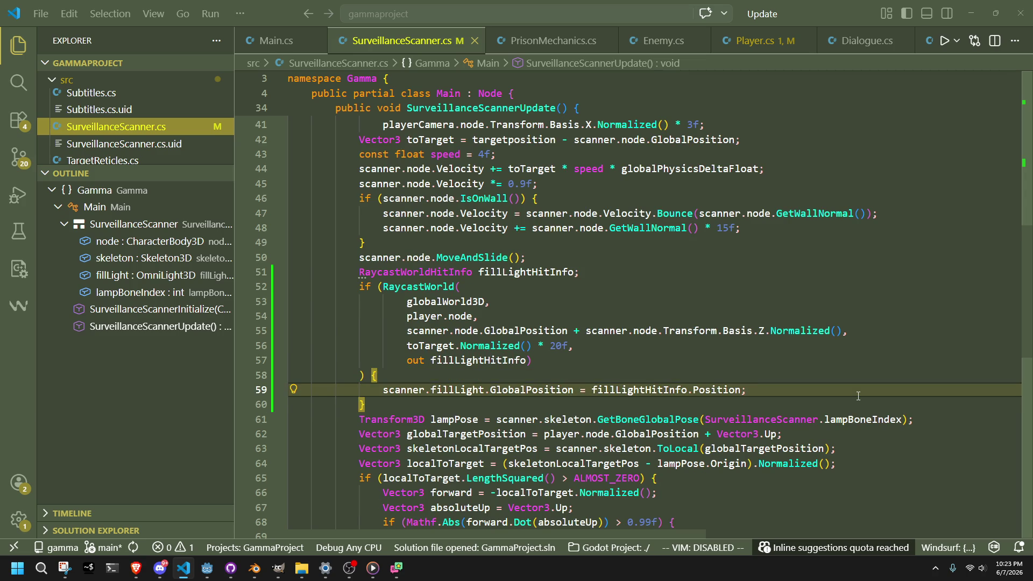
pyautogui.click(1032, 313)
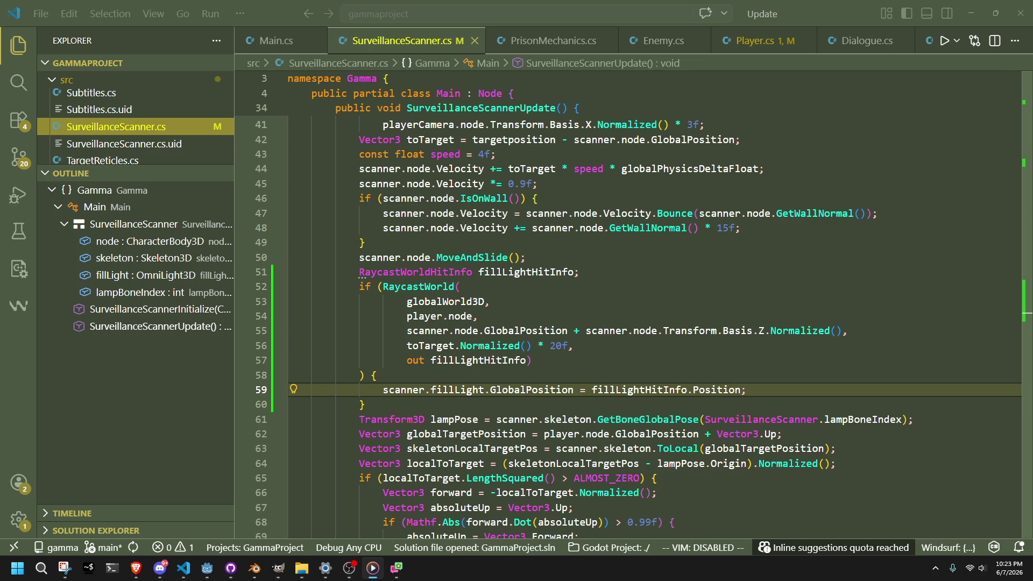
pyautogui.click(854, 453)
pyautogui.click(757, 404)
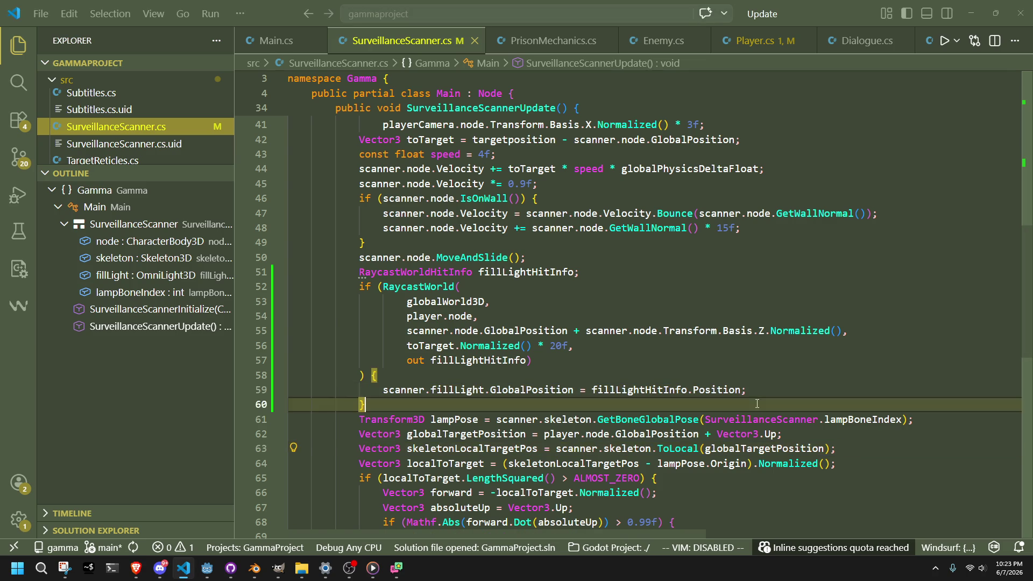
pyautogui.click(639, 373)
pyautogui.press('Up')
pyautogui.press('Up')
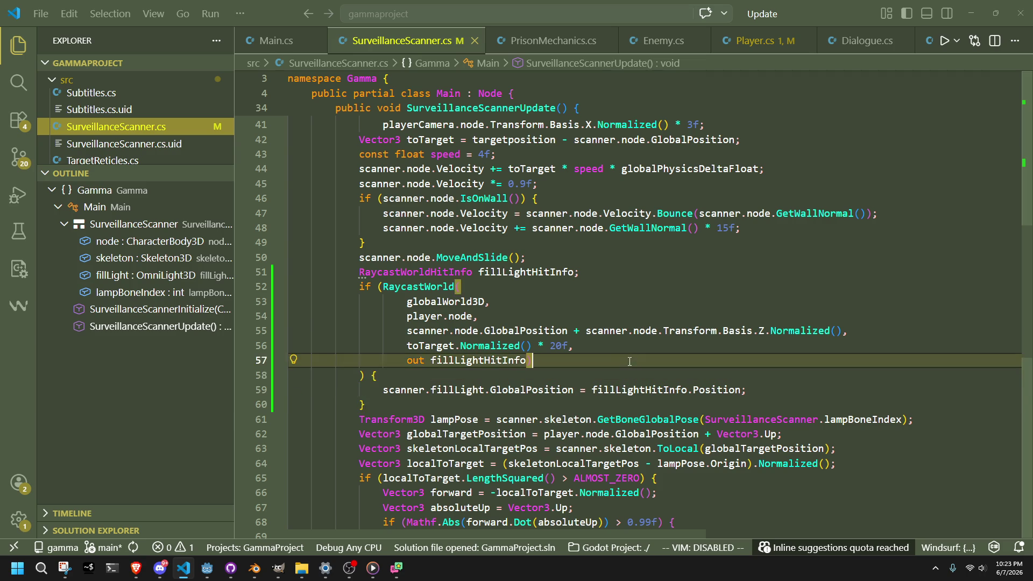
pyautogui.click(560, 373)
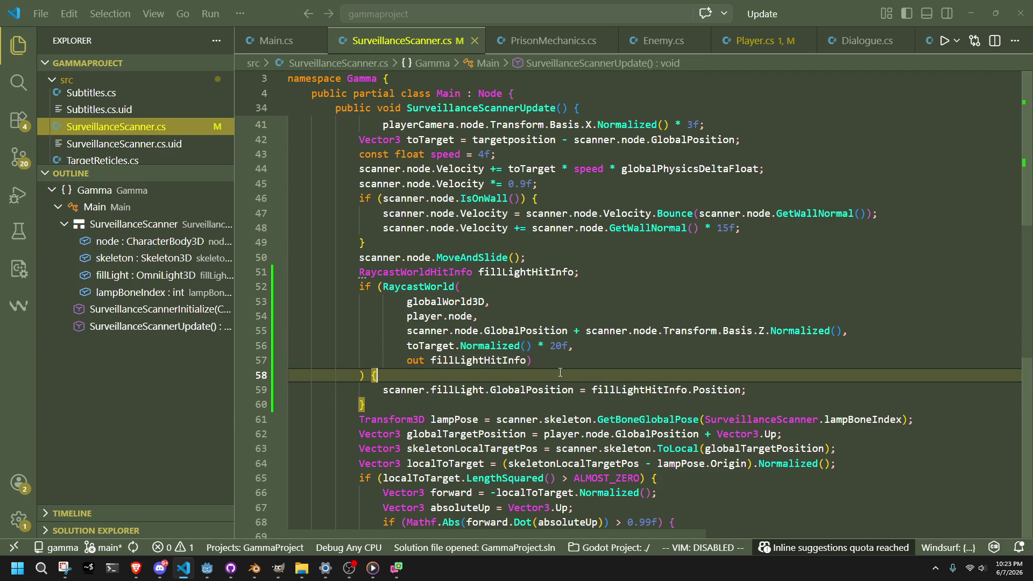
pyautogui.click(527, 360)
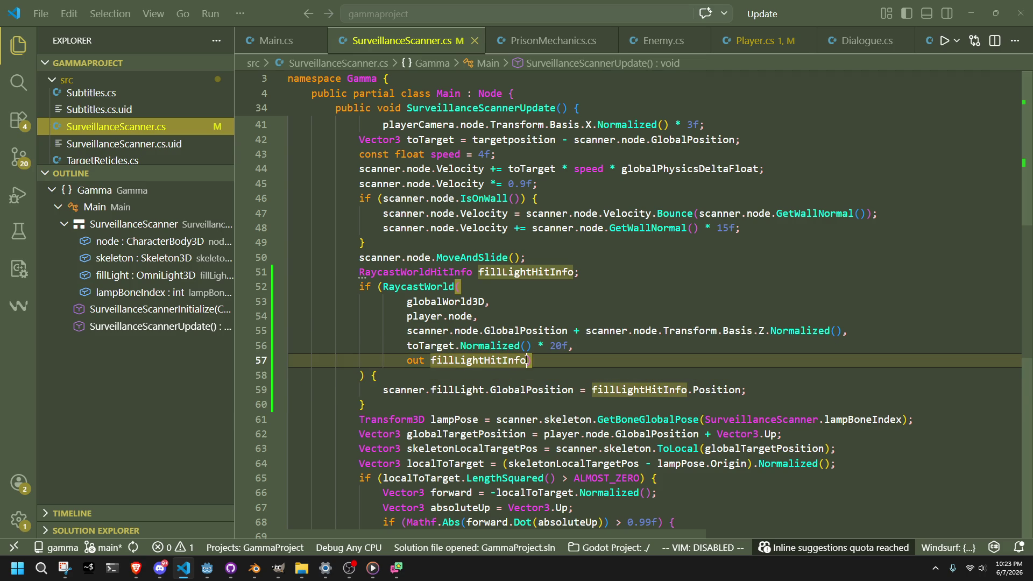
pyautogui.click(545, 381)
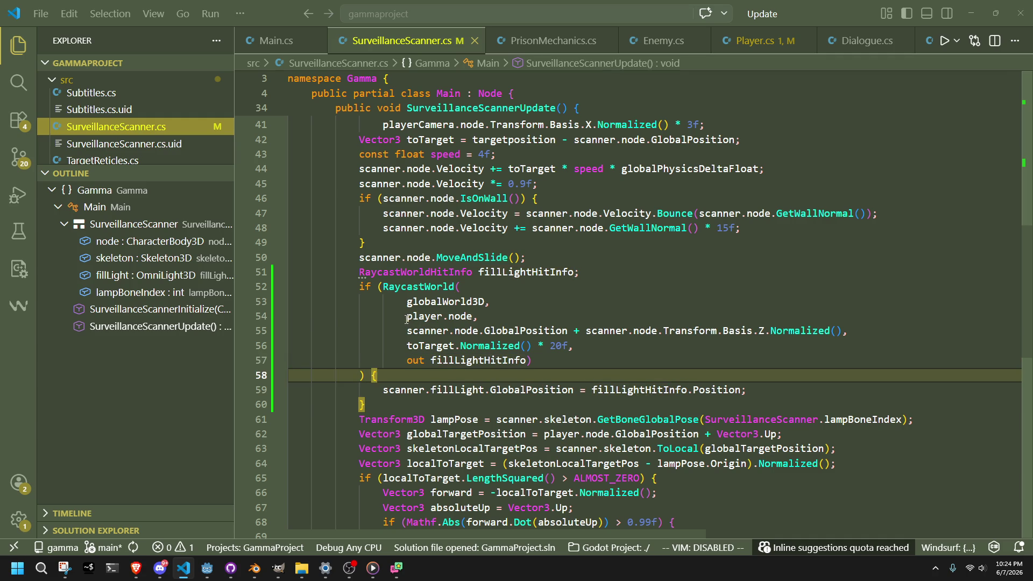
# Rework the ') {' line, rejoining it and then breaking it back onto its own line
pyautogui.press('Home')
pyautogui.press('Tab')
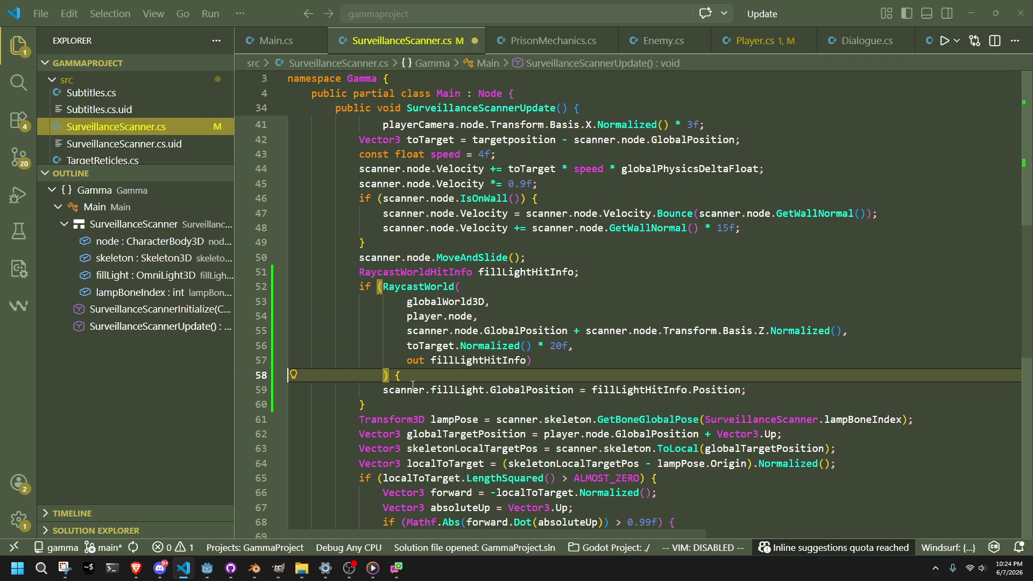
pyautogui.press('BackSpace')
pyautogui.click(466, 396)
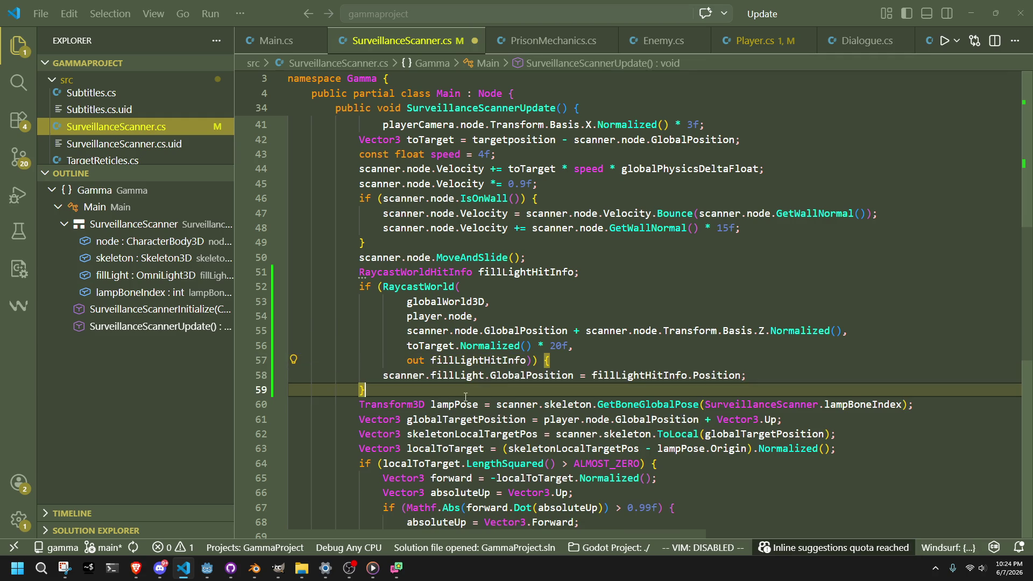
pyautogui.click(522, 366)
pyautogui.press('Return')
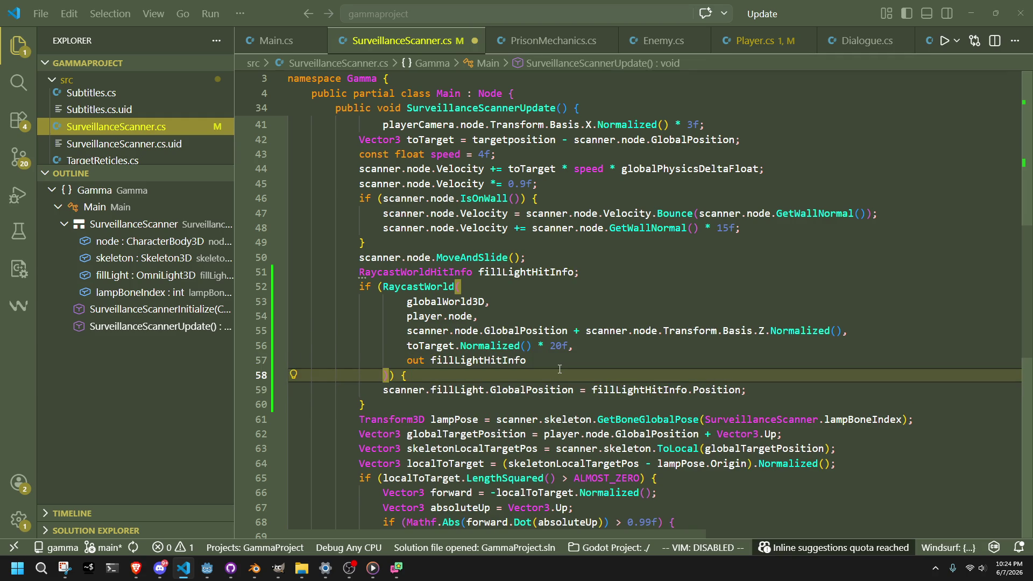
pyautogui.click(475, 420)
pyautogui.click(448, 405)
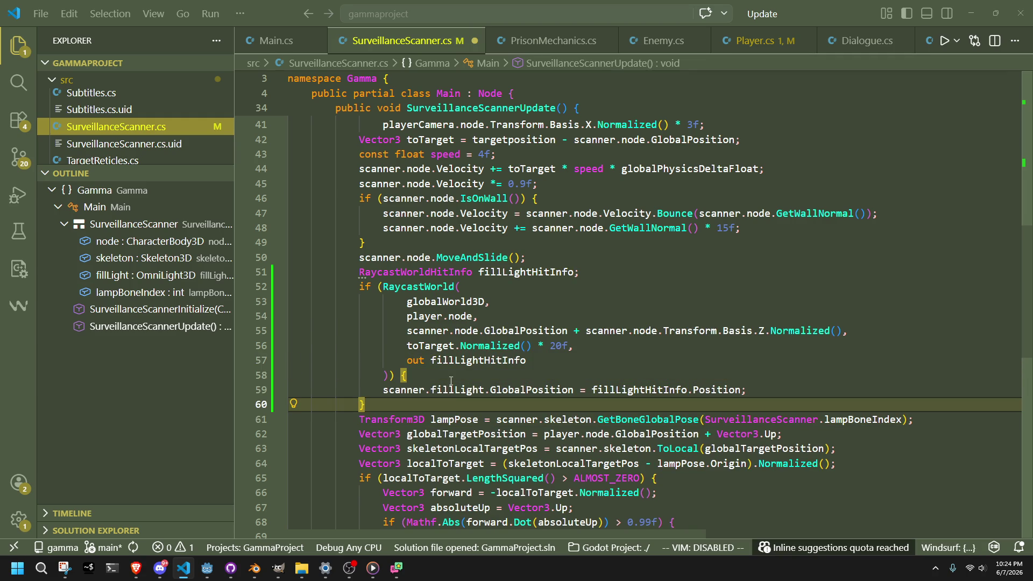
pyautogui.click(451, 380)
pyautogui.click(429, 410)
# Split the double closing parenthesis onto separate lines, outdent ') {' to the if's level, and save
pyautogui.click(389, 376)
pyautogui.press('Return')
pyautogui.hotkey('shift', 'Tab')
pyautogui.click(433, 420)
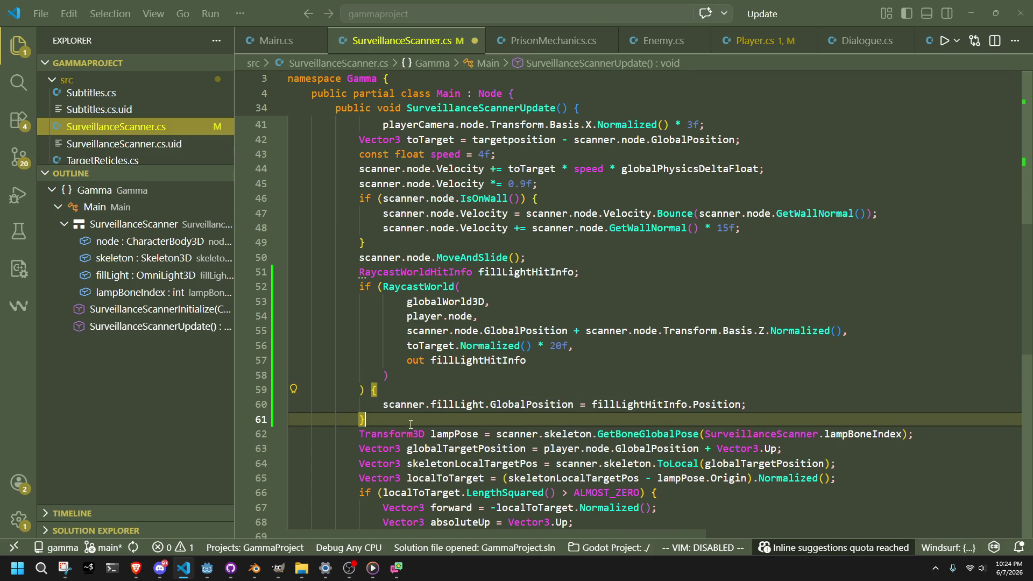
pyautogui.click(427, 396)
pyautogui.hotkey('ctrl', 's')
pyautogui.press('Up')
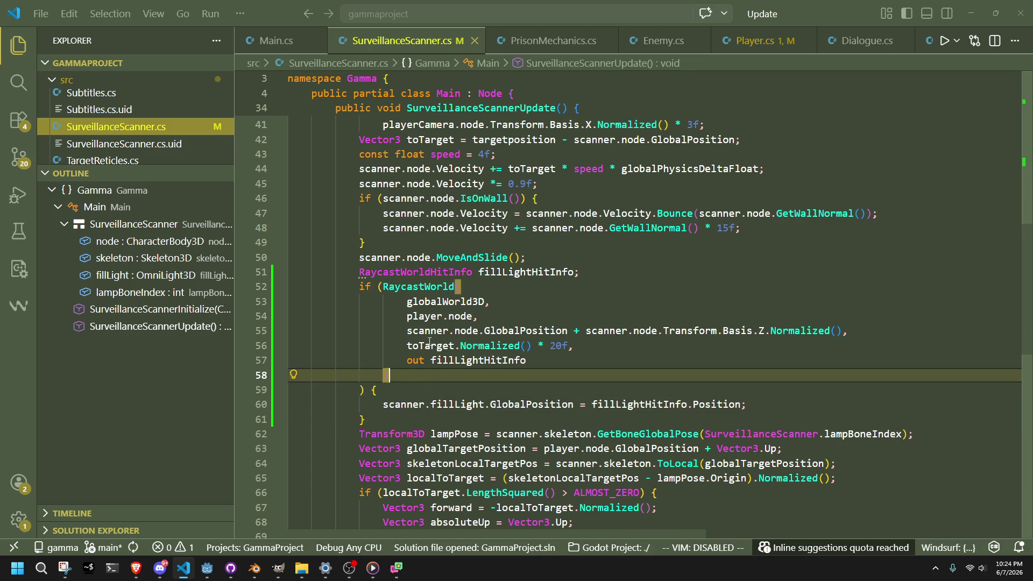
pyautogui.write(')')
pyautogui.hotkey('ctrl', 'shift', '\\')
pyautogui.click(506, 385)
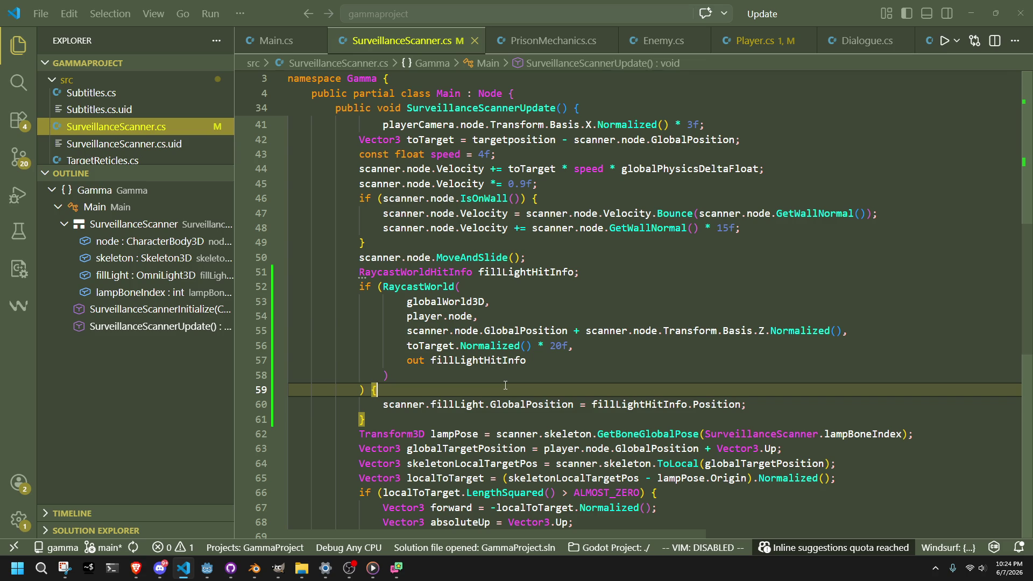
# Remove the trailing space after '20f,' in the raycast direction line
pyautogui.scroll(-6, 505, 385)
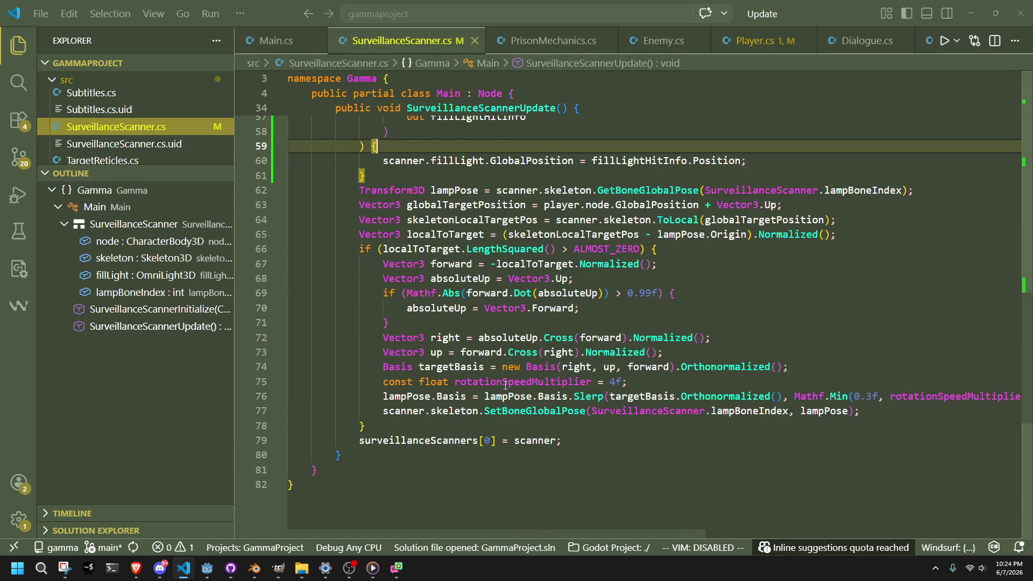
pyautogui.scroll(5, 505, 385)
pyautogui.scroll(2, 506, 385)
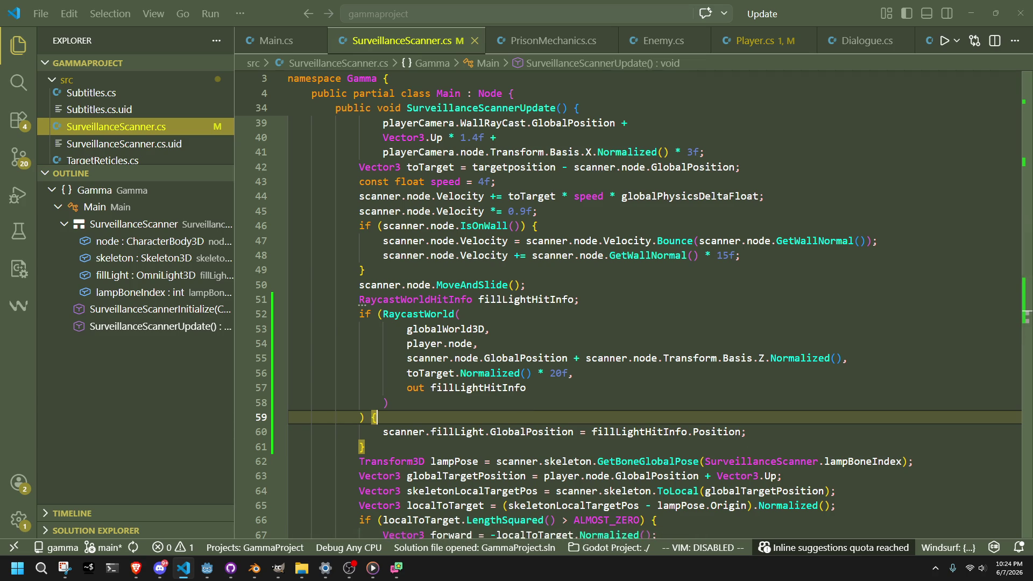
pyautogui.hotkey('alt', 'Tab')
pyautogui.hotkey('alt', 'Tab')
pyautogui.click(590, 379)
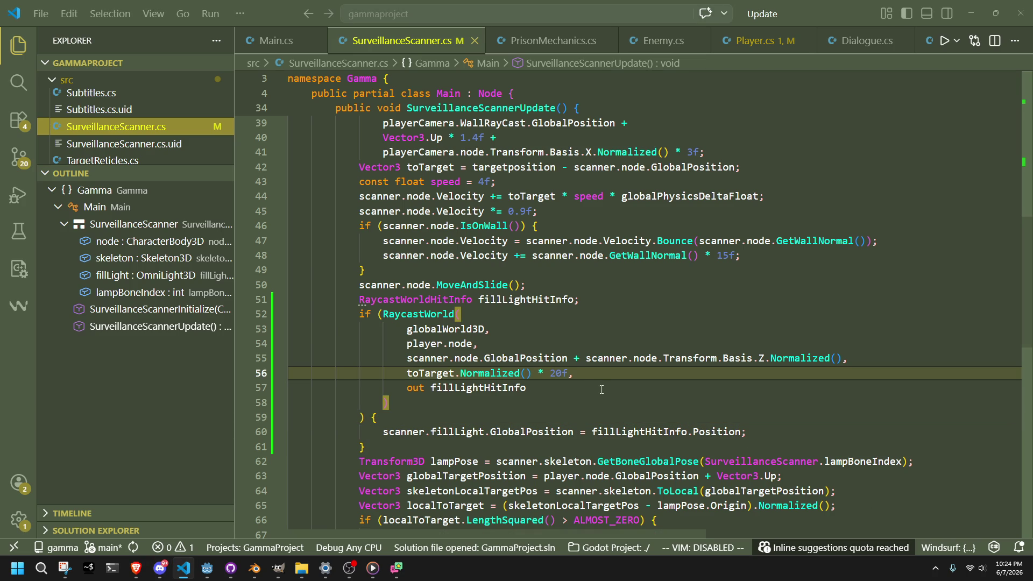
pyautogui.press('BackSpace')
pyautogui.press('Down')
pyautogui.press('Down')
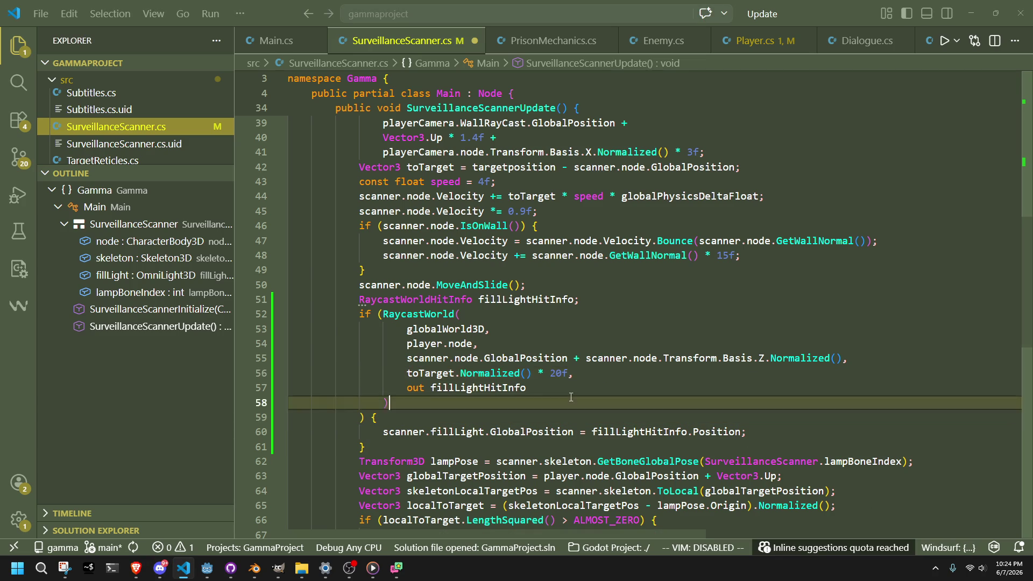
# Copy the start-position expression from line 55 and paste it over toTarget on line 56
pyautogui.scroll(2, 502, 387)
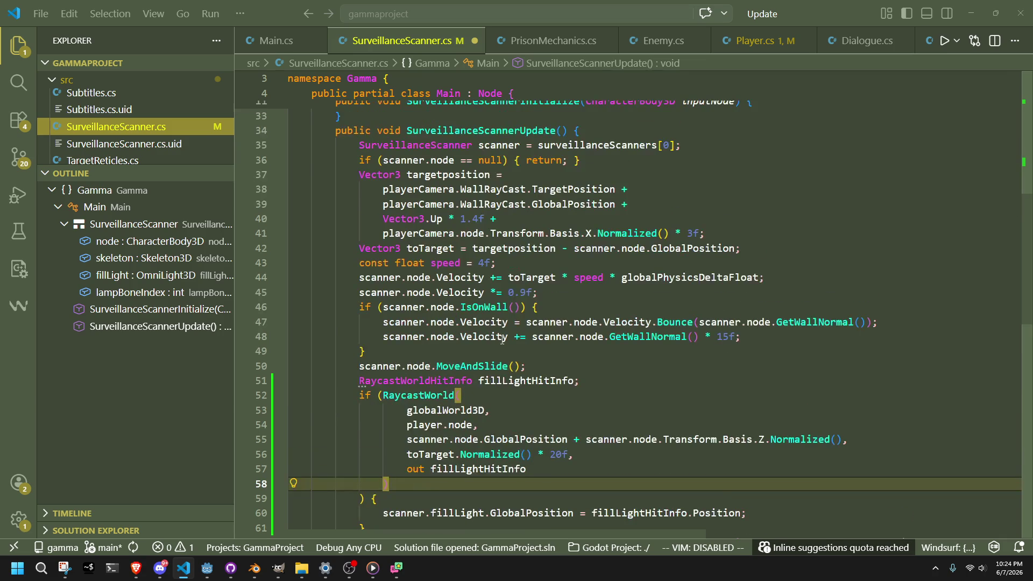
pyautogui.click(460, 396)
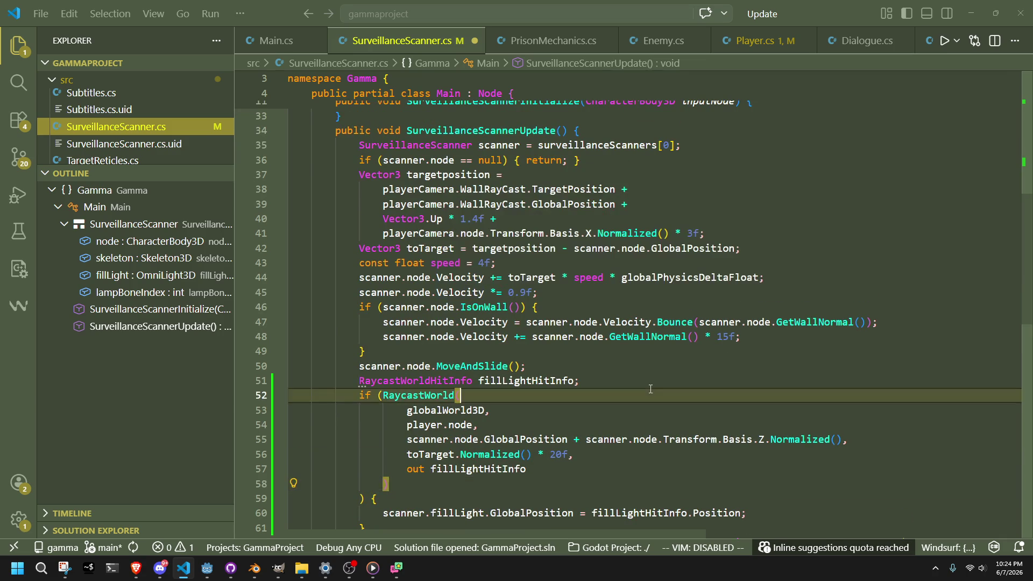
pyautogui.click(443, 233)
pyautogui.click(554, 467)
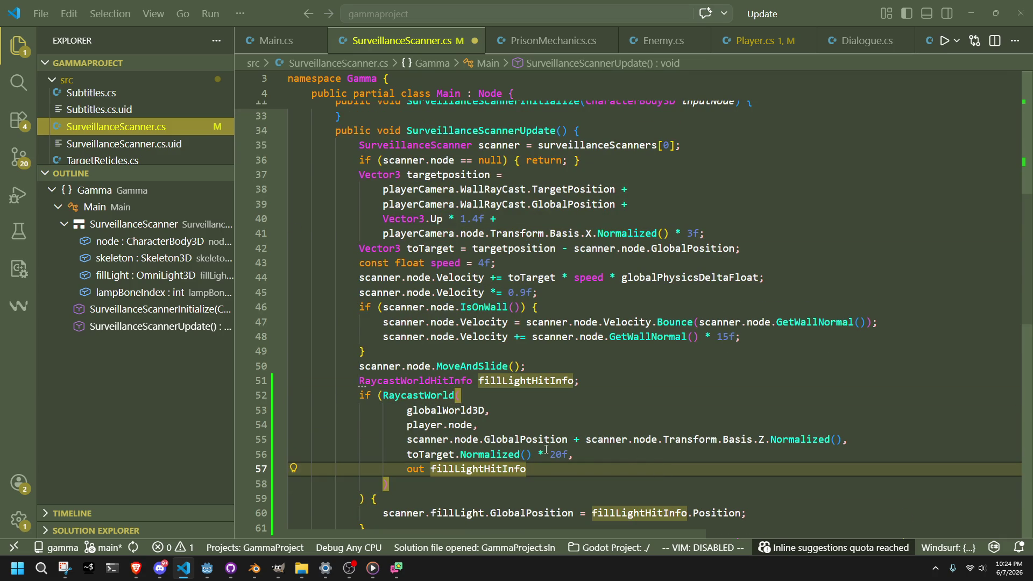
pyautogui.click(413, 438)
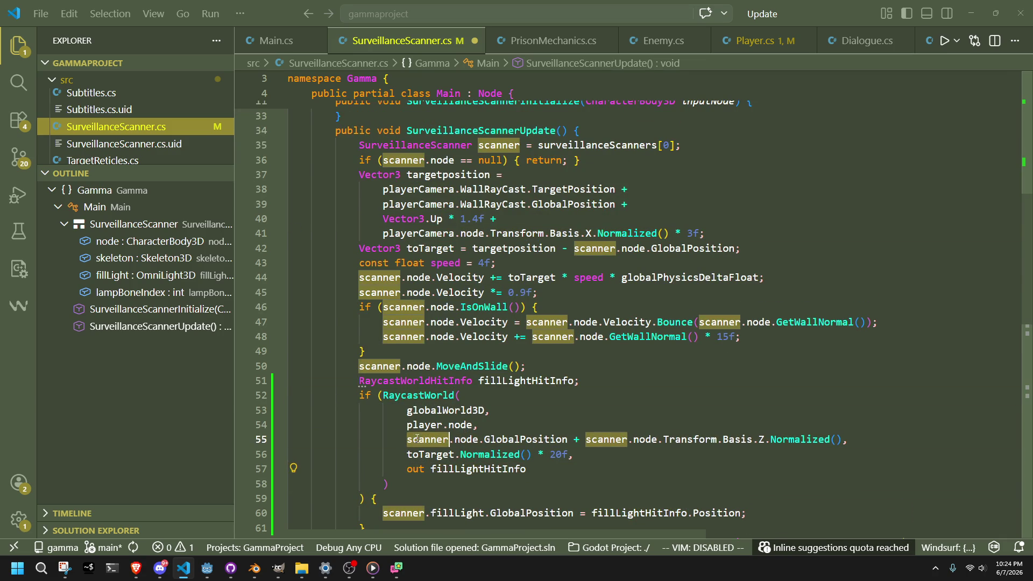
pyautogui.click(574, 470)
pyautogui.moveTo(841, 440); pyautogui.dragTo(407, 443)
pyautogui.hotkey('ctrl', 'c')
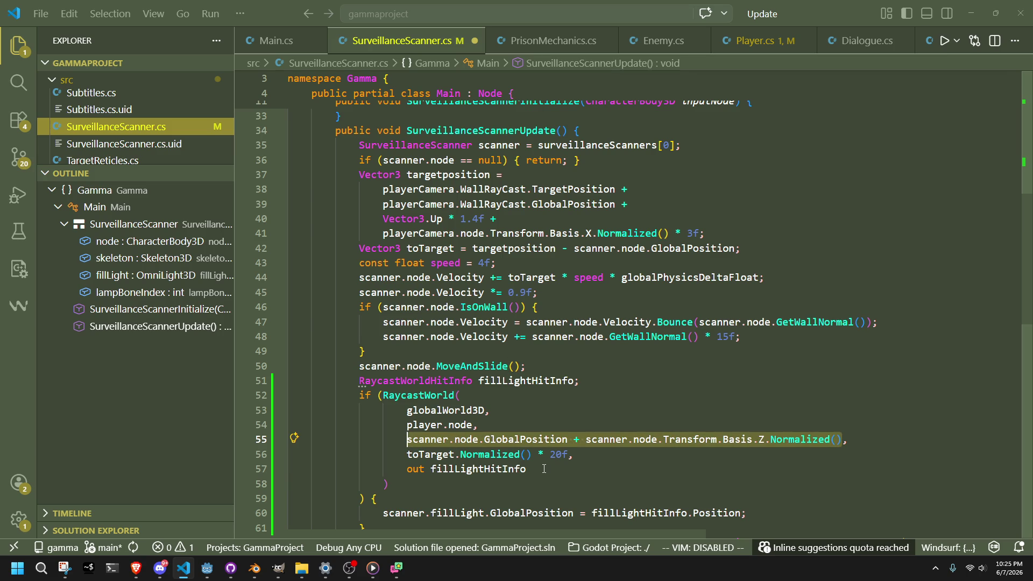
pyautogui.click(544, 469)
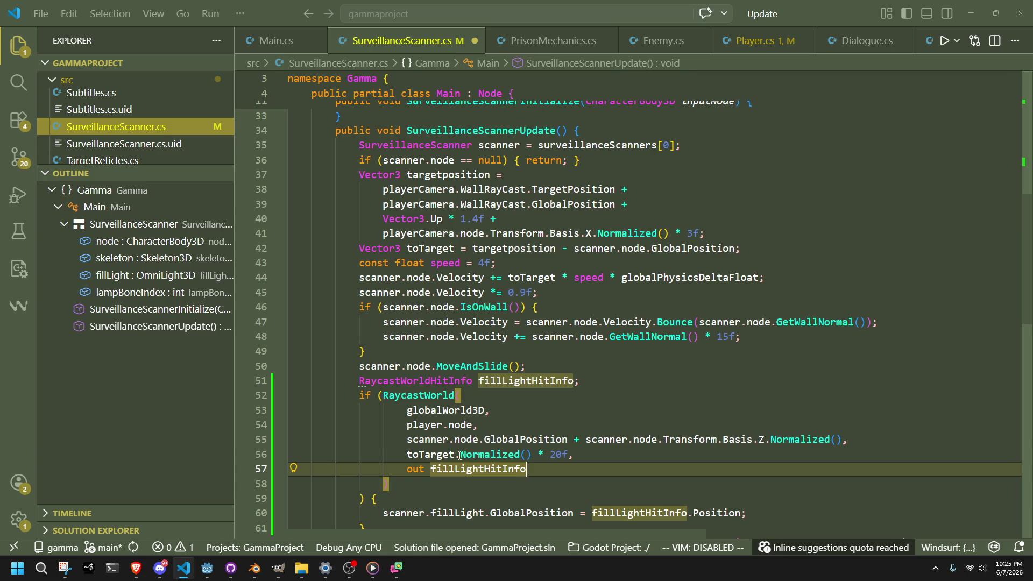
pyautogui.doubleClick(430, 455)
pyautogui.hotkey('ctrl', 'v')
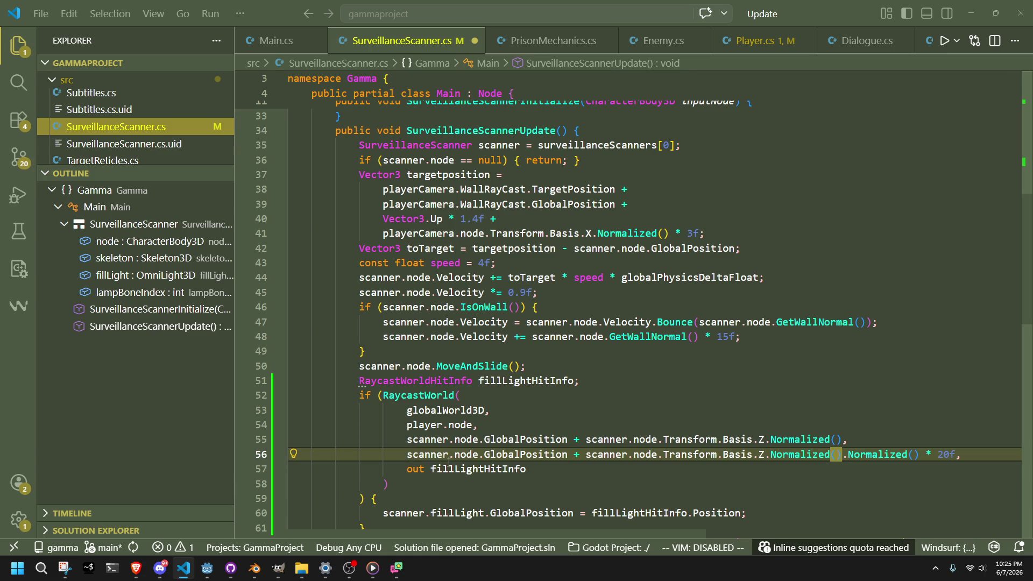
# Wrap line 56's start offset in parentheses, drop the duplicate .Normalized(), and subtract targetposition
pyautogui.click(731, 482)
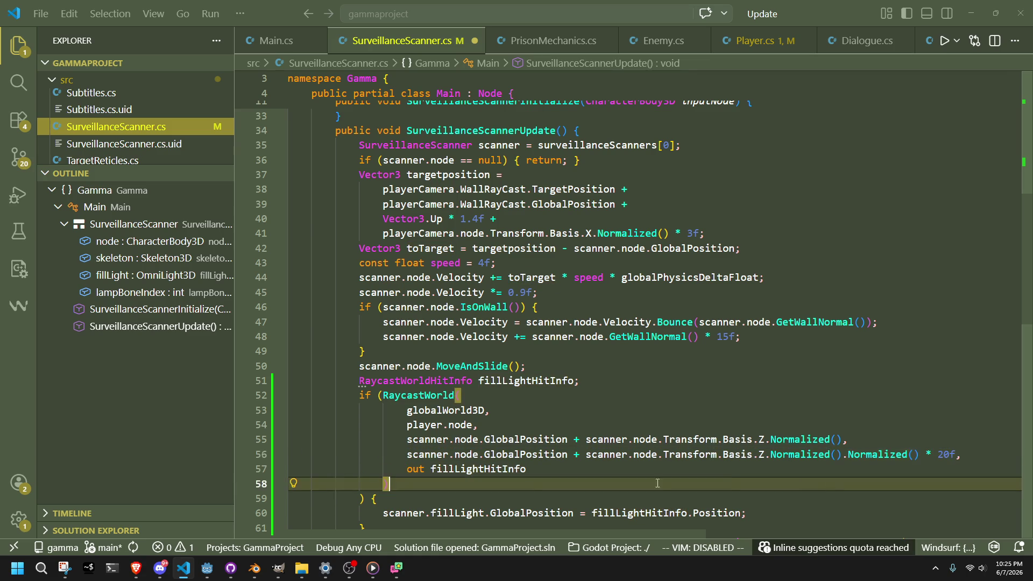
pyautogui.click(407, 455)
pyautogui.click(406, 453)
pyautogui.write('(')
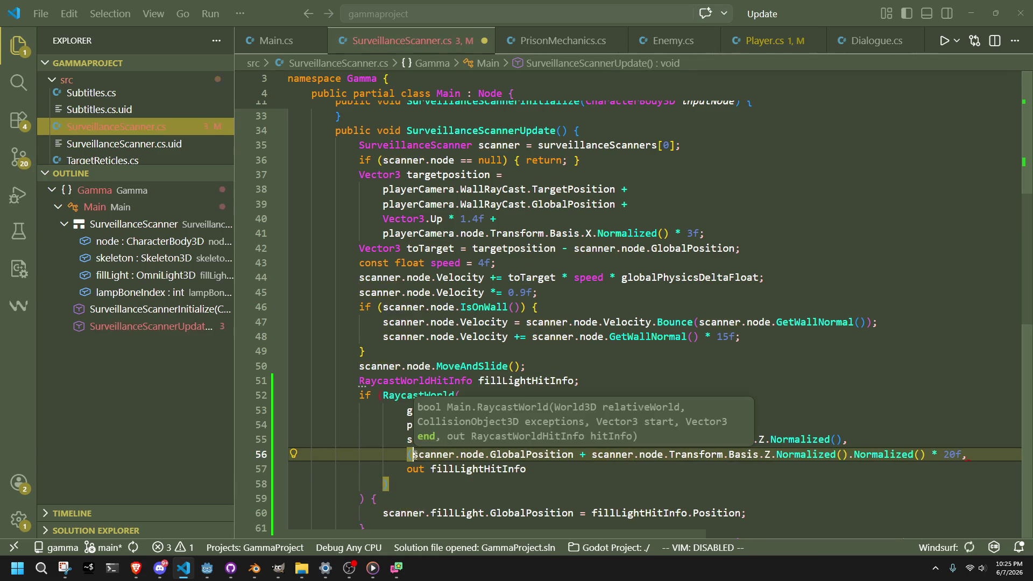
pyautogui.click(927, 454)
pyautogui.write(')')
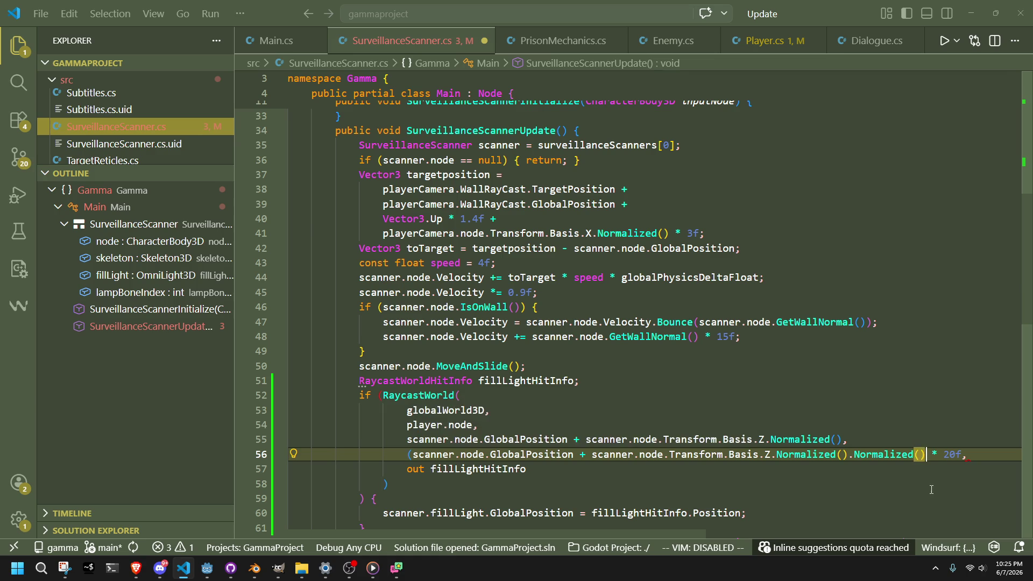
pyautogui.press('Right')
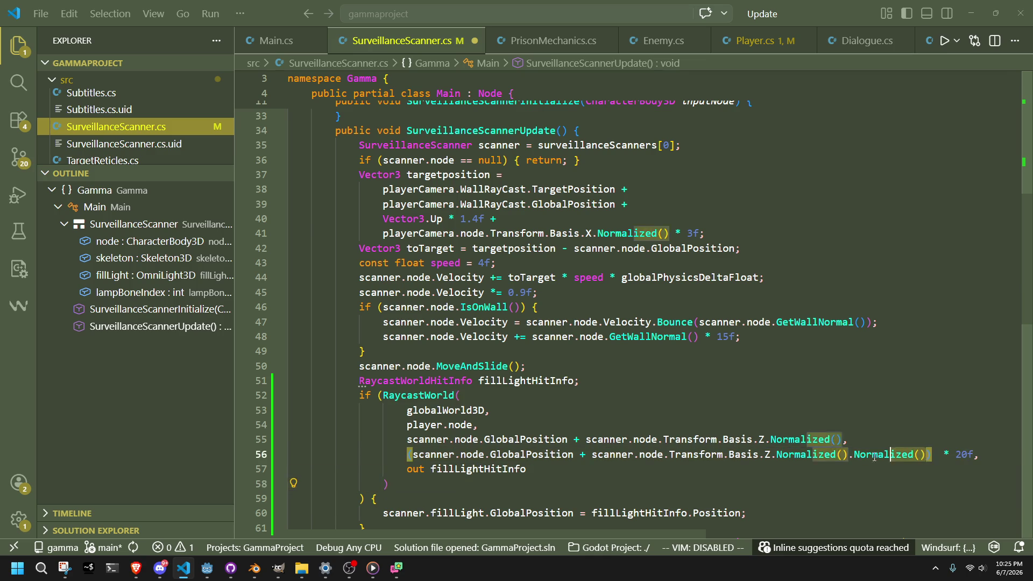
pyautogui.moveTo(925, 454); pyautogui.dragTo(843, 455)
pyautogui.press('BackSpace')
pyautogui.write(')')
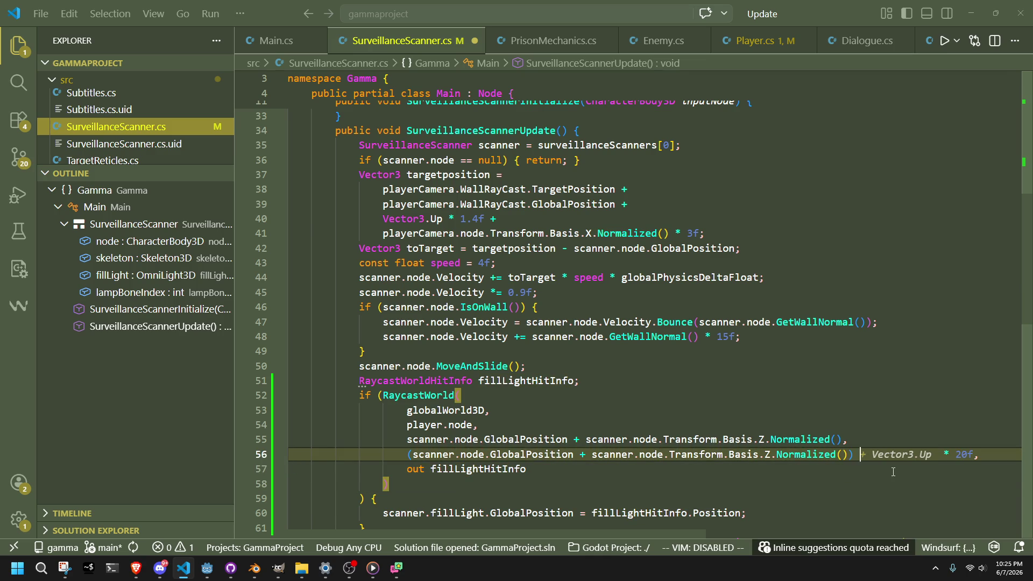
pyautogui.write(' - ')
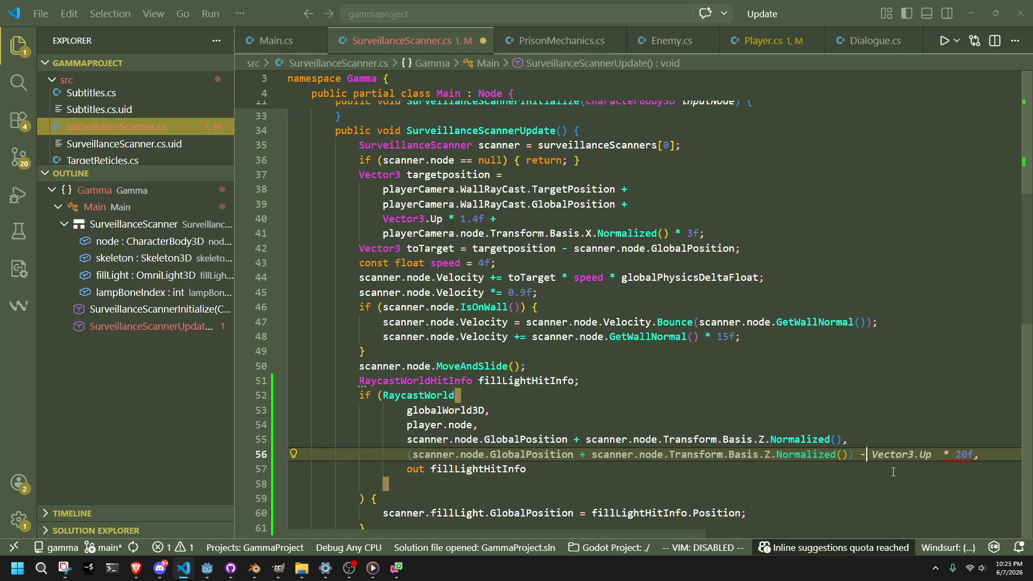
pyautogui.write('targ')
pyautogui.press('Tab')
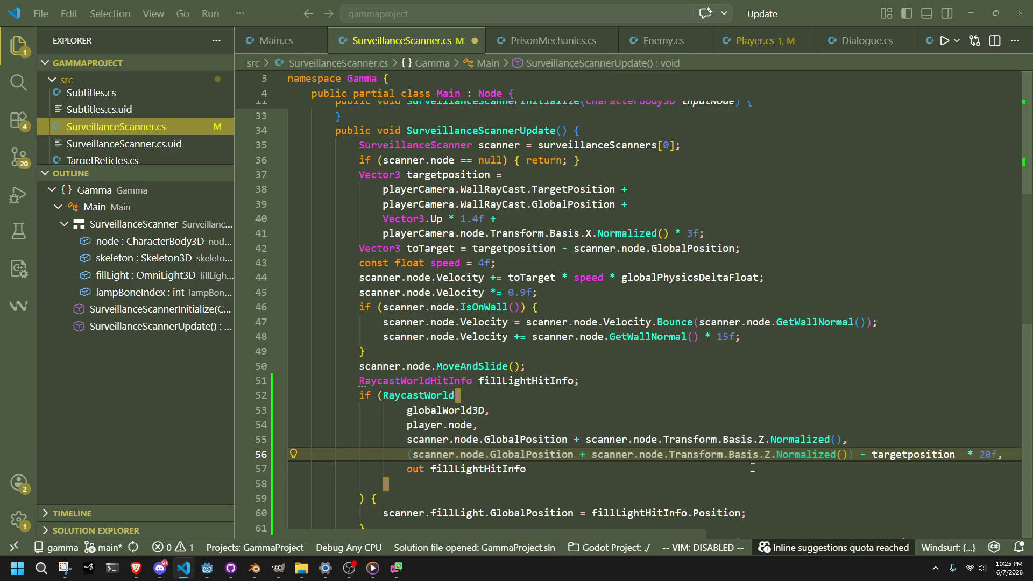
# Wrap the offset minus targetposition in parentheses, append .Normalized(), and save the scanner script
pyautogui.press('Down')
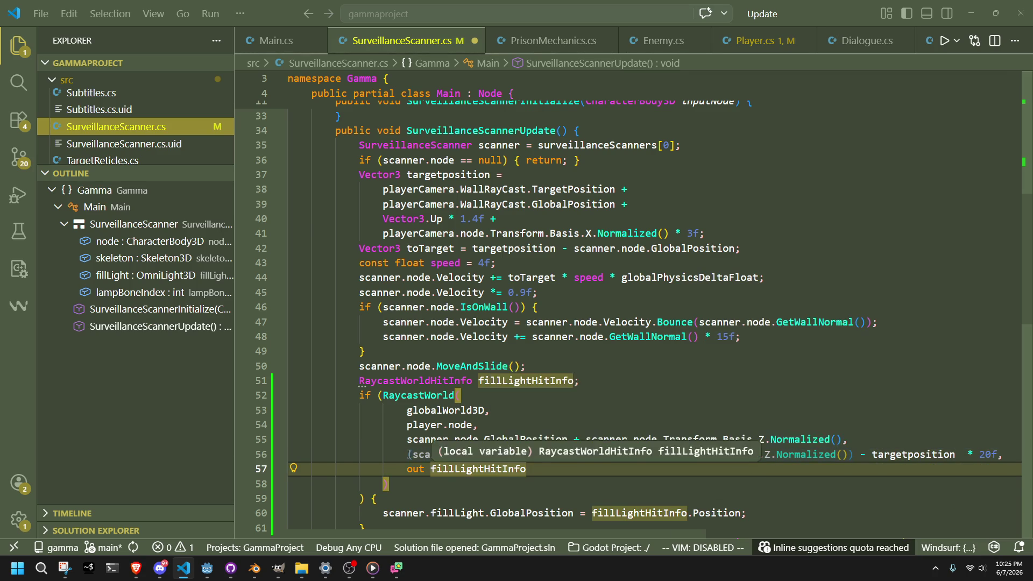
pyautogui.click(408, 454)
pyautogui.write('(')
pyautogui.click(963, 454)
pyautogui.write(')')
pyautogui.write('.normal')
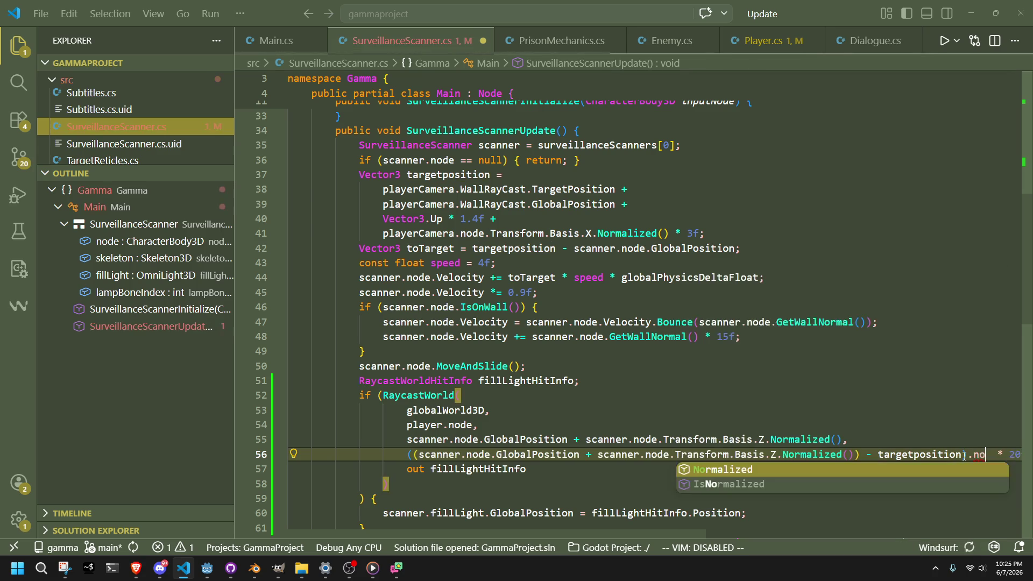
pyautogui.press('Tab')
pyautogui.write('()')
pyautogui.hotkey('ctrl', 's')
pyautogui.press('Down')
pyautogui.press('Down')
pyautogui.click(207, 567)
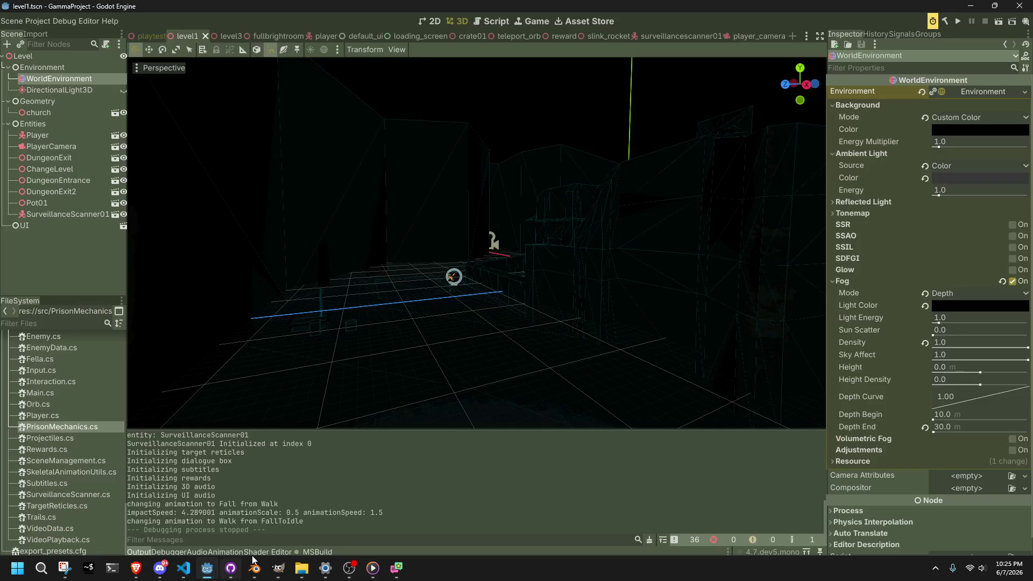
pyautogui.click(997, 23)
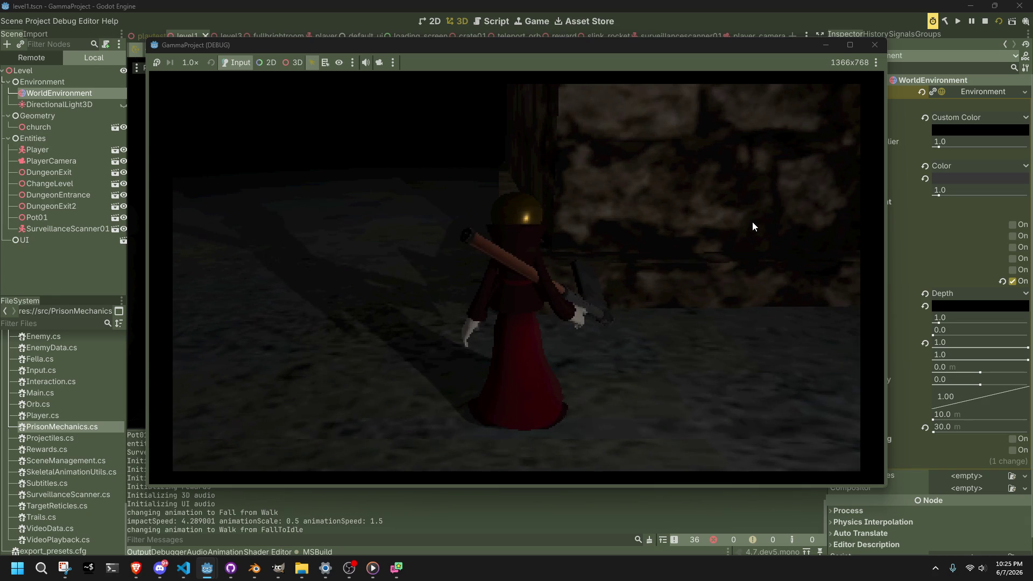
pyautogui.press('d')
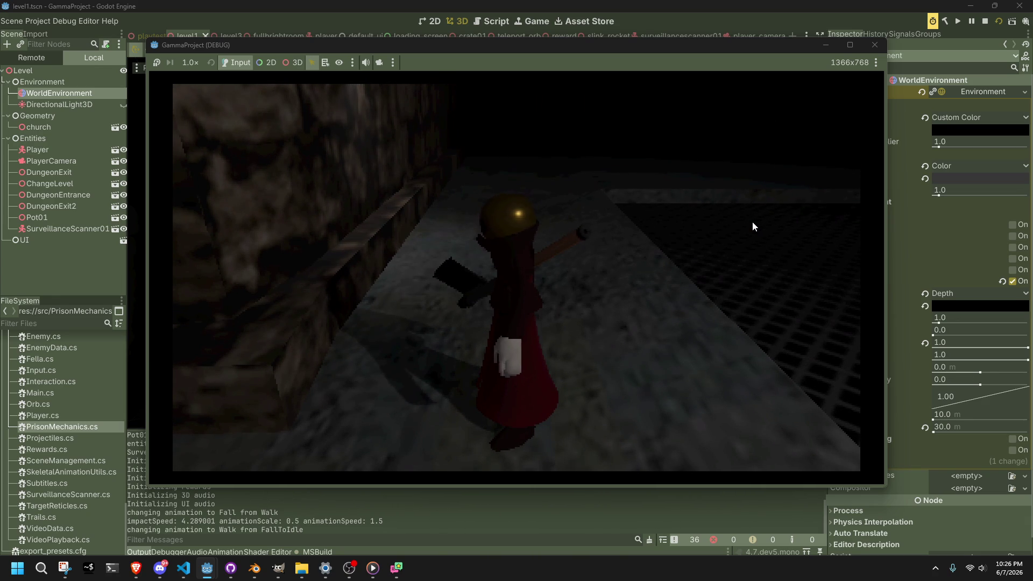
pyautogui.press('a')
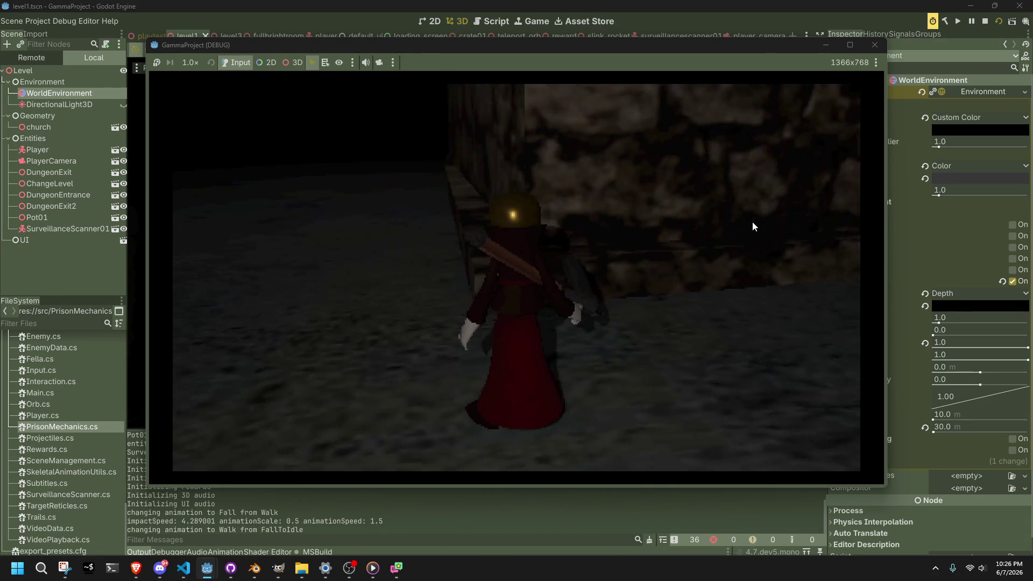
pyautogui.press('Escape')
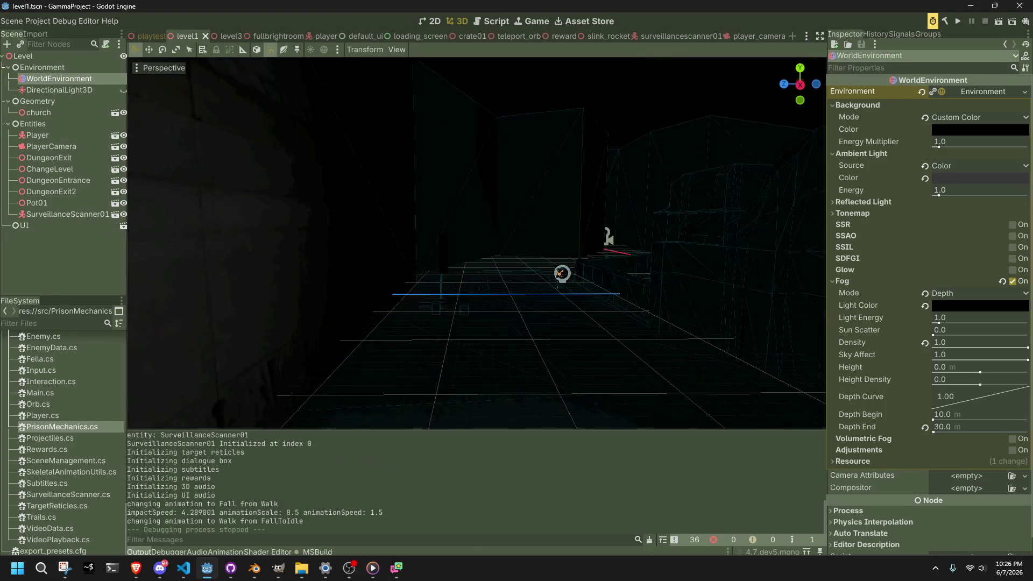
# Add a Camera3D child under Environment, mark it Current, and focus the view on it
pyautogui.rightClick(73, 70)
pyautogui.click(90, 76)
pyautogui.write('camera3d')
pyautogui.press('Return')
pyautogui.click(935, 383)
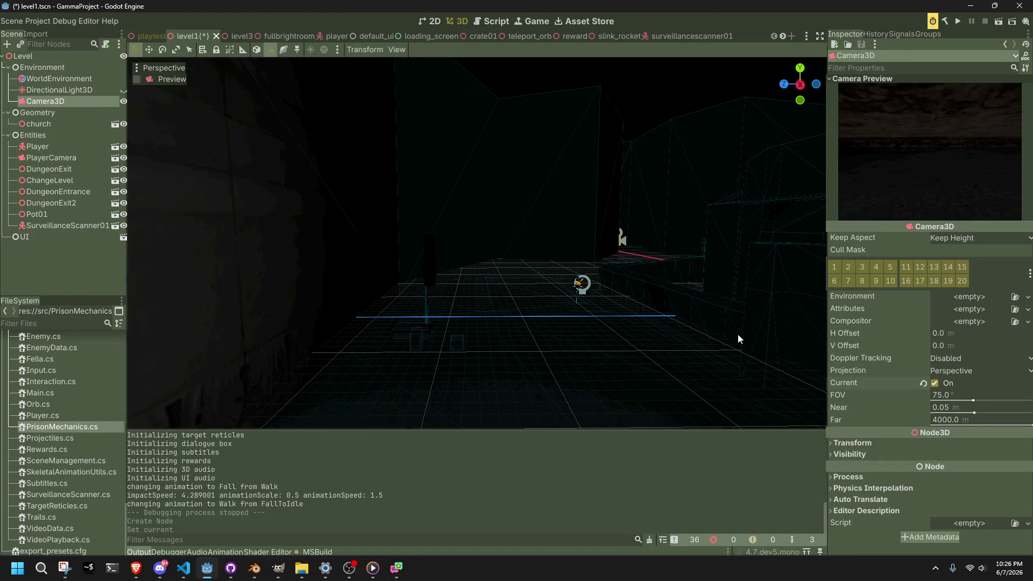
pyautogui.doubleClick(68, 101)
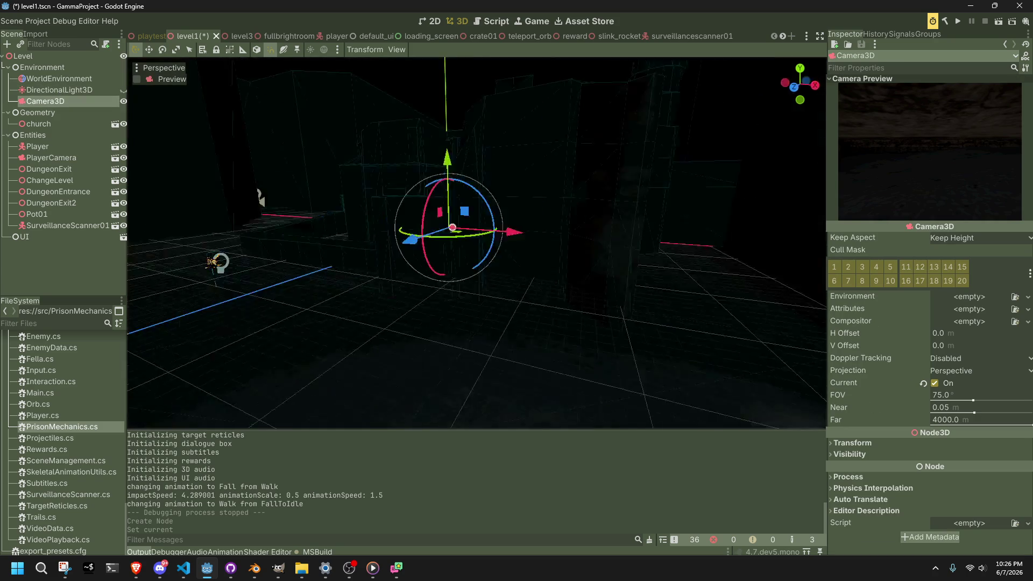
# Move and angle the camera over the area, save level1, and test-run the scene
pyautogui.moveTo(661, 223)
pyautogui.mouseDown()
pyautogui.moveTo(430, 247)
pyautogui.moveTo(371, 272)
pyautogui.moveTo(366, 203)
pyautogui.moveTo(565, 212)
pyautogui.mouseUp()
pyautogui.moveTo(515, 248)
pyautogui.mouseDown()
pyautogui.moveTo(192, 249)
pyautogui.moveTo(322, 242)
pyautogui.moveTo(515, 299)
pyautogui.moveTo(504, 282)
pyautogui.mouseUp()
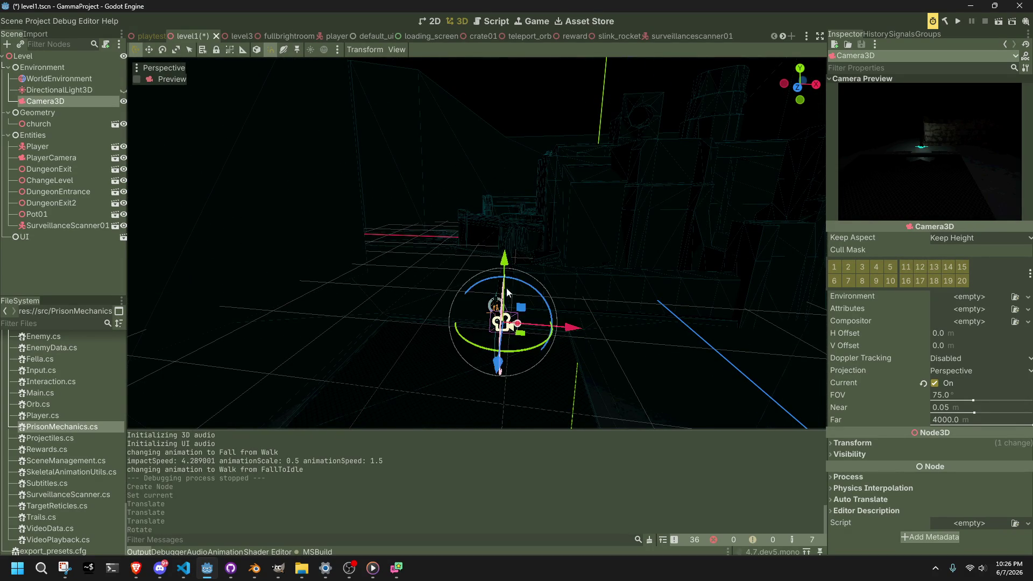
pyautogui.moveTo(520, 333); pyautogui.dragTo(488, 302)
pyautogui.hotkey('ctrl', 's')
pyautogui.click(997, 23)
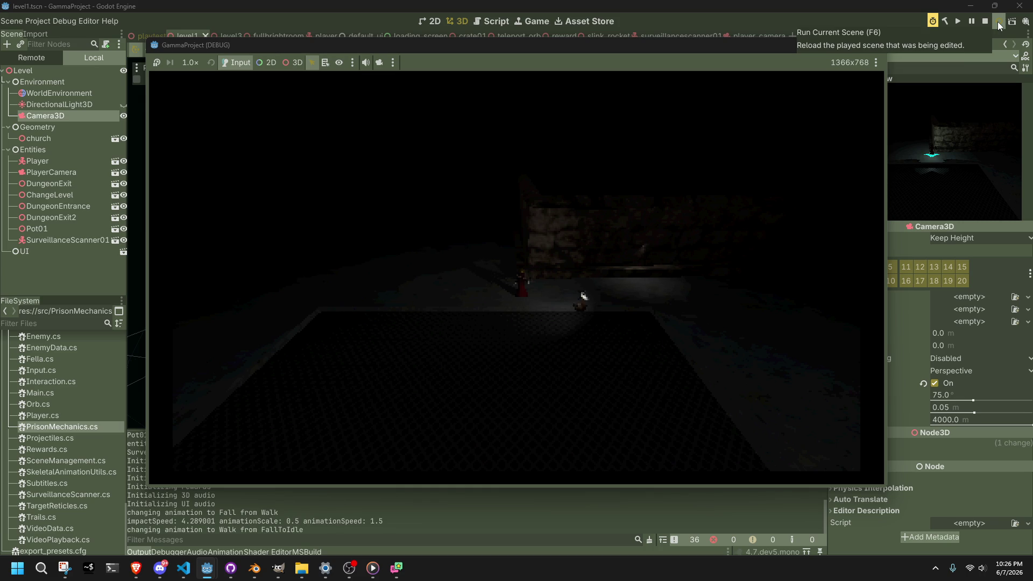
pyautogui.click(872, 43)
# Close the RaycastWorld call and remove .Normalized() from Basis.Z on lines 55 and 56, then save
pyautogui.hotkey('alt', 'Tab')
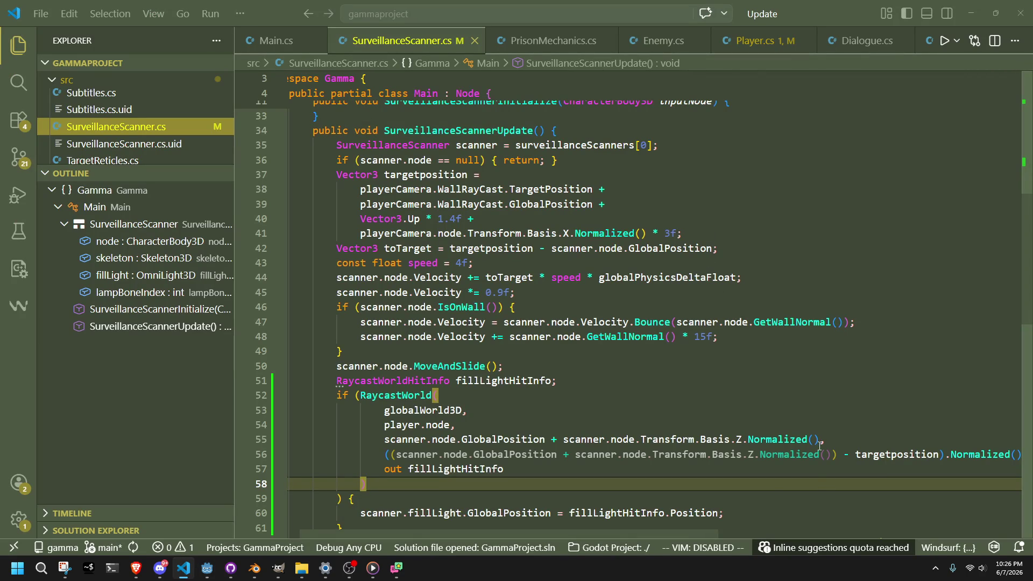
pyautogui.write(')')
pyautogui.click(764, 470)
pyautogui.click(748, 440)
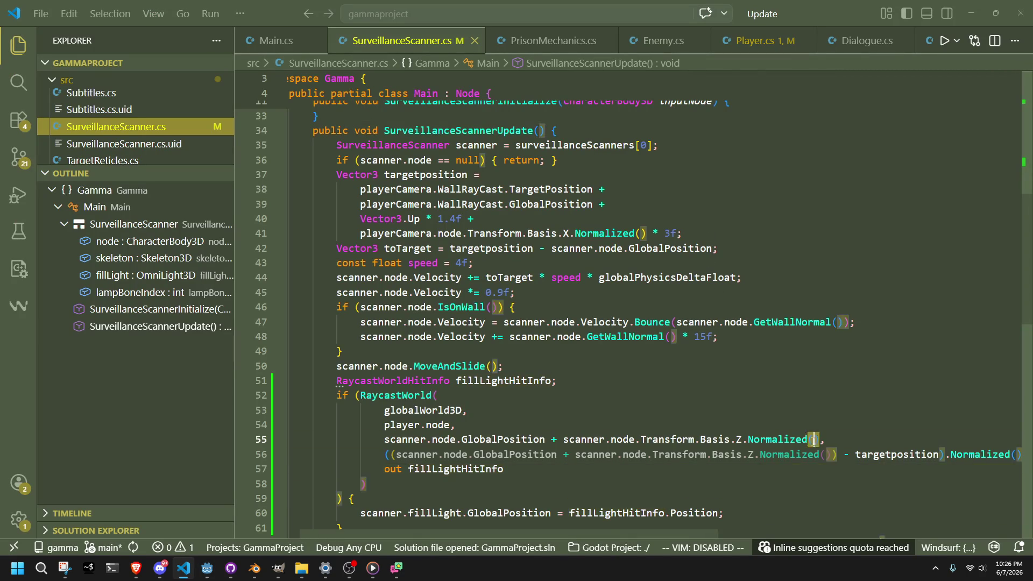
pyautogui.hotkey('ctrl', 'Delete')
pyautogui.press('Delete')
pyautogui.press('Delete')
pyautogui.press('BackSpace')
pyautogui.click(760, 455)
pyautogui.hotkey('ctrl', 'Delete')
pyautogui.press('Delete')
pyautogui.press('Delete')
pyautogui.press('BackSpace')
pyautogui.click(560, 499)
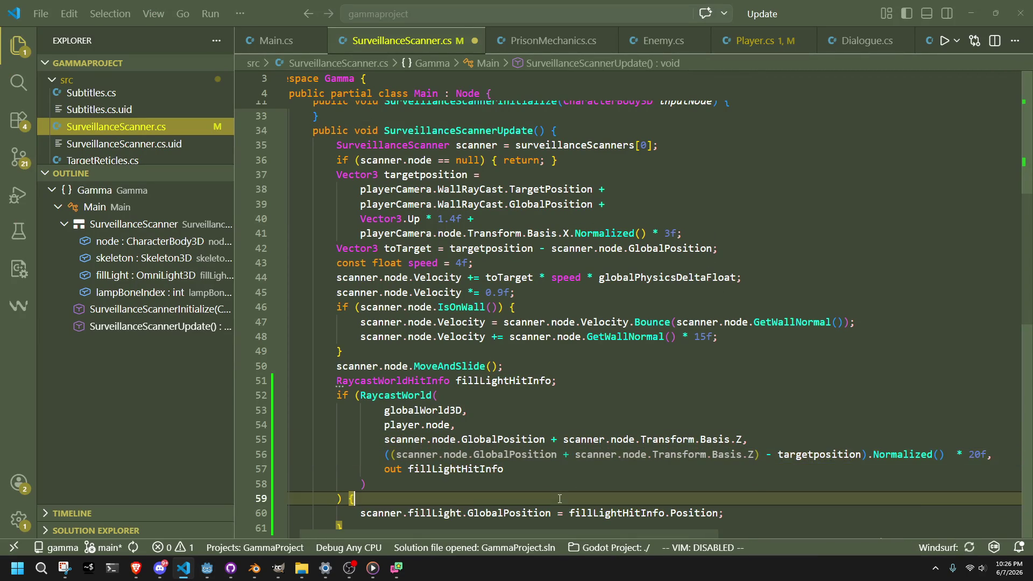
pyautogui.hotkey('ctrl', 's')
# Delete the extra space before * 20f on line 56
pyautogui.click(619, 470)
pyautogui.doubleClick(838, 455)
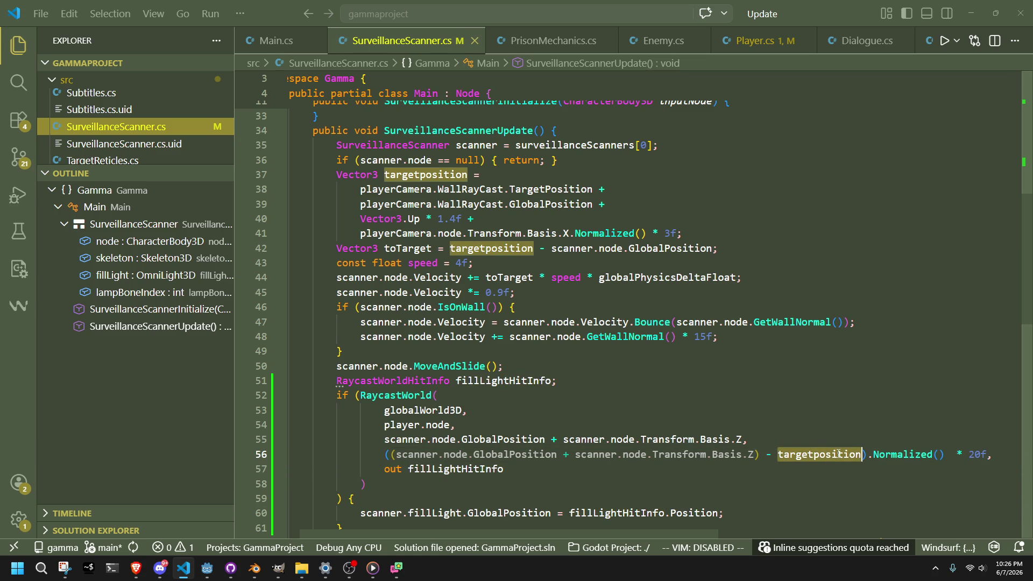
pyautogui.click(755, 473)
pyautogui.click(950, 455)
pyautogui.press('BackSpace')
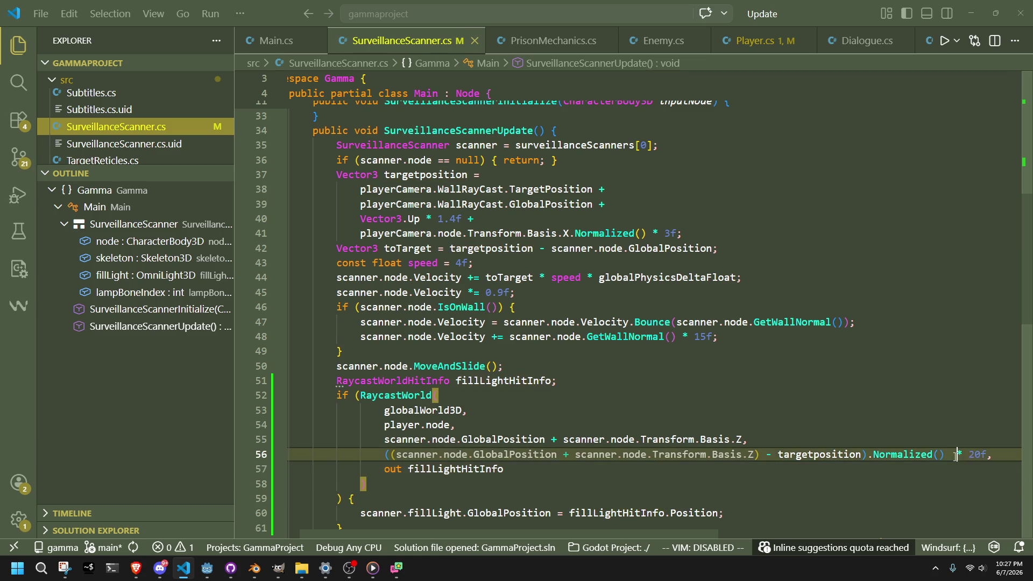
pyautogui.click(449, 484)
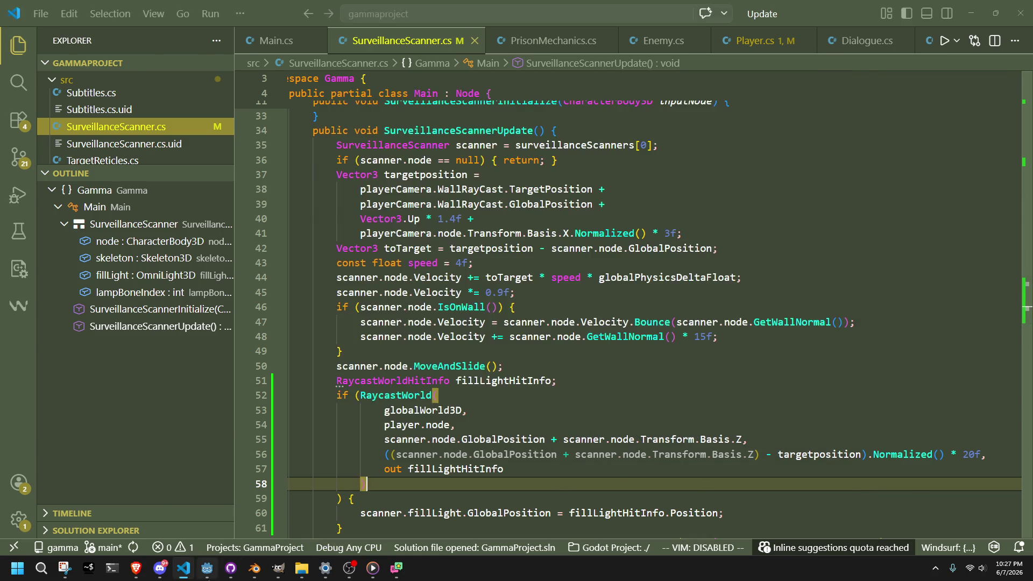
pyautogui.click(207, 568)
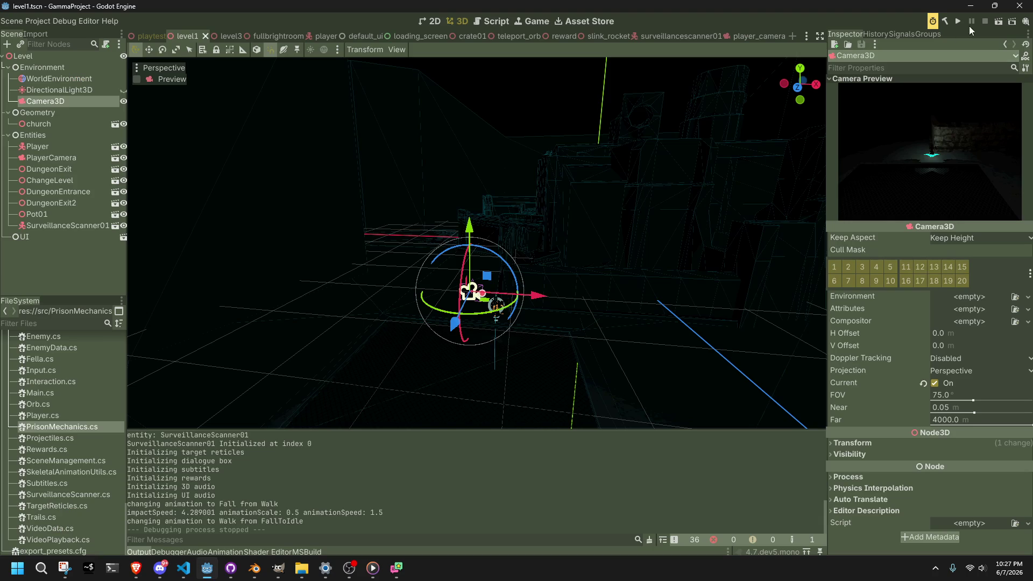
# Run level1 through the fixed camera, close the game, and return to SurveillanceScanner.cs
pyautogui.click(999, 21)
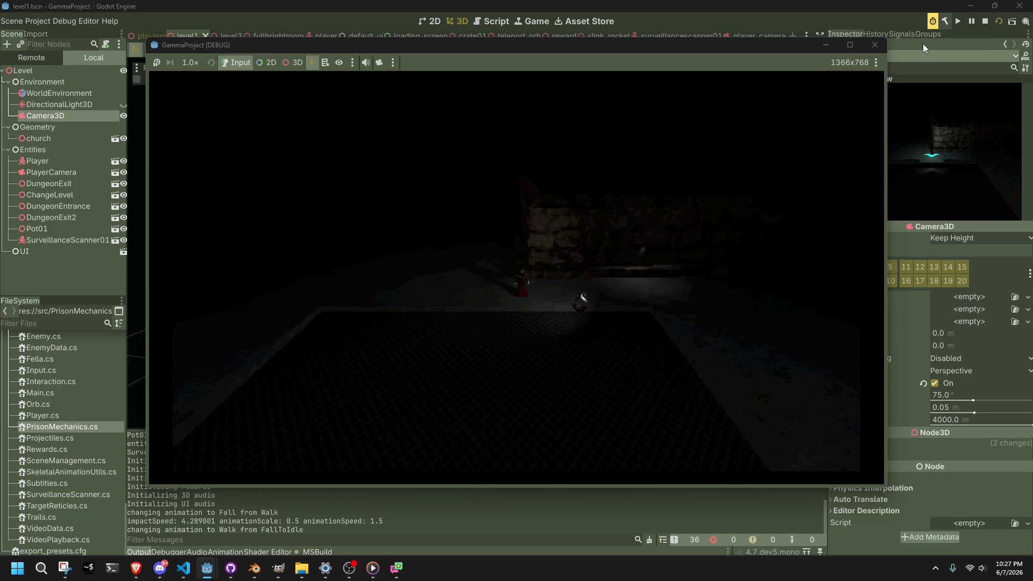
pyautogui.click(875, 45)
pyautogui.hotkey('alt', 'Tab')
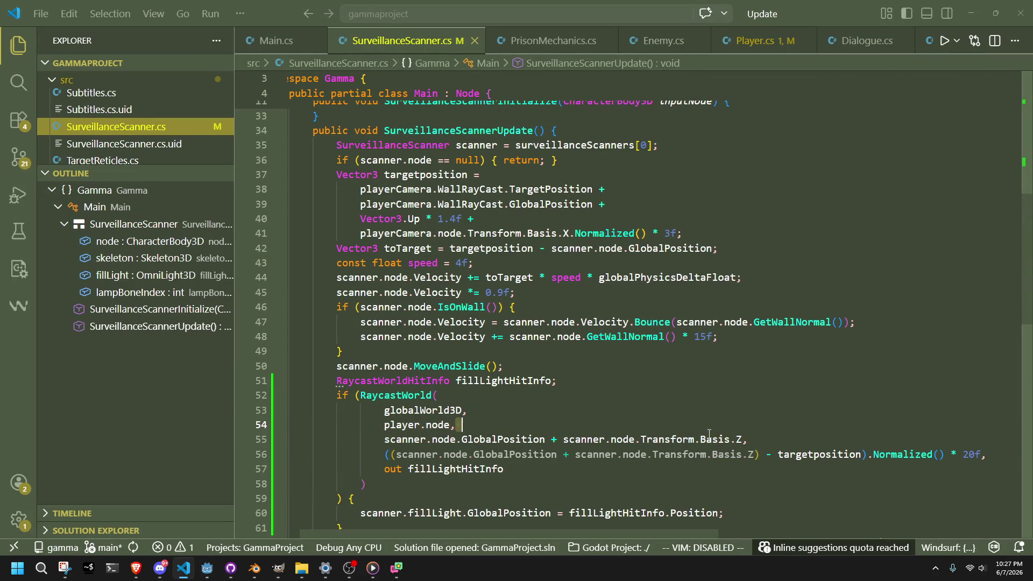
# Inspect targetposition, fillLightHitInfo, globalWorld3D and the Basis.Z start expression on lines 53–57 without editing
pyautogui.doubleClick(802, 455)
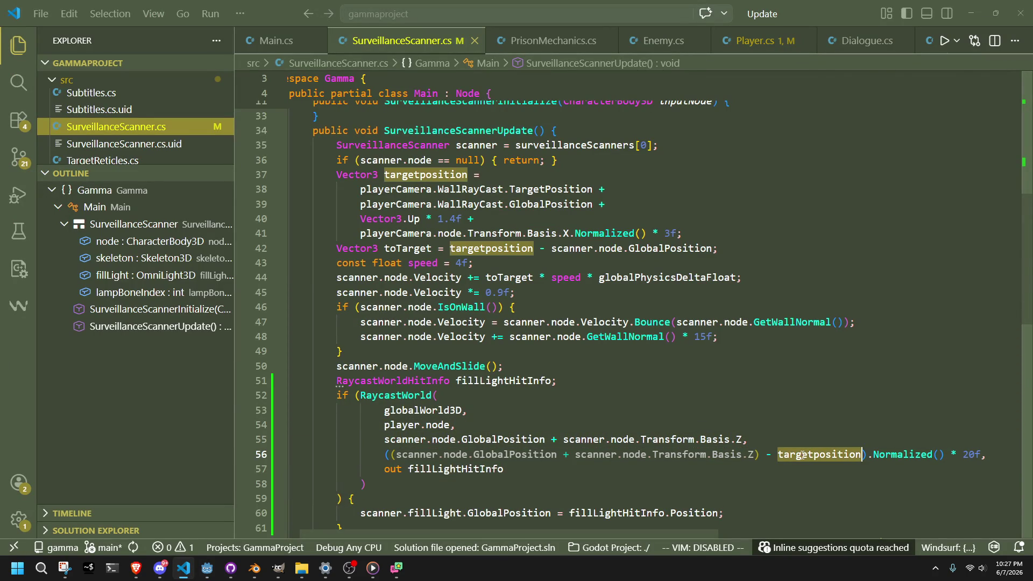
pyautogui.doubleClick(457, 469)
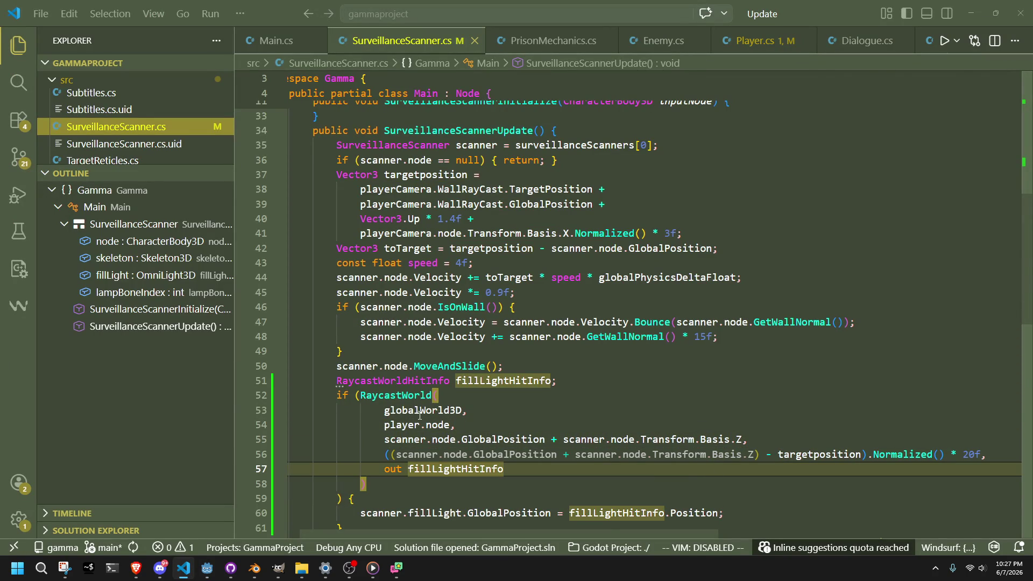
pyautogui.doubleClick(422, 410)
pyautogui.doubleClick(404, 425)
pyautogui.doubleClick(435, 424)
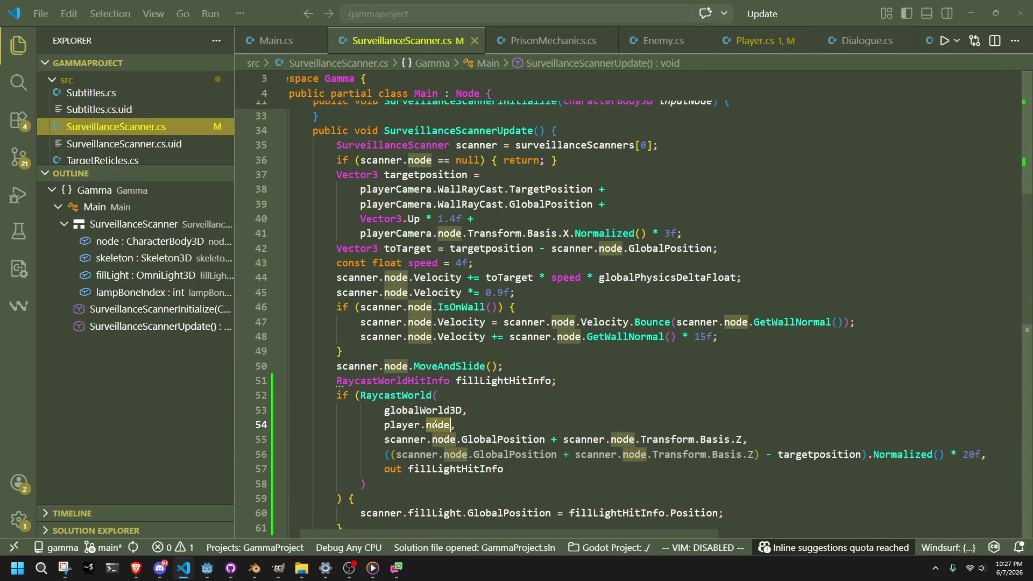
pyautogui.click(558, 480)
pyautogui.moveTo(749, 440); pyautogui.dragTo(549, 441)
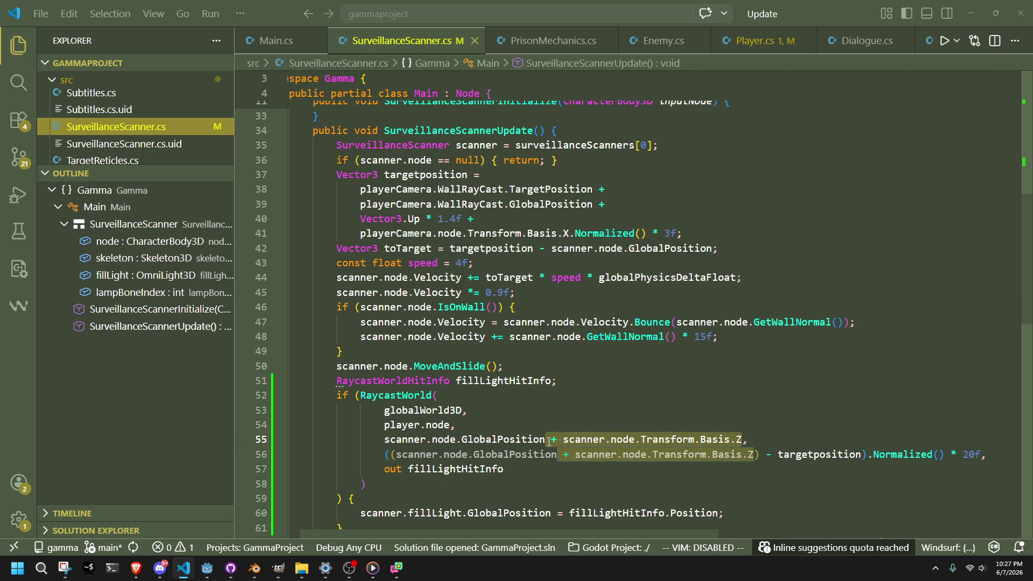
pyautogui.click(613, 480)
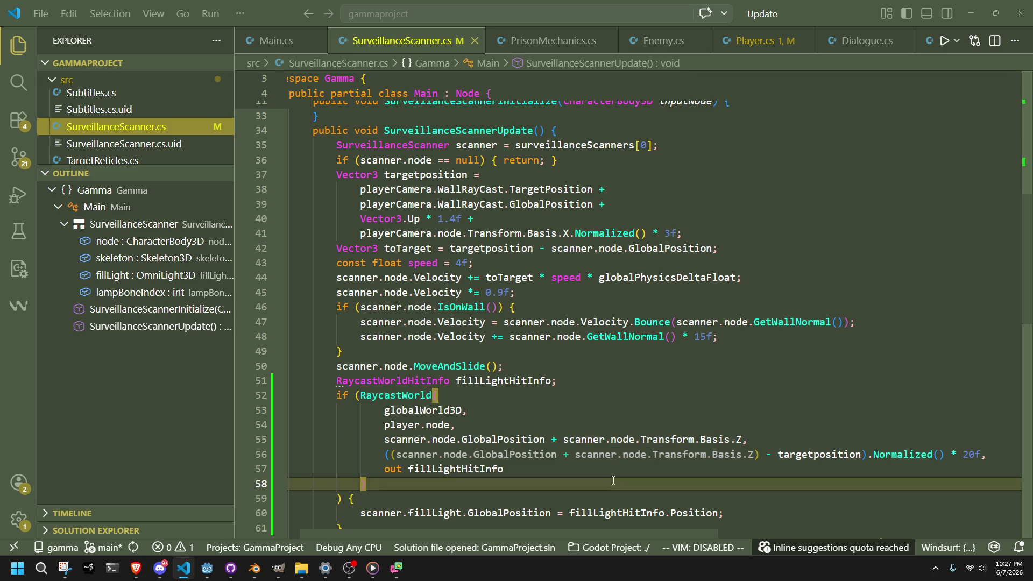
pyautogui.click(634, 469)
pyautogui.moveTo(743, 440); pyautogui.dragTo(386, 441)
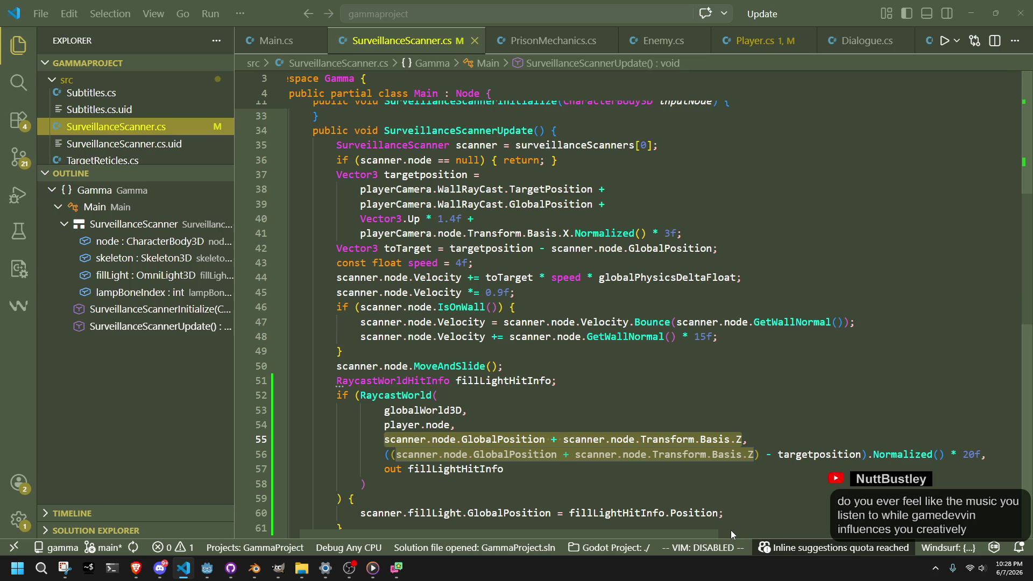
pyautogui.click(207, 568)
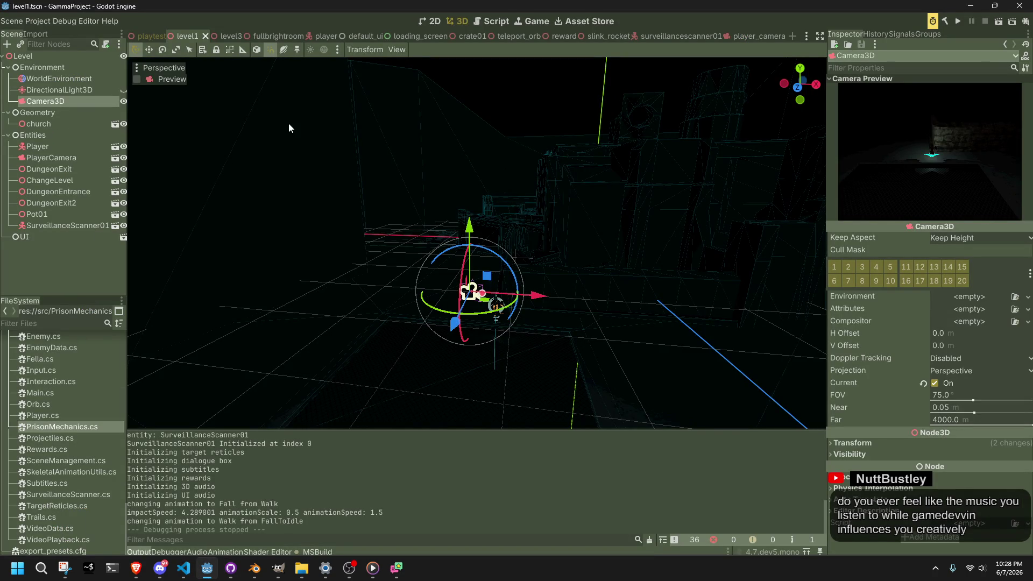
pyautogui.click(751, 36)
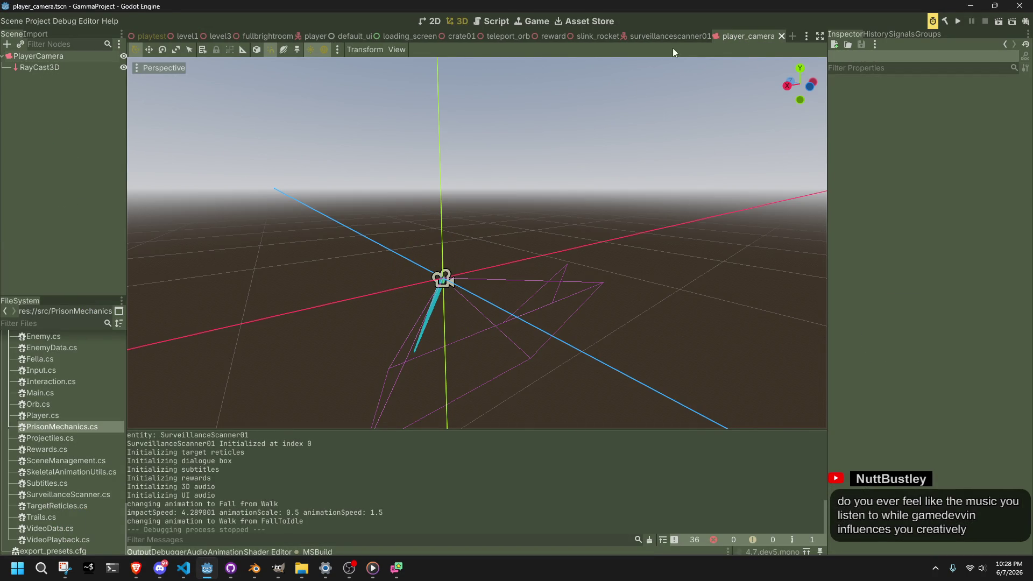
pyautogui.click(672, 36)
pyautogui.rightClick(48, 59)
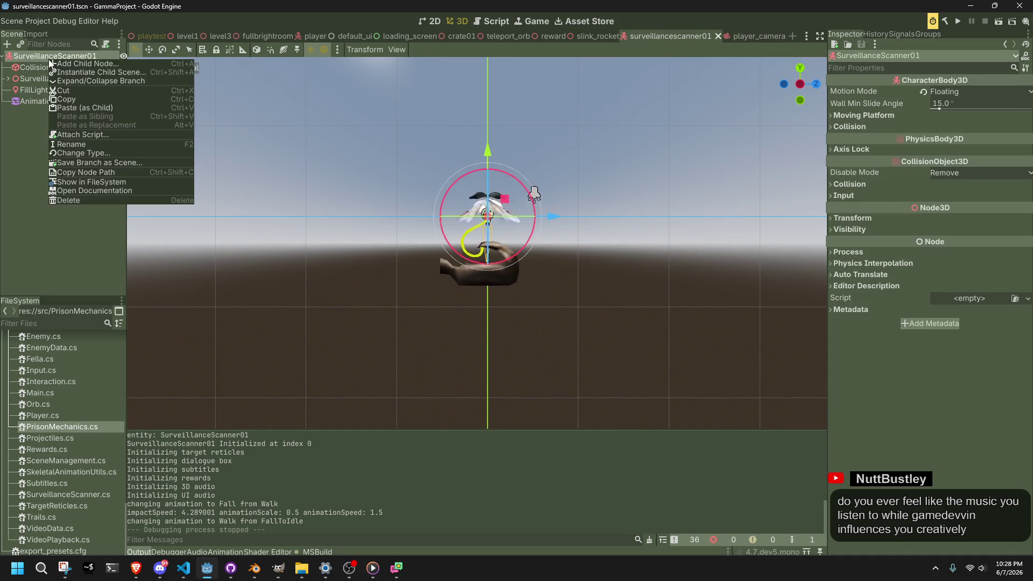
pyautogui.click(67, 61)
pyautogui.write('springar')
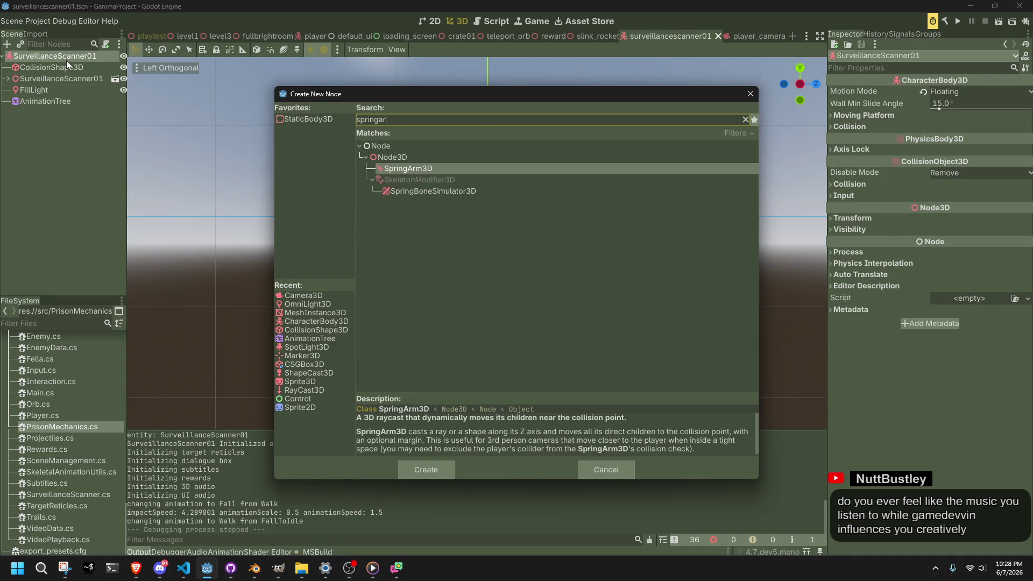
pyautogui.press('Return')
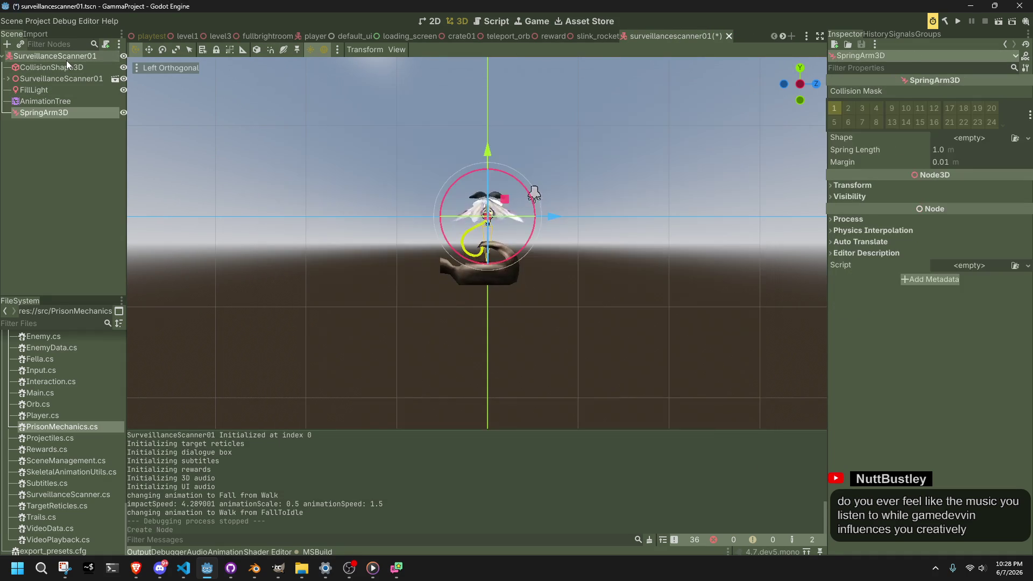
pyautogui.moveTo(22, 115)
pyautogui.mouseDown()
pyautogui.moveTo(30, 85)
pyautogui.moveTo(42, 90)
pyautogui.mouseUp()
pyautogui.scroll(-3, 660, 321)
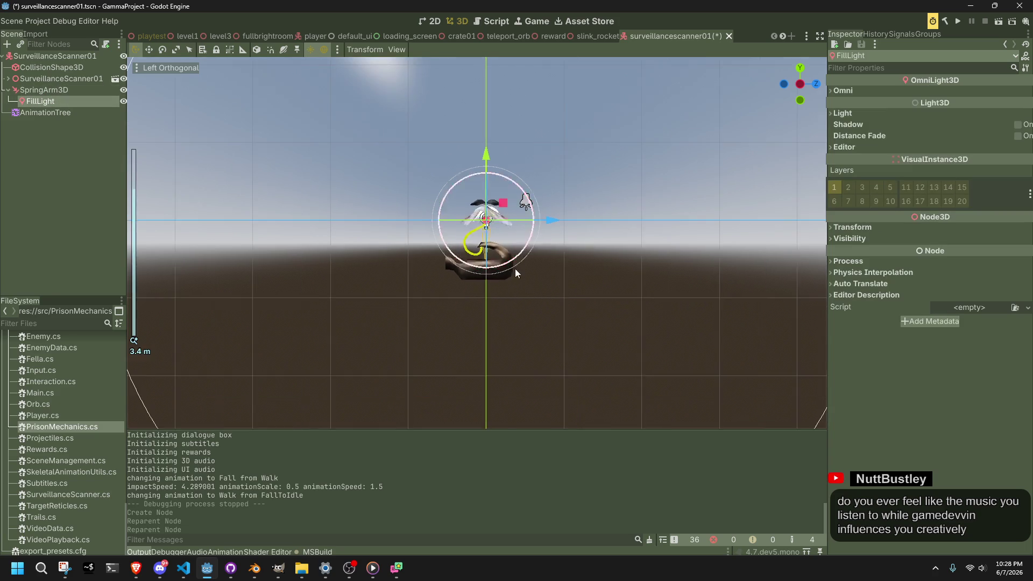
pyautogui.scroll(-2, 611, 246)
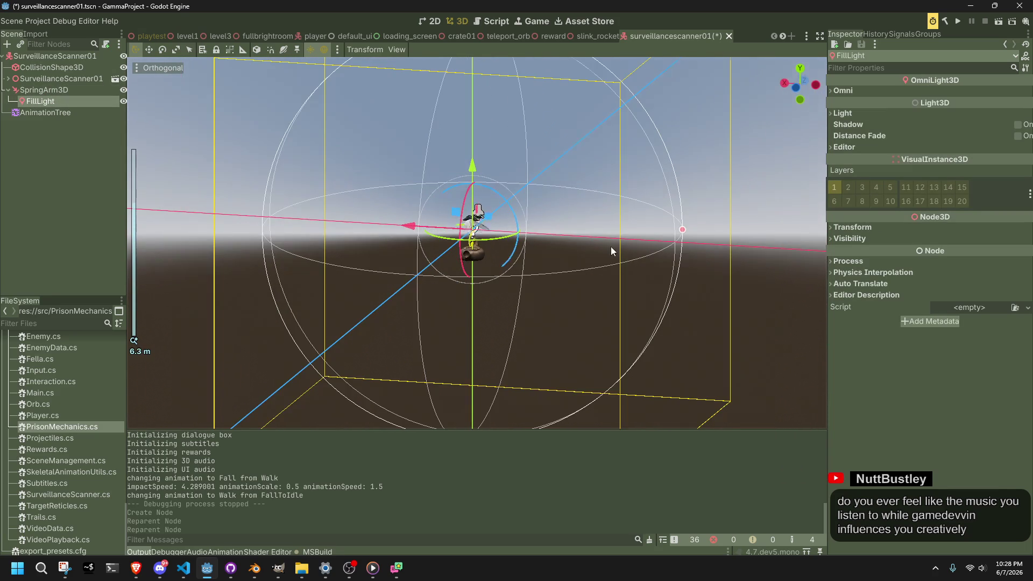
pyautogui.click(165, 67)
pyautogui.scroll(-3, 793, 298)
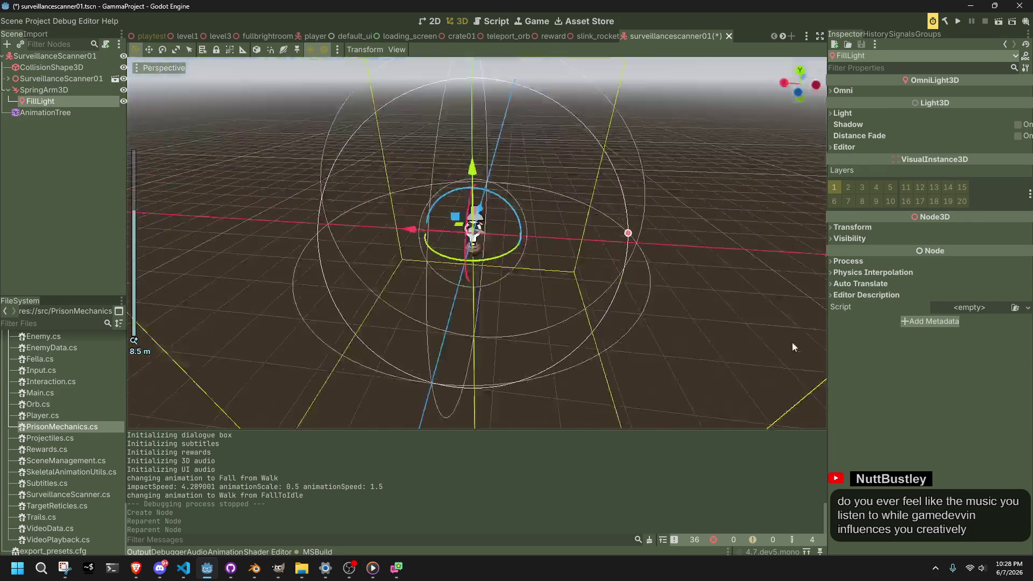
pyautogui.moveTo(792, 347); pyautogui.dragTo(712, 277)
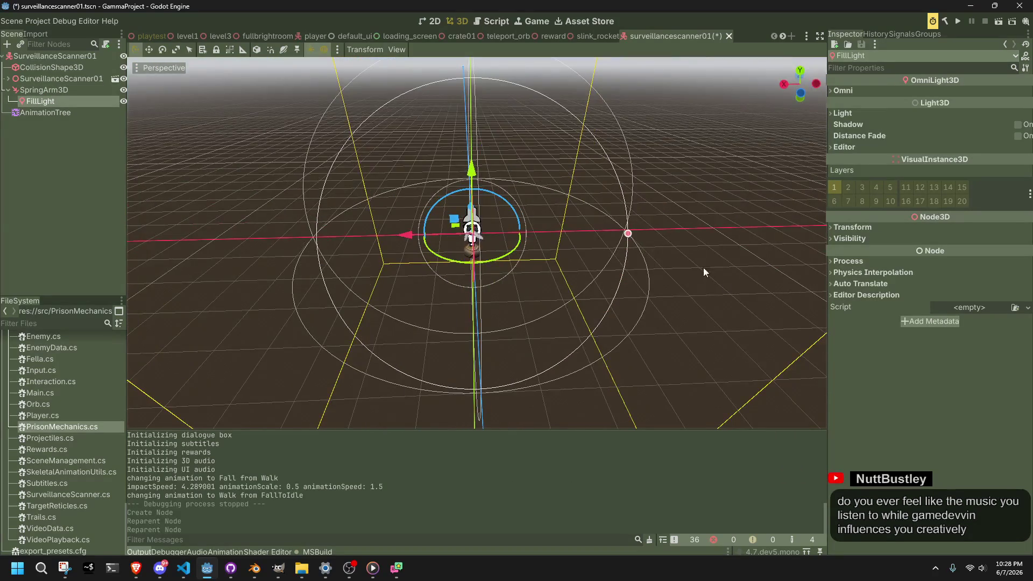
# Give the SpringArm3D a 20 m spring length and a SeparationRayShape3D shape
pyautogui.click(40, 92)
pyautogui.moveTo(457, 172)
pyautogui.mouseDown()
pyautogui.moveTo(418, 172)
pyautogui.moveTo(372, 151)
pyautogui.mouseUp()
pyautogui.click(944, 150)
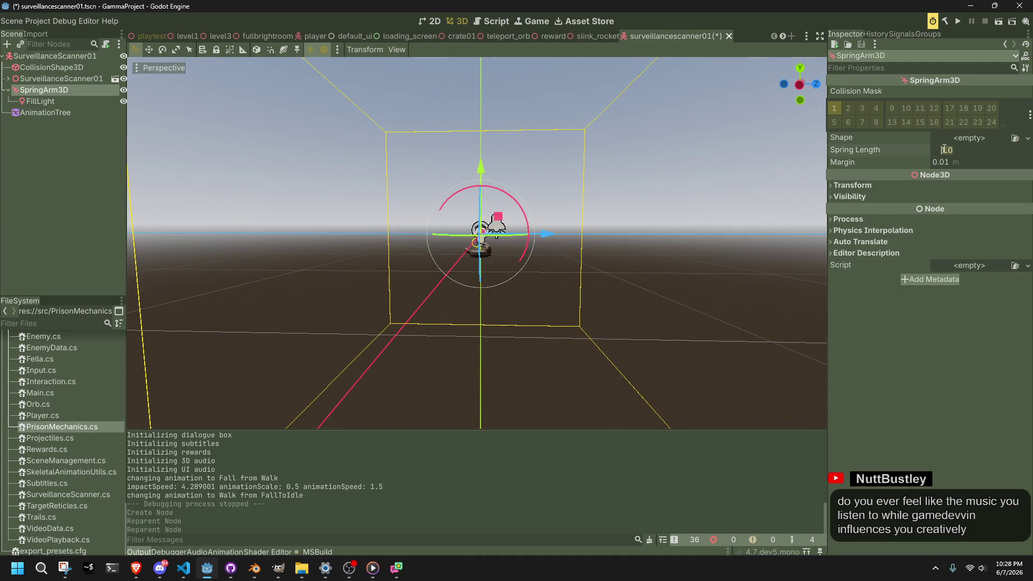
pyautogui.press('Return')
pyautogui.scroll(2, 699, 291)
pyautogui.moveTo(699, 291)
pyautogui.mouseDown()
pyautogui.moveTo(638, 315)
pyautogui.moveTo(648, 346)
pyautogui.mouseUp()
pyautogui.click(60, 113)
pyautogui.click(49, 92)
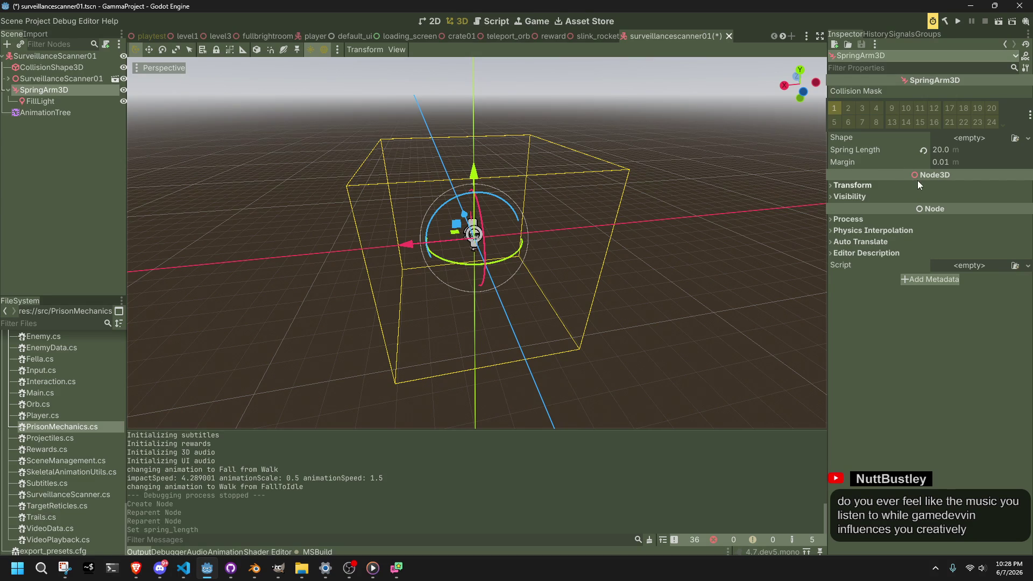
pyautogui.click(992, 140)
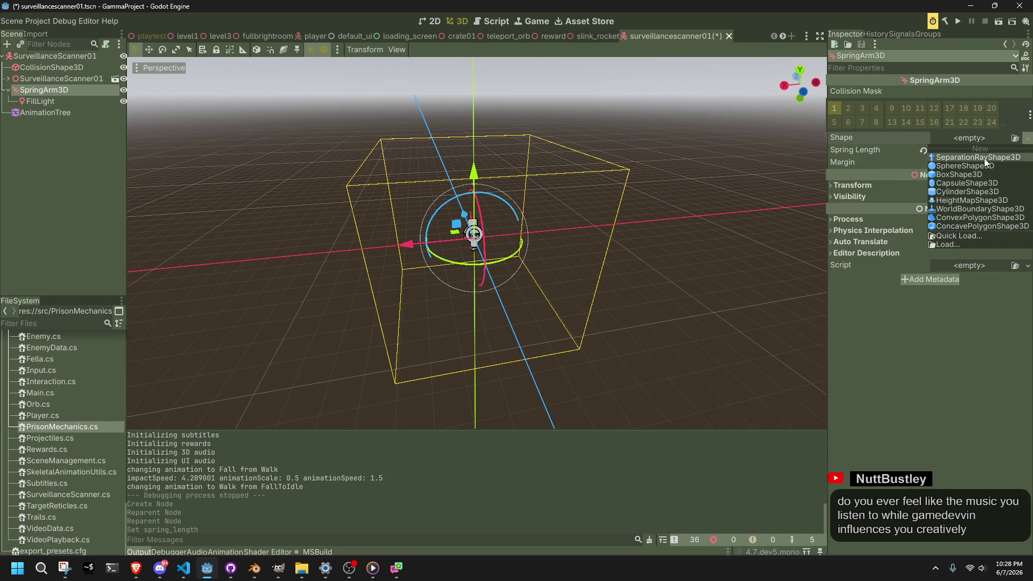
pyautogui.click(983, 158)
# Spin the spring arm's X rotation to -360° and undo the change
pyautogui.scroll(5, 716, 207)
pyautogui.moveTo(705, 224)
pyautogui.mouseDown()
pyautogui.moveTo(557, 231)
pyautogui.moveTo(393, 204)
pyautogui.moveTo(371, 170)
pyautogui.moveTo(518, 146)
pyautogui.moveTo(632, 256)
pyautogui.moveTo(667, 253)
pyautogui.mouseUp()
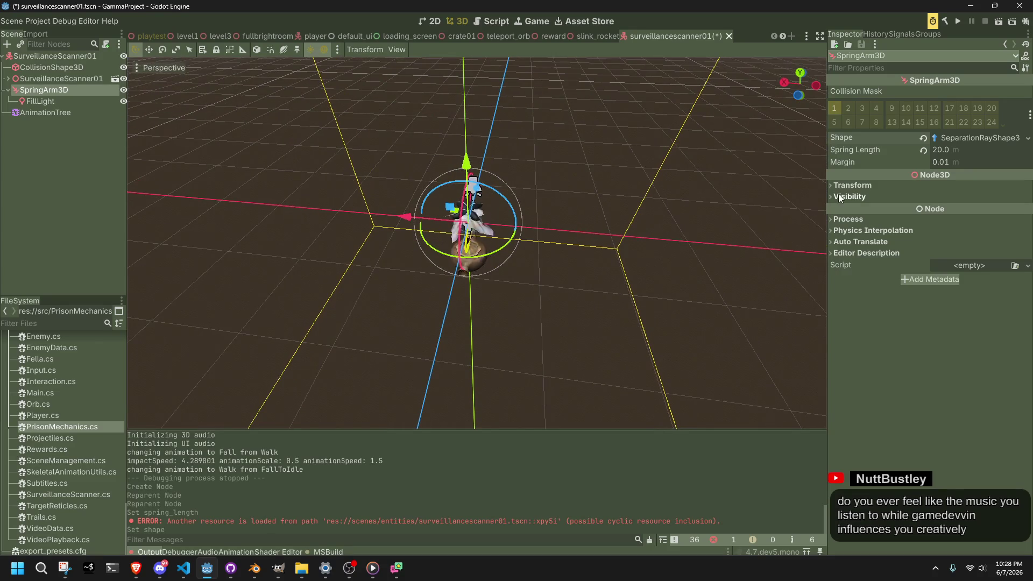
pyautogui.click(847, 184)
pyautogui.moveTo(851, 232)
pyautogui.mouseDown()
pyautogui.moveTo(867, 238)
pyautogui.moveTo(832, 237)
pyautogui.mouseUp()
pyautogui.scroll(-5, 631, 211)
pyautogui.hotkey('ctrl', 'z')
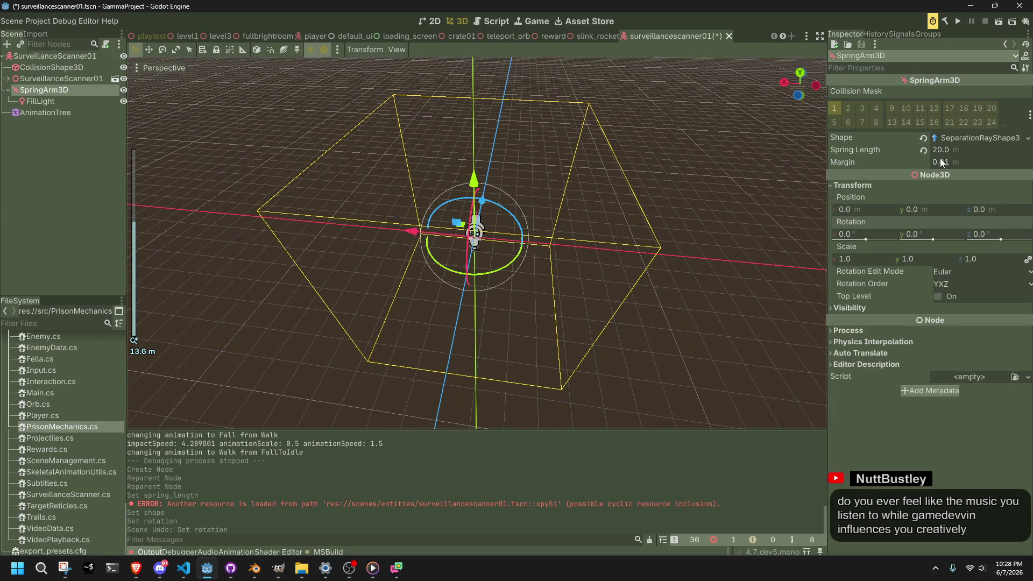
# Reset the spring length to 1.0 m and clear the spring arm's shape
pyautogui.click(924, 149)
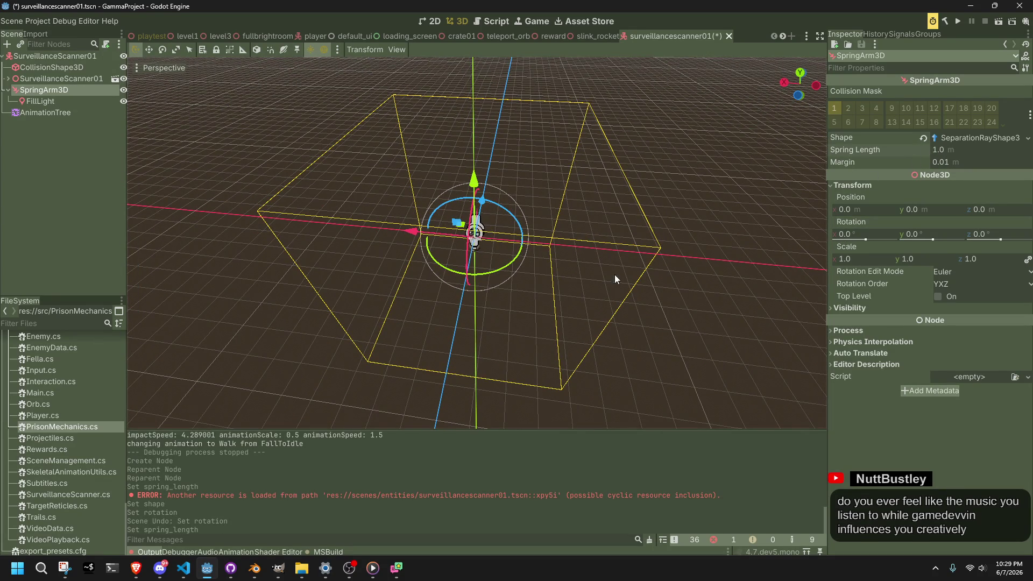
pyautogui.click(923, 139)
pyautogui.scroll(5, 381, 211)
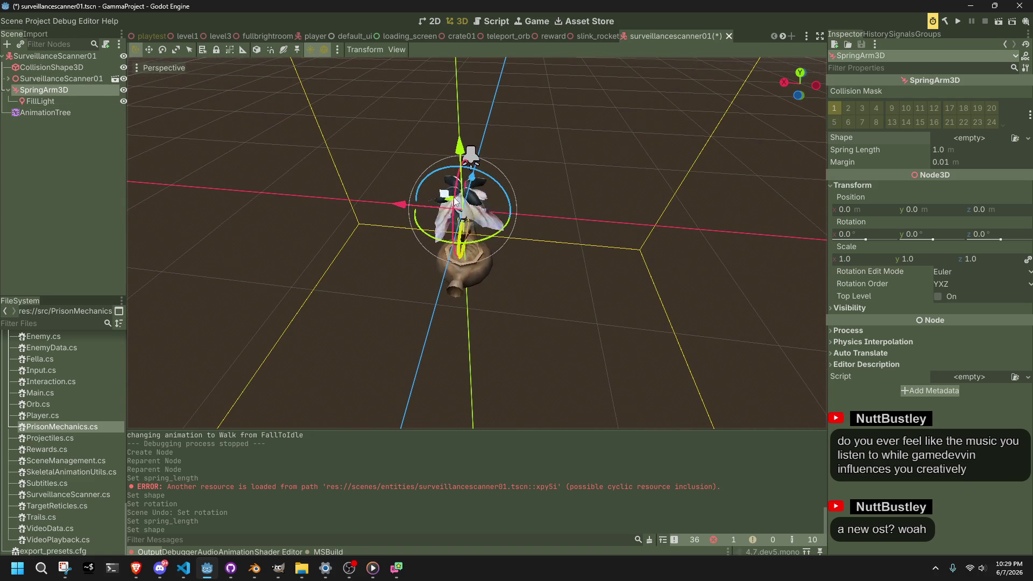
pyautogui.scroll(-4, 440, 269)
pyautogui.moveTo(441, 269)
pyautogui.mouseDown()
pyautogui.moveTo(474, 308)
pyautogui.moveTo(634, 298)
pyautogui.moveTo(724, 207)
pyautogui.moveTo(612, 160)
pyautogui.moveTo(565, 206)
pyautogui.mouseUp()
pyautogui.moveTo(833, 289)
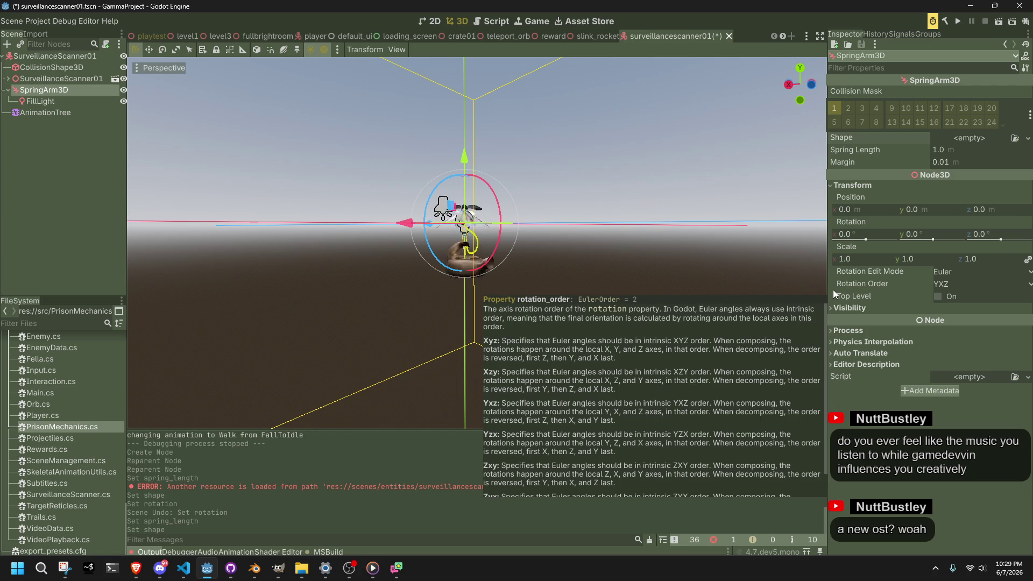
pyautogui.moveTo(786, 270); pyautogui.dragTo(613, 273)
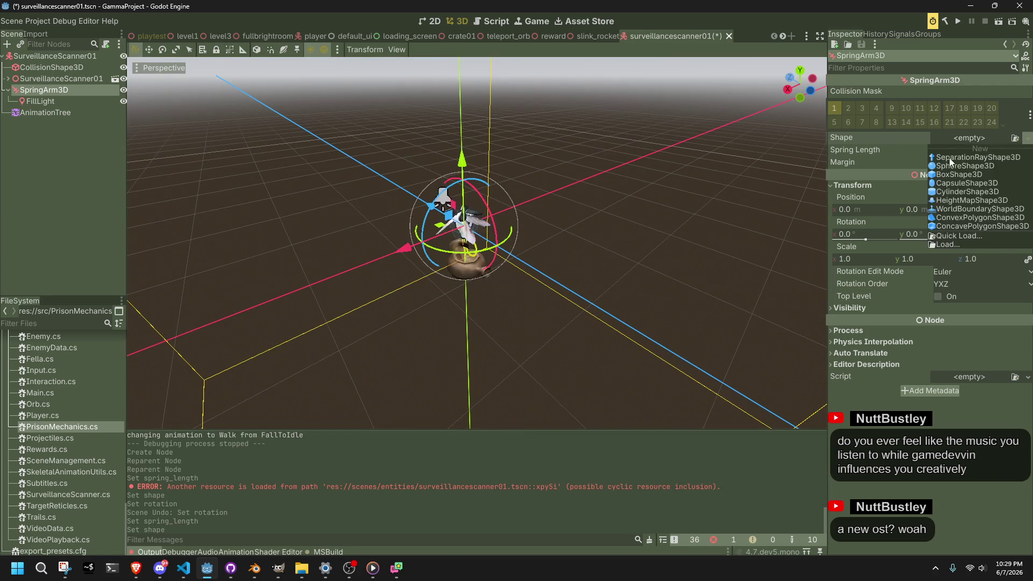
# Set the spring length back to 20 m, reapply SeparationRayShape3D, and save the scanner scene
pyautogui.click(948, 148)
pyautogui.write('20')
pyautogui.press('Return')
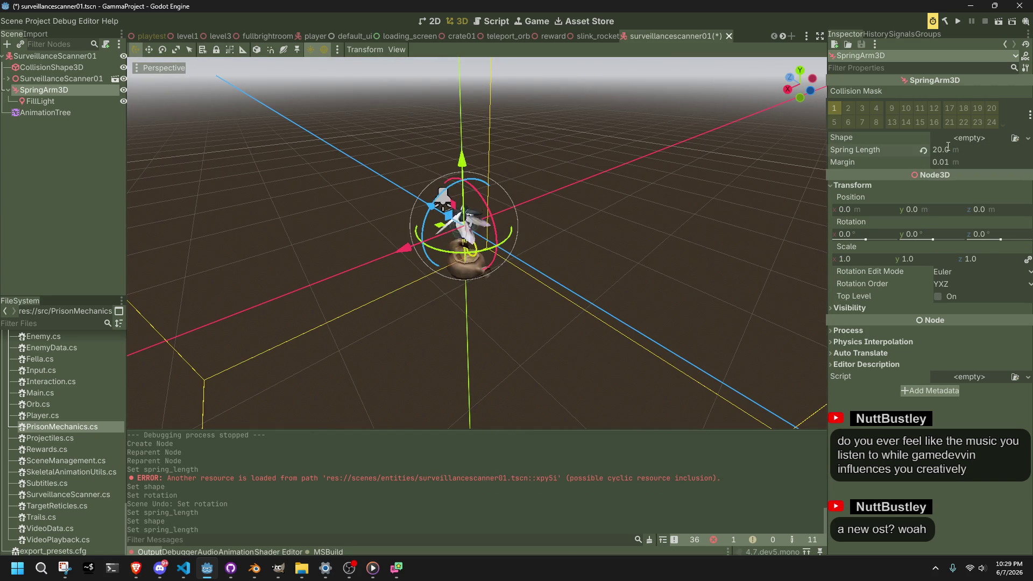
pyautogui.moveTo(603, 215)
pyautogui.mouseDown()
pyautogui.moveTo(472, 189)
pyautogui.moveTo(565, 177)
pyautogui.mouseUp()
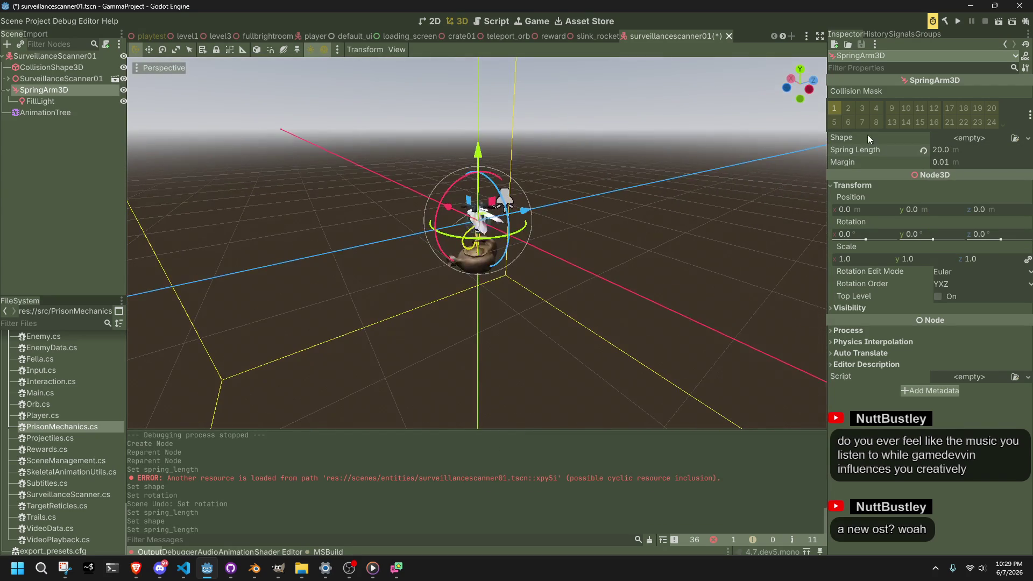
pyautogui.click(976, 137)
pyautogui.click(954, 158)
pyautogui.moveTo(751, 209)
pyautogui.mouseDown()
pyautogui.moveTo(740, 221)
pyautogui.moveTo(766, 224)
pyautogui.mouseUp()
pyautogui.hotkey('ctrl', 's')
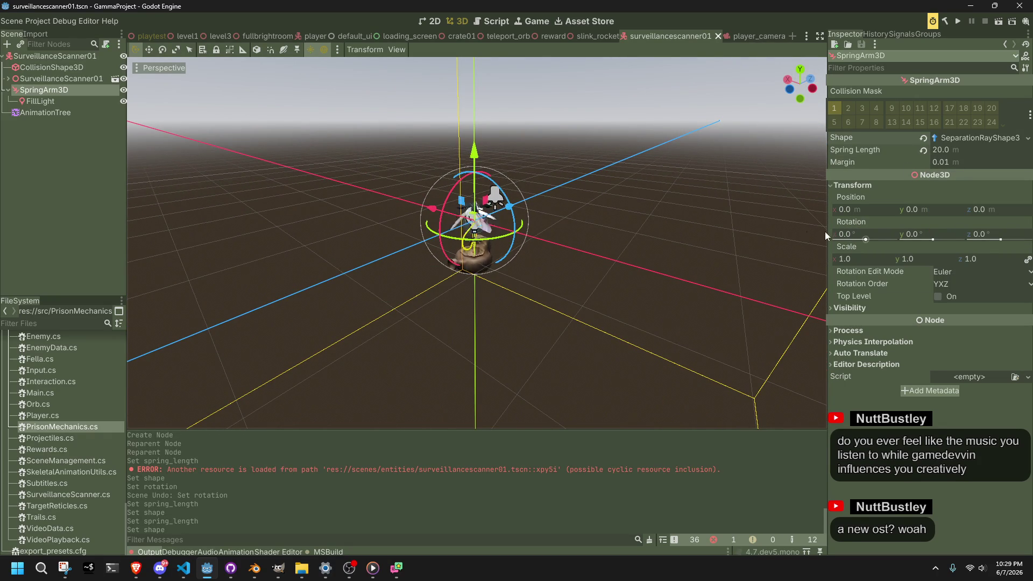
# Comment out the fill light raycast block on lines 51–61 and save SurveillanceScanner.cs
pyautogui.click(329, 196)
pyautogui.hotkey('alt', 'Tab')
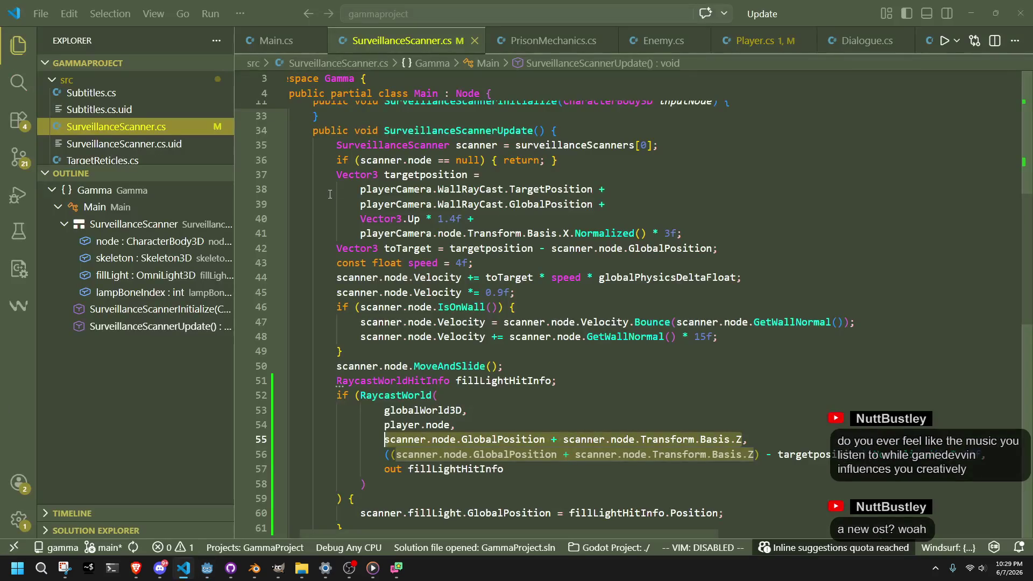
pyautogui.click(487, 411)
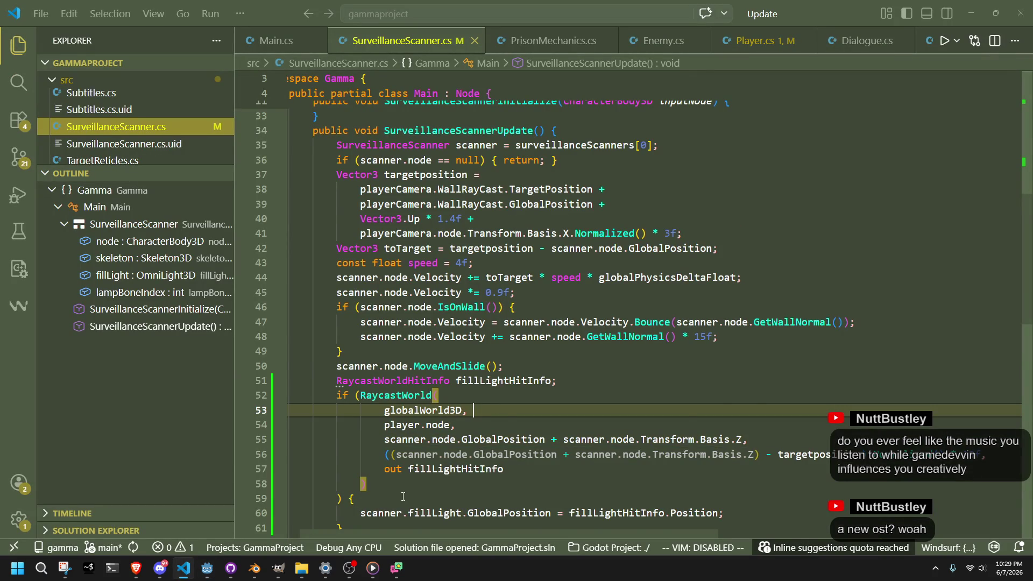
pyautogui.scroll(-2, 402, 496)
pyautogui.moveTo(361, 468); pyautogui.dragTo(289, 326)
pyautogui.hotkey('ctrl', '/')
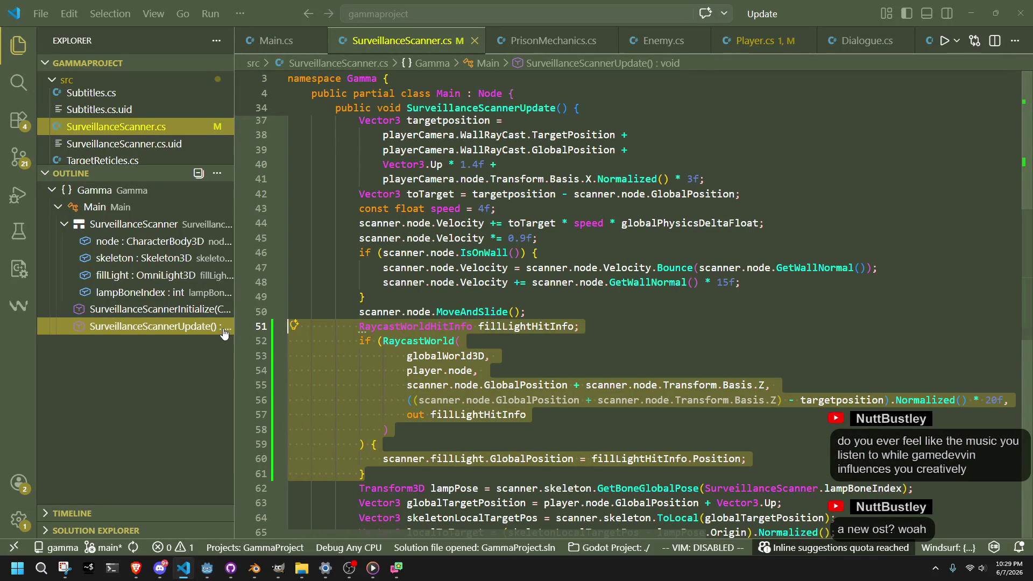
pyautogui.hotkey('ctrl', 's')
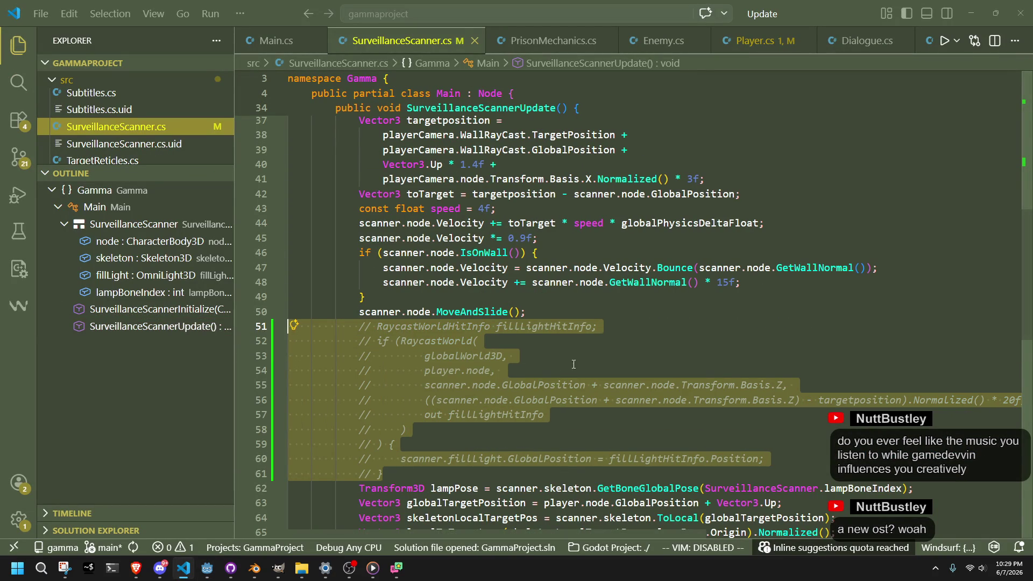
pyautogui.click(585, 360)
# Review the block endings on lines 16–28 and the uses of surveillanceScannerCount
pyautogui.scroll(6, 585, 362)
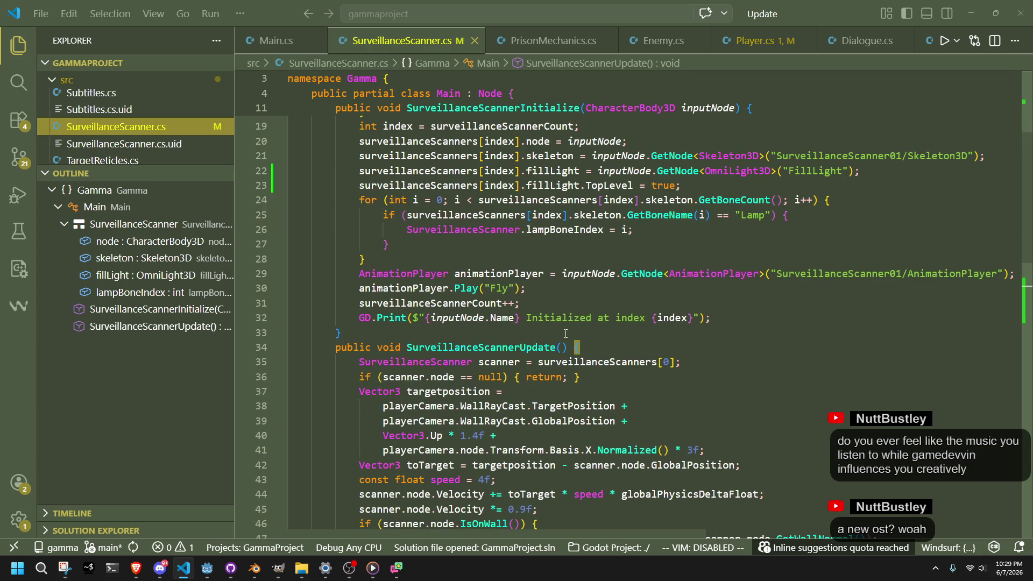
pyautogui.scroll(5, 548, 303)
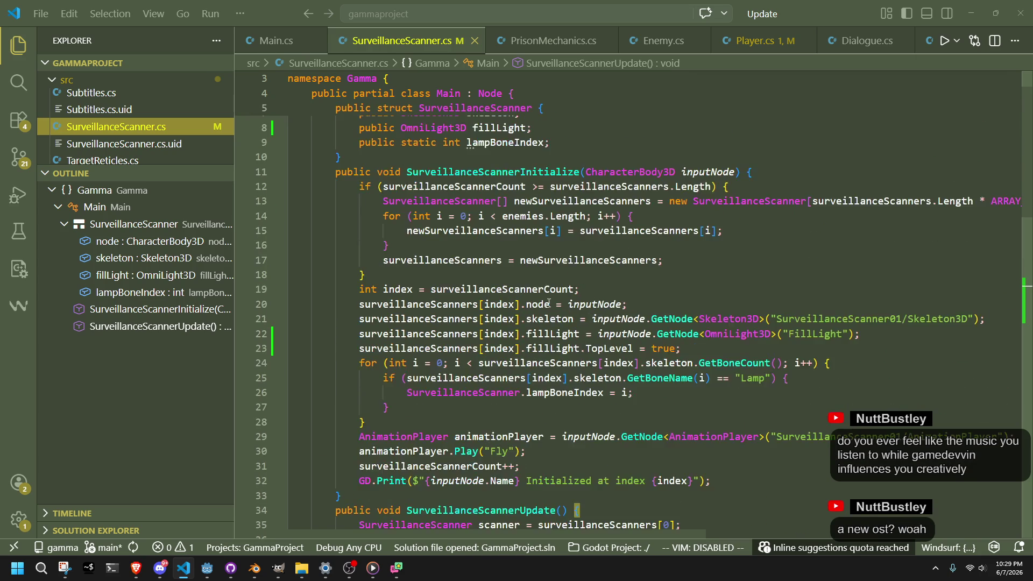
pyautogui.click(507, 306)
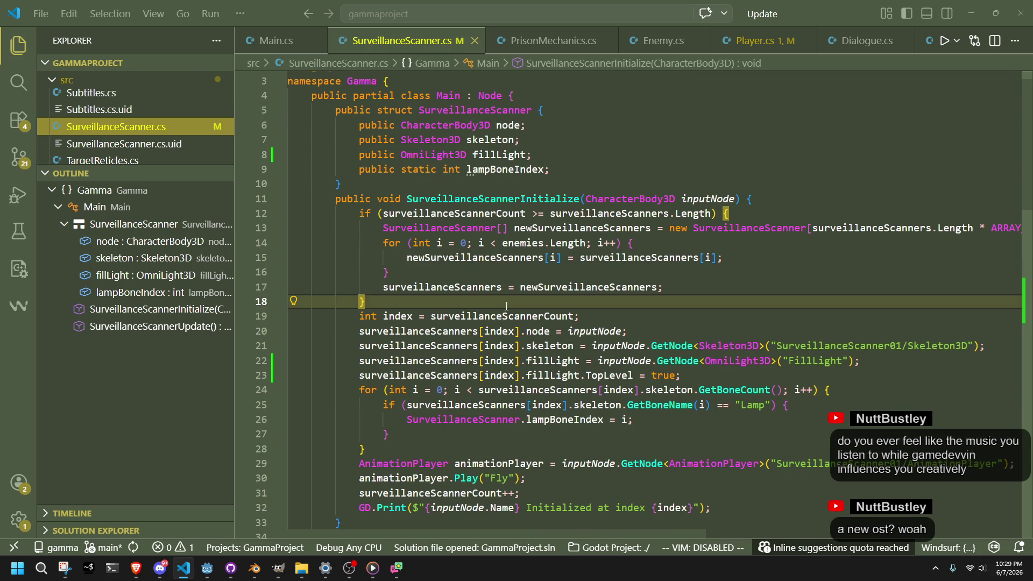
pyautogui.click(437, 274)
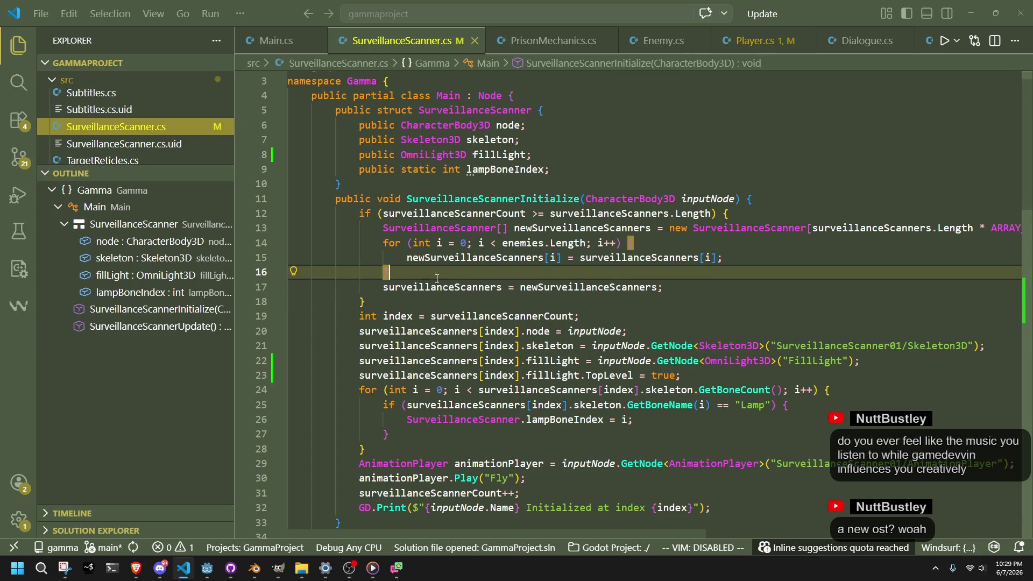
pyautogui.click(549, 449)
pyautogui.click(501, 439)
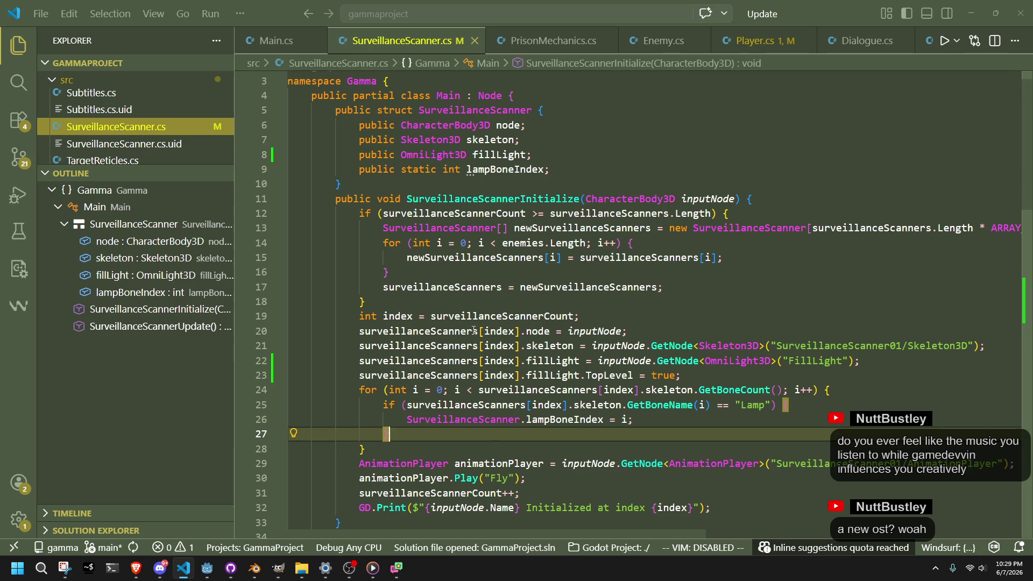
pyautogui.click(575, 316)
pyautogui.scroll(1, 538, 334)
pyautogui.scroll(-2, 512, 348)
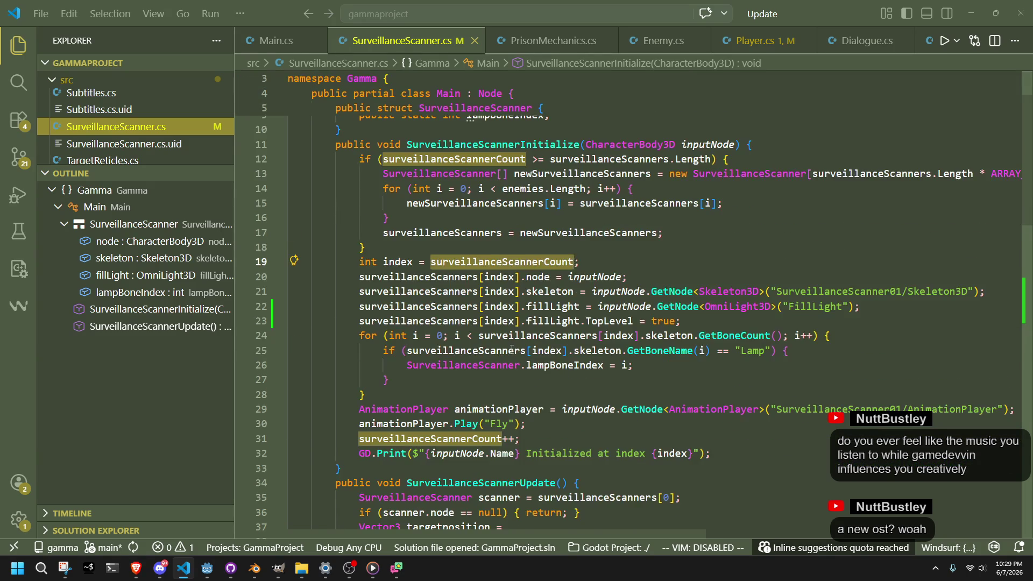
pyautogui.scroll(-1, 512, 348)
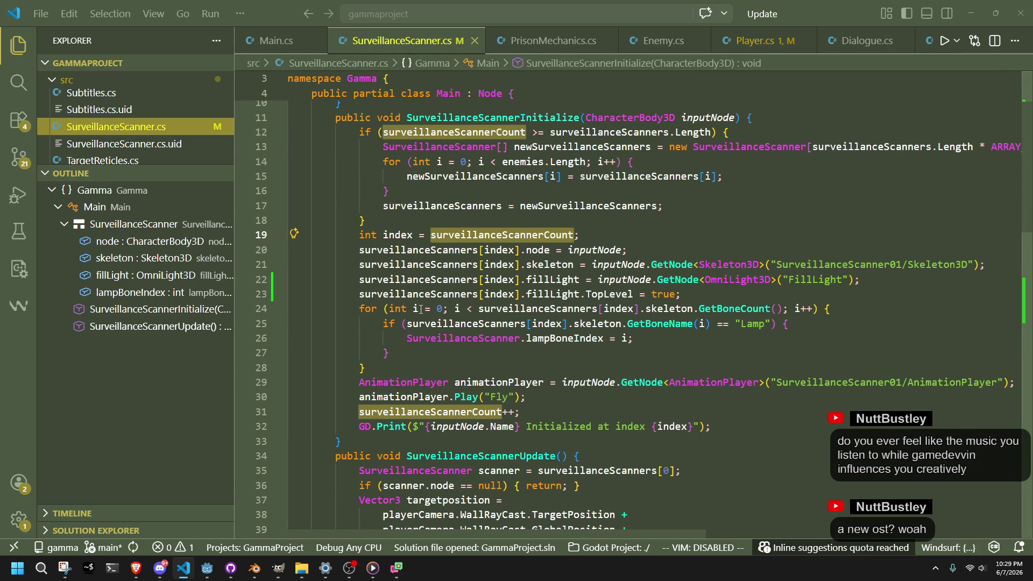
# Comment out the fillLight TopLevel line on line 23
pyautogui.click(367, 292)
pyautogui.hotkey('ctrl', '/')
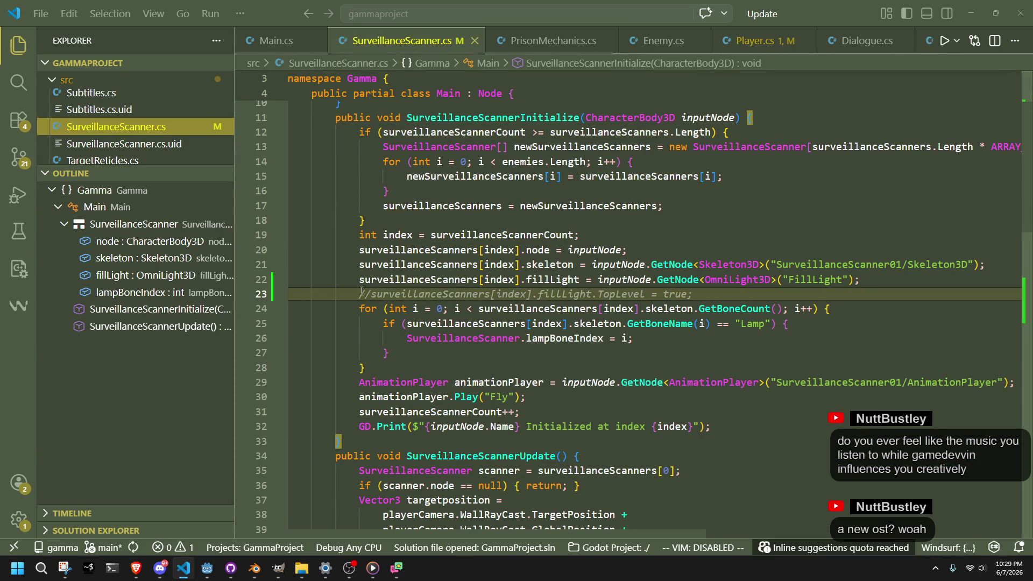
pyautogui.scroll(-2, 416, 139)
pyautogui.scroll(-9, 417, 139)
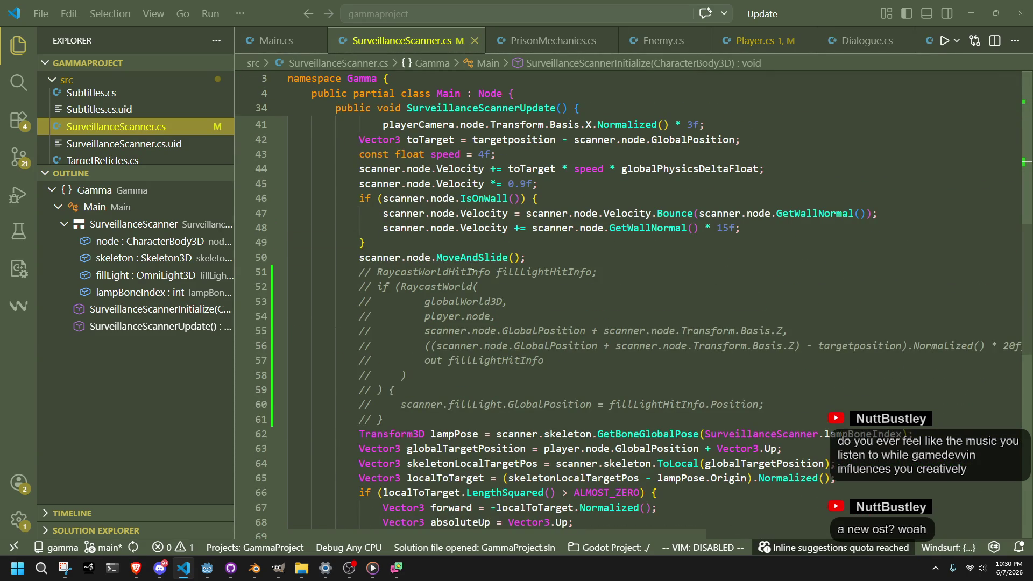
pyautogui.click(207, 569)
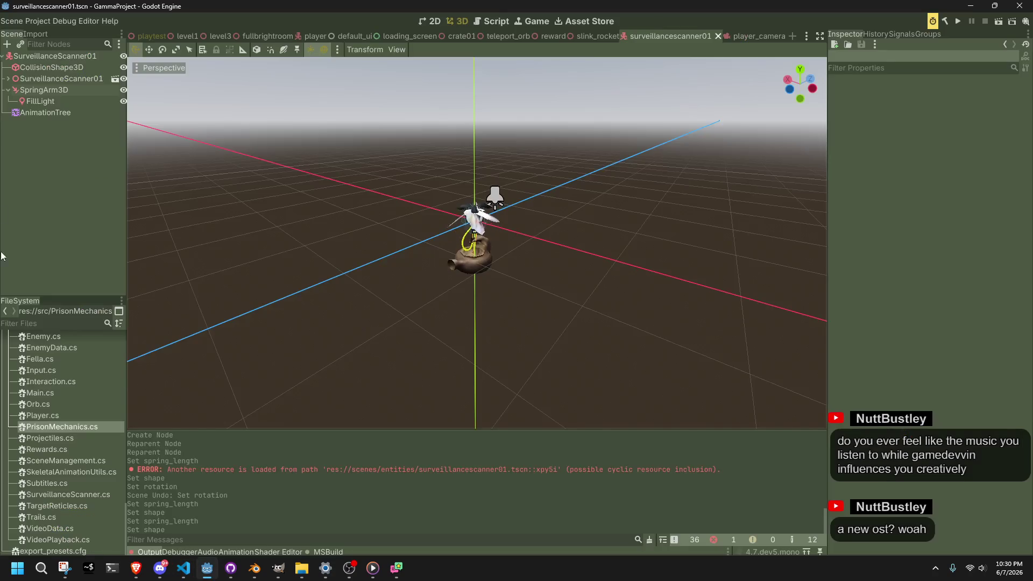
# Change FillLight's type from OmniLight3D to SpotLight3D and save surveillancescanner01
pyautogui.click(50, 101)
pyautogui.rightClick(51, 101)
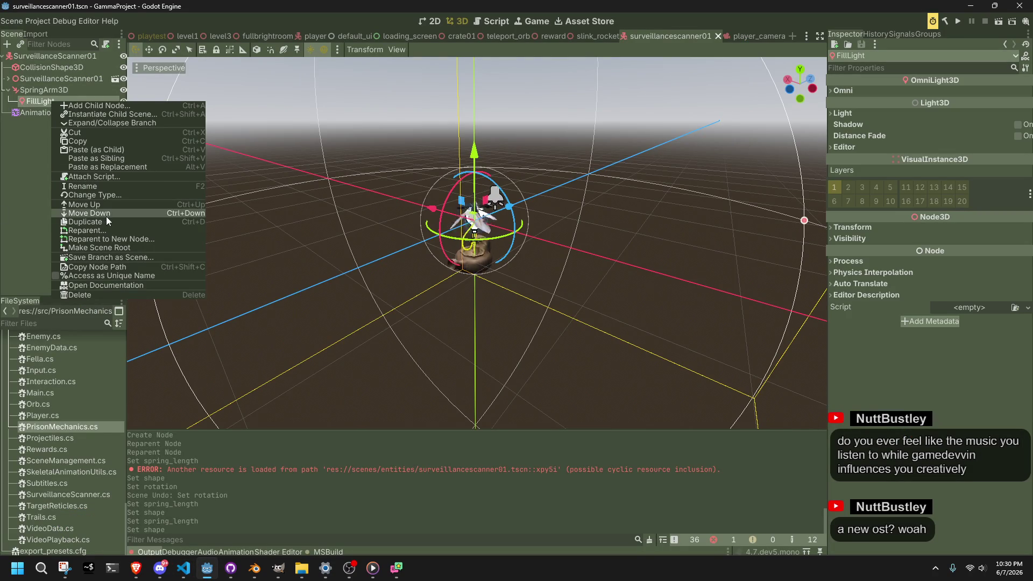
pyautogui.click(125, 197)
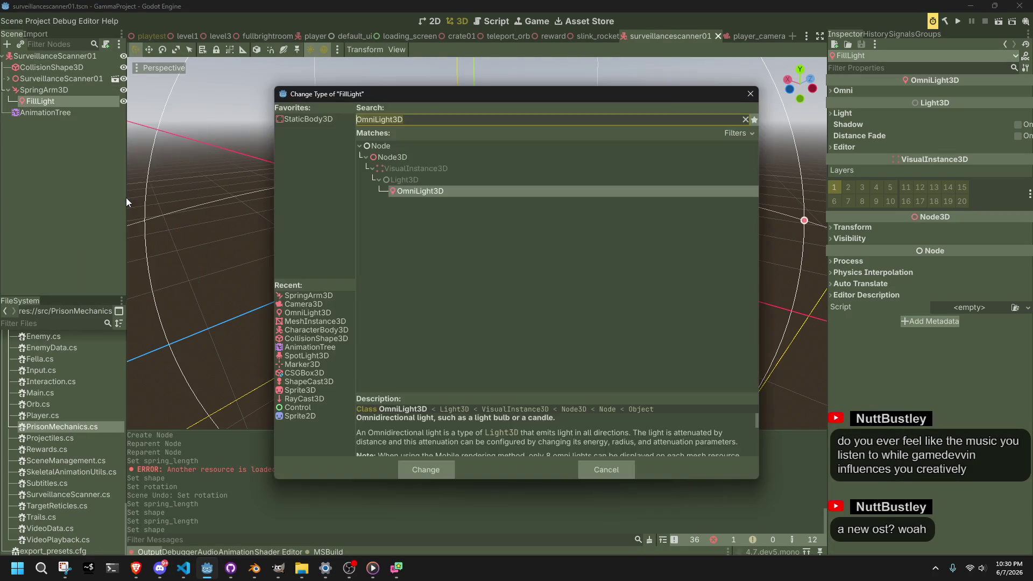
pyautogui.write('spotl')
pyautogui.press('Return')
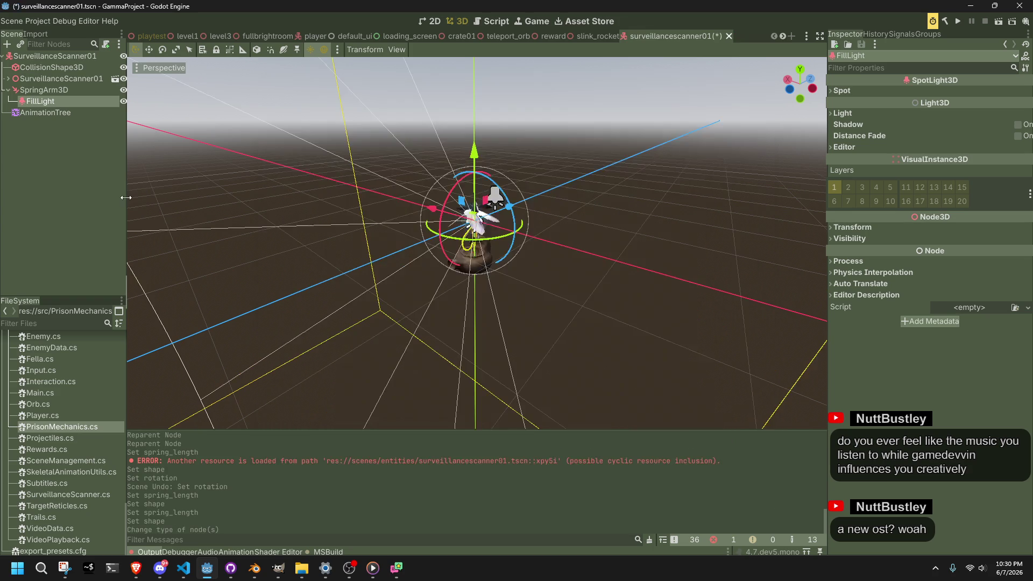
pyautogui.moveTo(362, 243)
pyautogui.mouseDown()
pyautogui.moveTo(614, 302)
pyautogui.moveTo(699, 292)
pyautogui.moveTo(640, 201)
pyautogui.mouseUp()
pyautogui.hotkey('ctrl', 's')
pyautogui.click(75, 102)
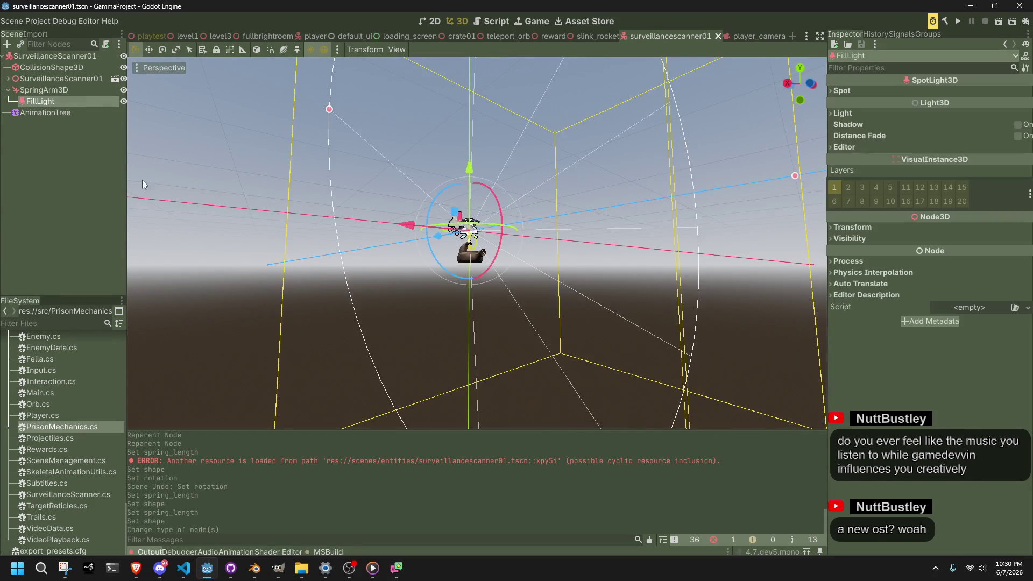
pyautogui.moveTo(227, 234)
pyautogui.mouseDown()
pyautogui.moveTo(388, 335)
pyautogui.moveTo(583, 403)
pyautogui.moveTo(391, 335)
pyautogui.mouseUp()
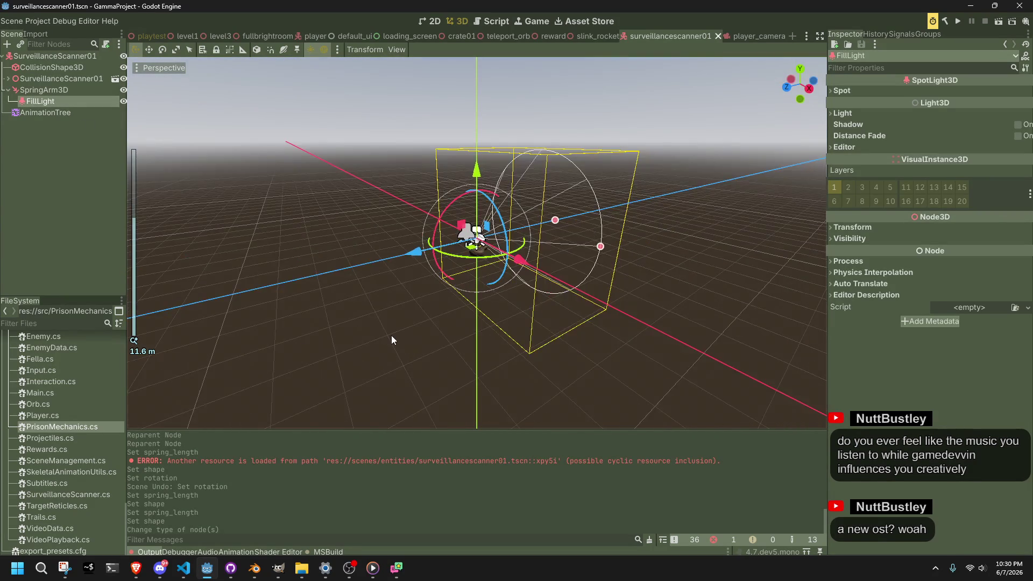
pyautogui.click(392, 335)
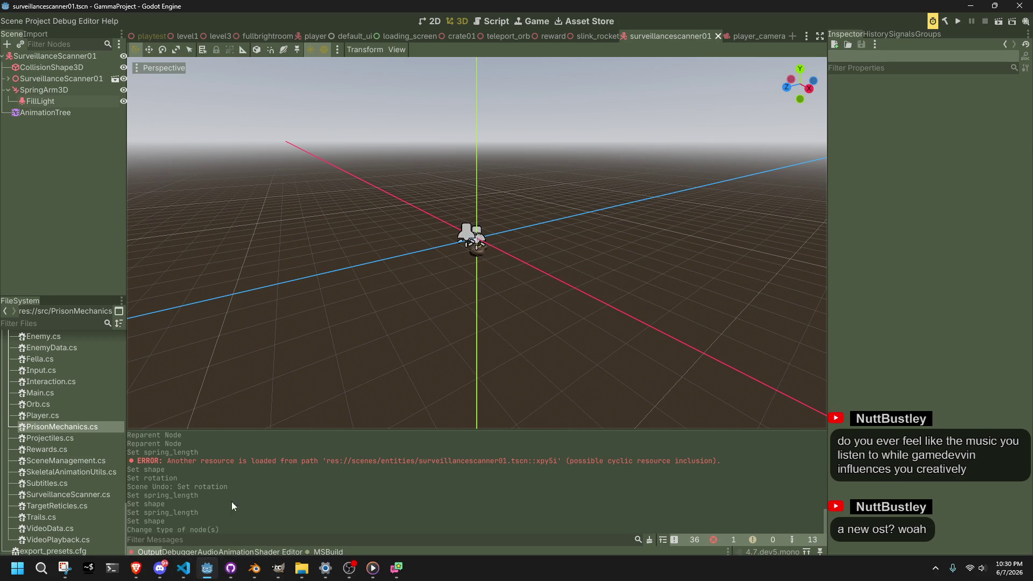
# Add a blank line after the commented-out raycast block in SurveillanceScanner.cs
pyautogui.click(183, 569)
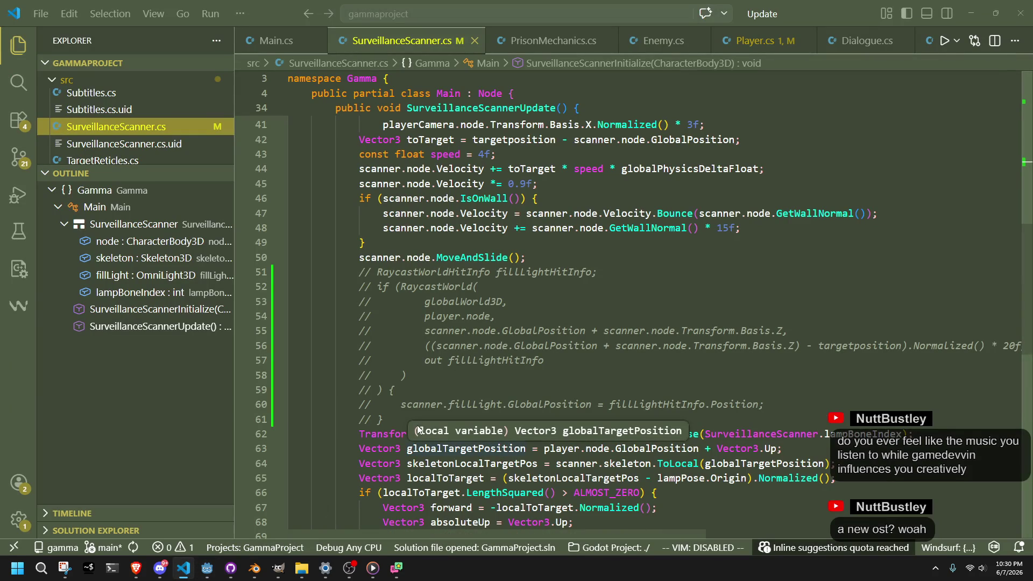
pyautogui.click(383, 420)
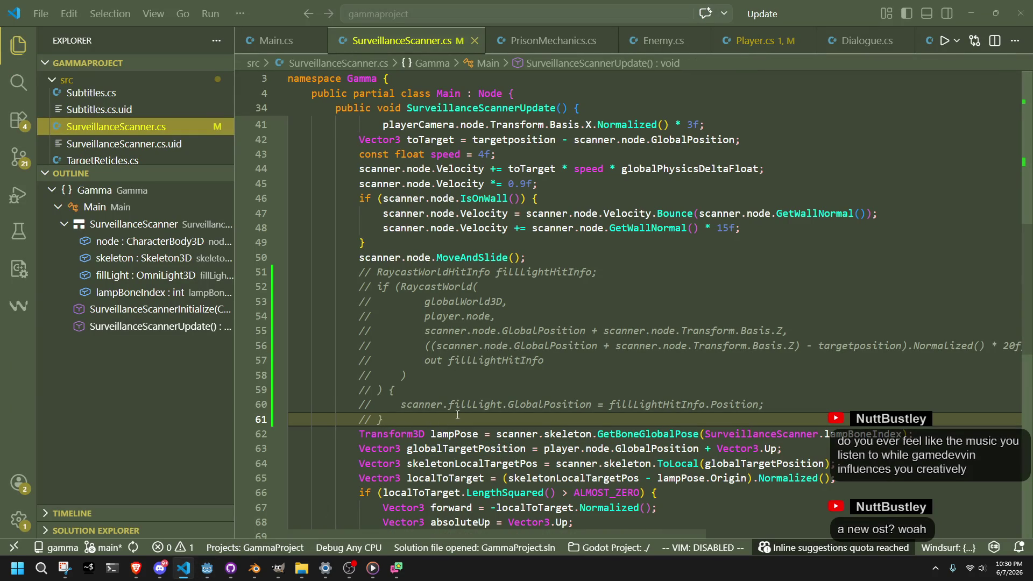
pyautogui.press('Return')
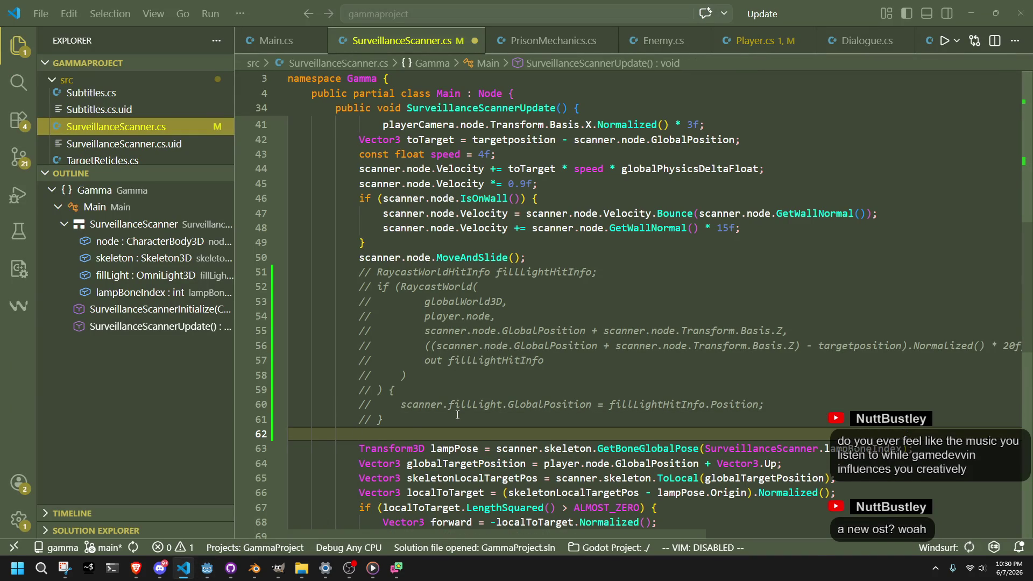
pyautogui.scroll(5, 457, 415)
pyautogui.scroll(5, 459, 413)
# Change fillLight's declaration and its FillLight lookup from OmniLight3D to SpotLight3D, and save
pyautogui.doubleClick(455, 181)
pyautogui.write('spotli')
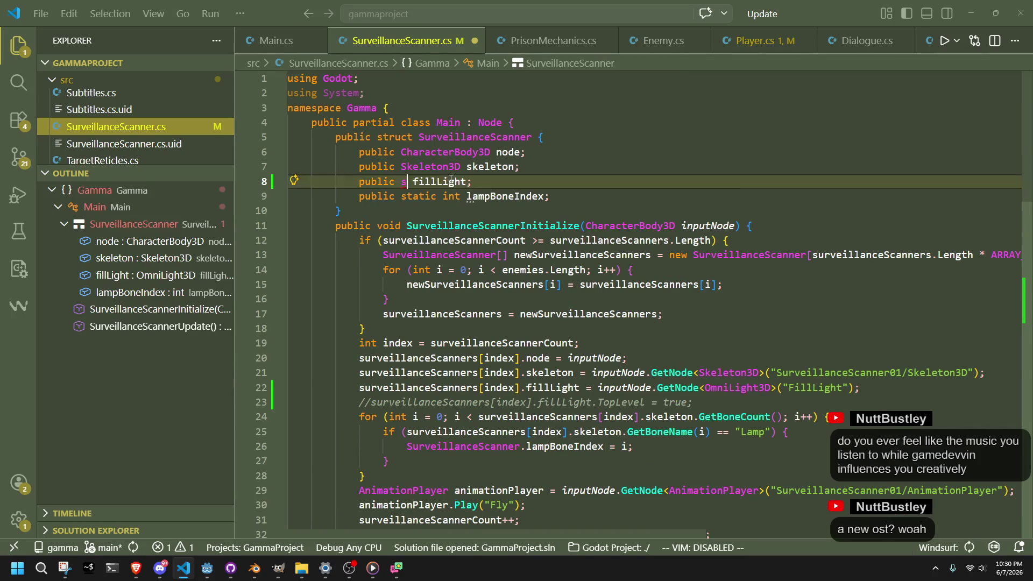
pyautogui.press('Tab')
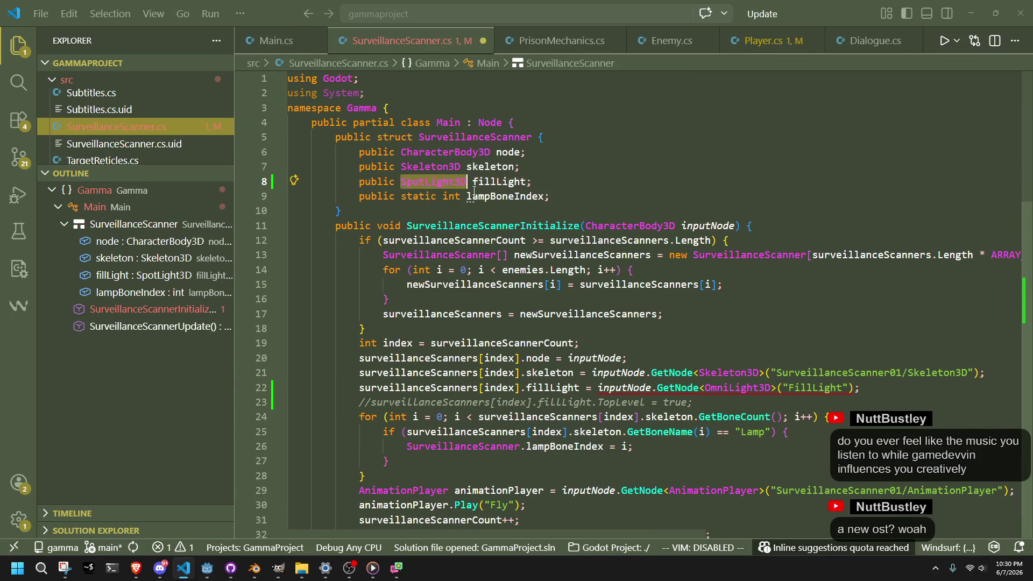
pyautogui.doubleClick(735, 388)
pyautogui.write('SpotLight3D')
pyautogui.hotkey('ctrl', 's')
pyautogui.click(829, 417)
pyautogui.scroll(-5, 829, 417)
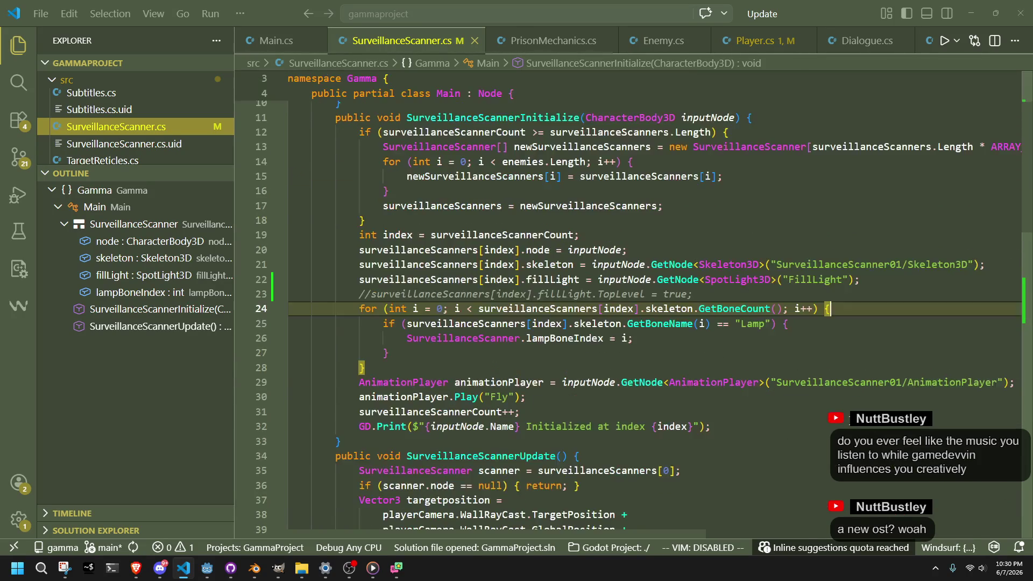
# Look over the target position calculation on line 40, then return to Godot's scanner scene
pyautogui.hotkey('alt', 'Tab')
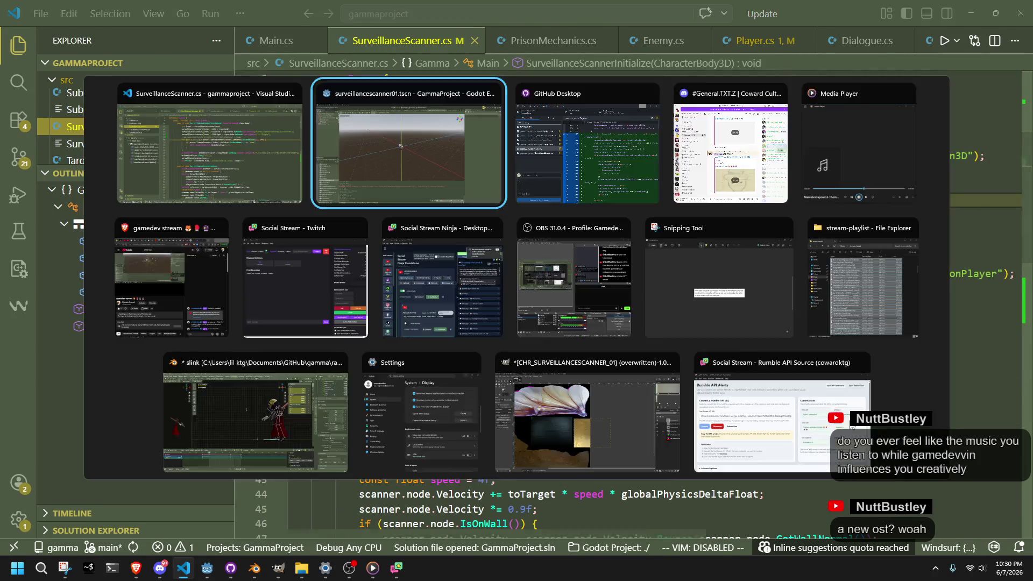
pyautogui.click(189, 575)
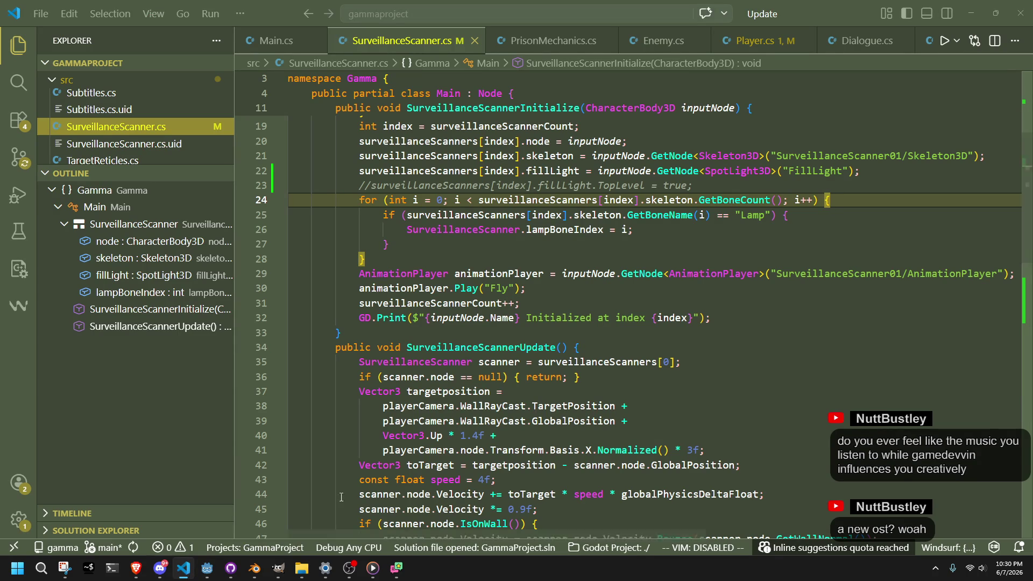
pyautogui.click(633, 430)
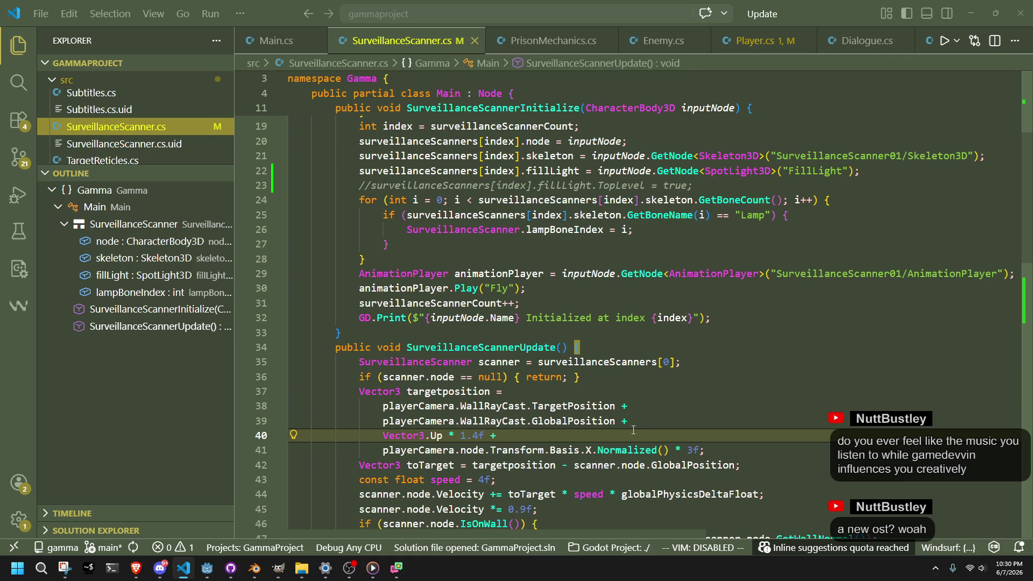
pyautogui.click(207, 568)
pyautogui.scroll(2, 415, 232)
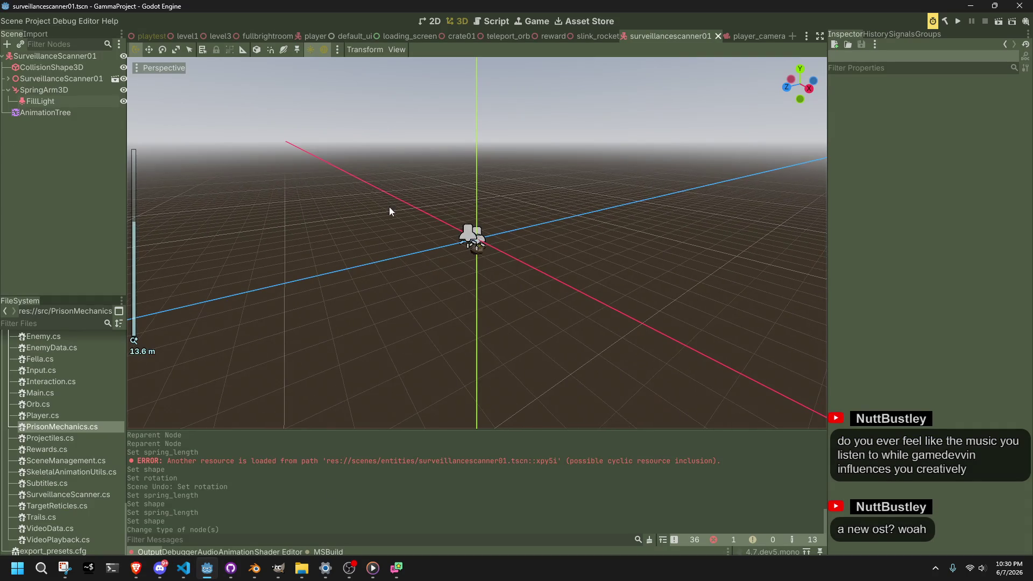
# Select the SpringArm3D and orbit the viewport to inspect it
pyautogui.click(54, 90)
pyautogui.scroll(5, 547, 266)
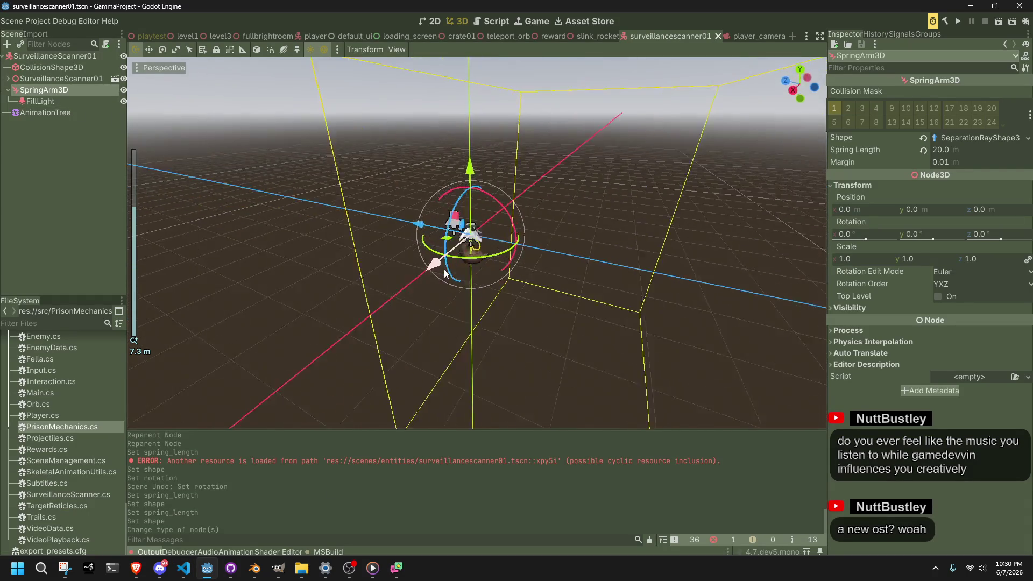
pyautogui.moveTo(339, 271)
pyautogui.mouseDown()
pyautogui.moveTo(318, 276)
pyautogui.moveTo(437, 302)
pyautogui.moveTo(564, 369)
pyautogui.moveTo(547, 363)
pyautogui.moveTo(515, 292)
pyautogui.moveTo(619, 260)
pyautogui.mouseUp()
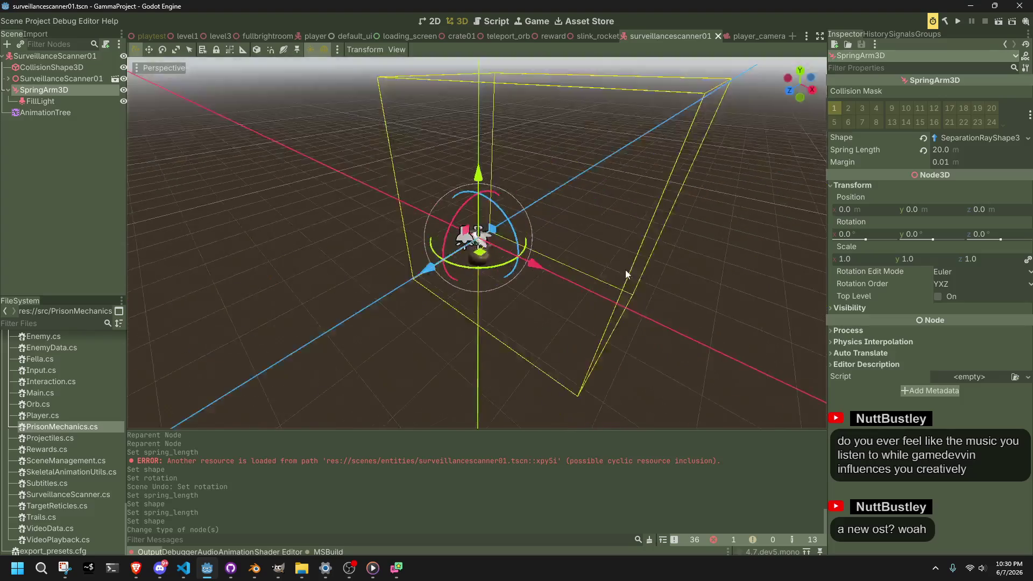
pyautogui.click(618, 260)
pyautogui.click(40, 100)
pyautogui.click(42, 90)
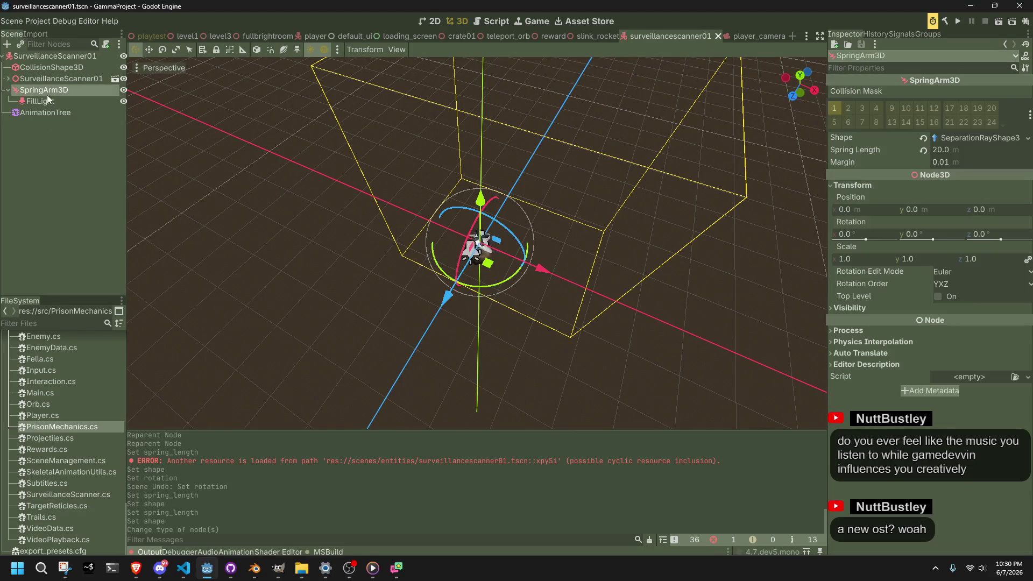
pyautogui.moveTo(396, 305)
pyautogui.mouseDown()
pyautogui.moveTo(617, 260)
pyautogui.moveTo(697, 161)
pyautogui.moveTo(693, 229)
pyautogui.moveTo(613, 237)
pyautogui.mouseUp()
pyautogui.scroll(10, 482, 229)
pyautogui.scroll(5, 482, 228)
pyautogui.scroll(-10, 482, 229)
pyautogui.scroll(-15, 482, 229)
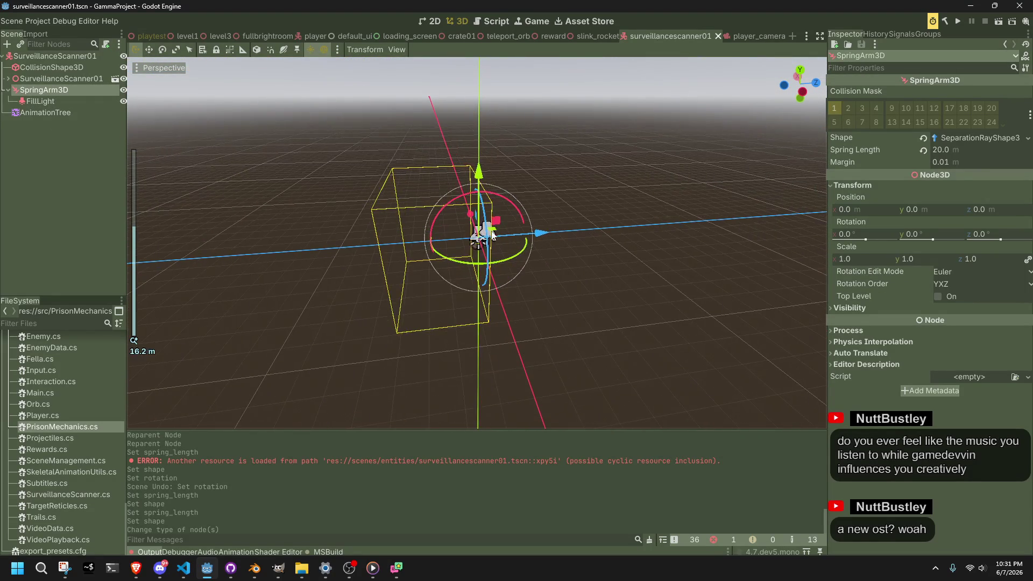
# Try an X tilt and a 45° Y rotation on the SpringArm3D, undoing both
pyautogui.moveTo(865, 238)
pyautogui.mouseDown()
pyautogui.moveTo(641, 344)
pyautogui.moveTo(706, 295)
pyautogui.moveTo(483, 393)
pyautogui.moveTo(895, 263)
pyautogui.moveTo(925, 241)
pyautogui.mouseUp()
pyautogui.hotkey('ctrl', 'z')
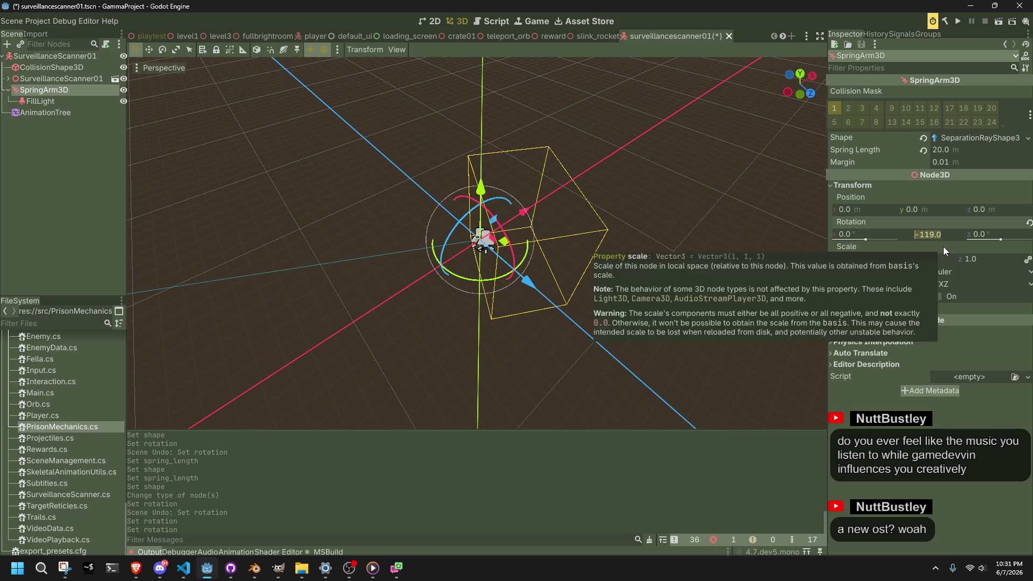
pyautogui.write('45')
pyautogui.press('Return')
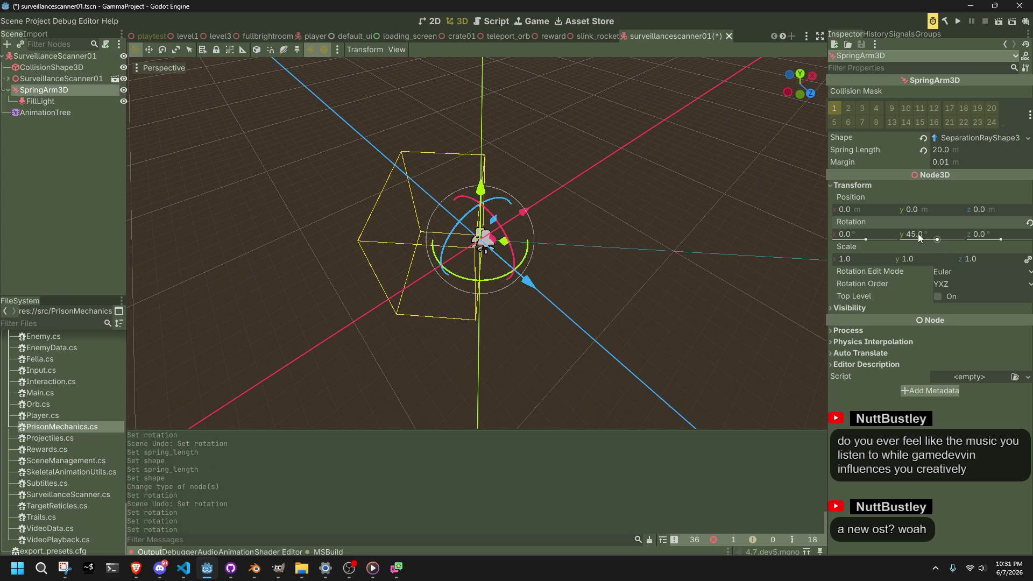
pyautogui.click(660, 317)
pyautogui.hotkey('ctrl', 'z')
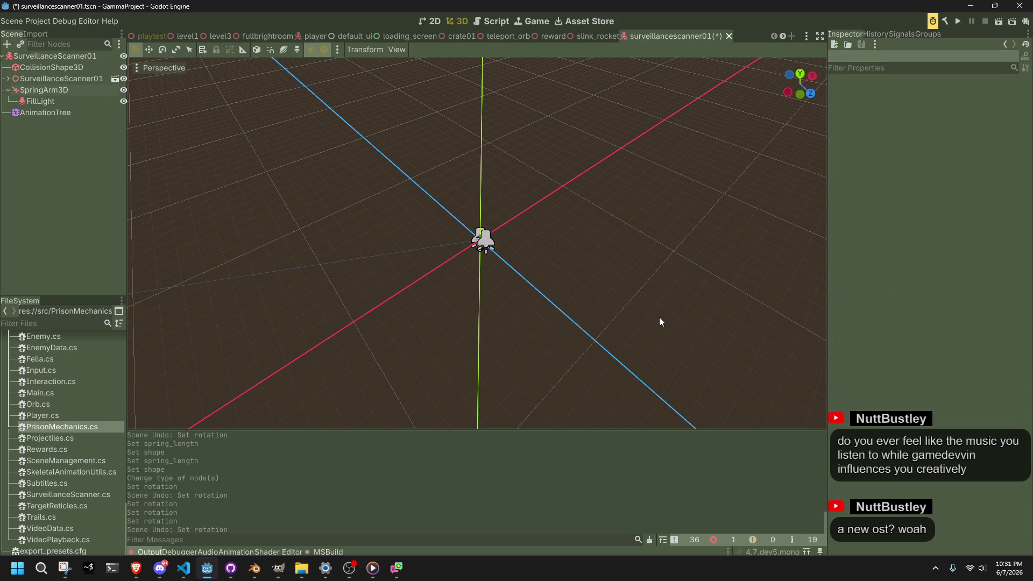
pyautogui.click(57, 92)
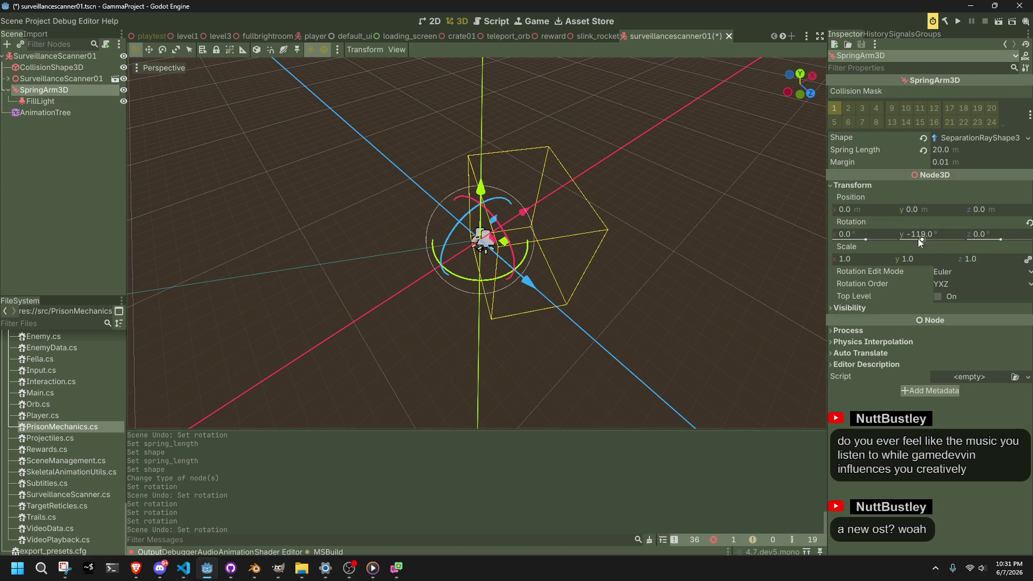
# Turn the SpringArm3D around Y to roughly -119°, checking it from several view angles
pyautogui.moveTo(925, 240)
pyautogui.mouseDown()
pyautogui.moveTo(956, 239)
pyautogui.moveTo(914, 237)
pyautogui.moveTo(923, 235)
pyautogui.mouseUp()
pyautogui.moveTo(533, 248); pyautogui.dragTo(466, 287)
pyautogui.moveTo(924, 240); pyautogui.dragTo(927, 234)
pyautogui.moveTo(655, 295)
pyautogui.mouseDown()
pyautogui.moveTo(406, 215)
pyautogui.moveTo(212, 169)
pyautogui.moveTo(218, 157)
pyautogui.moveTo(301, 157)
pyautogui.moveTo(578, 269)
pyautogui.moveTo(456, 212)
pyautogui.moveTo(538, 199)
pyautogui.mouseUp()
pyautogui.moveTo(645, 242)
pyautogui.mouseDown()
pyautogui.moveTo(325, 308)
pyautogui.moveTo(485, 269)
pyautogui.mouseUp()
# Set the spring length to 5 m and Y rotation to -108°, then save the scene
pyautogui.moveTo(922, 234)
pyautogui.mouseDown()
pyautogui.moveTo(909, 234)
pyautogui.moveTo(939, 235)
pyautogui.mouseUp()
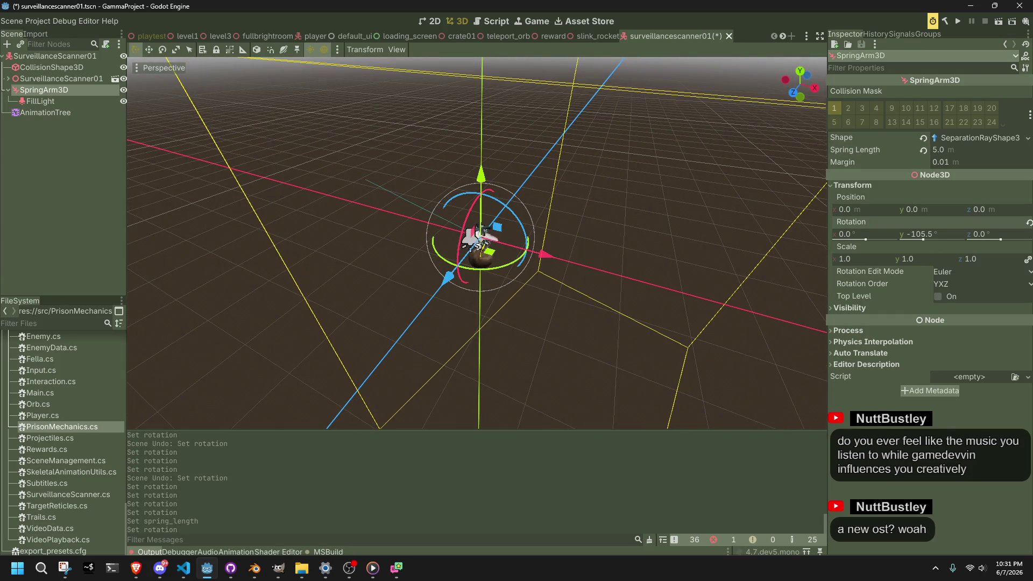
pyautogui.write('108')
pyautogui.press('Return')
pyautogui.click(938, 234)
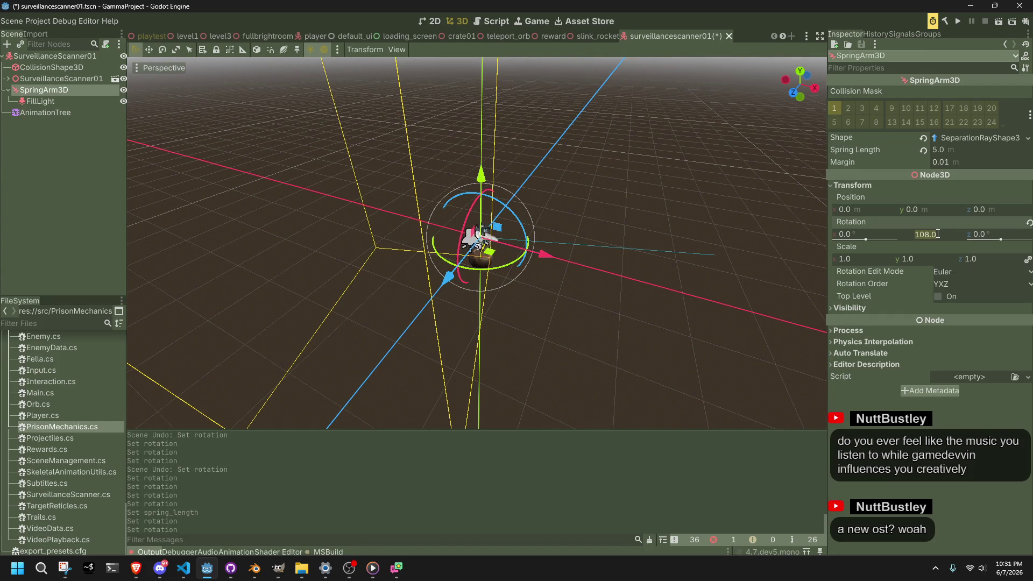
pyautogui.press('Return')
pyautogui.scroll(-3, 693, 299)
pyautogui.moveTo(693, 298); pyautogui.dragTo(302, 248)
pyautogui.hotkey('ctrl', 's')
pyautogui.click(679, 328)
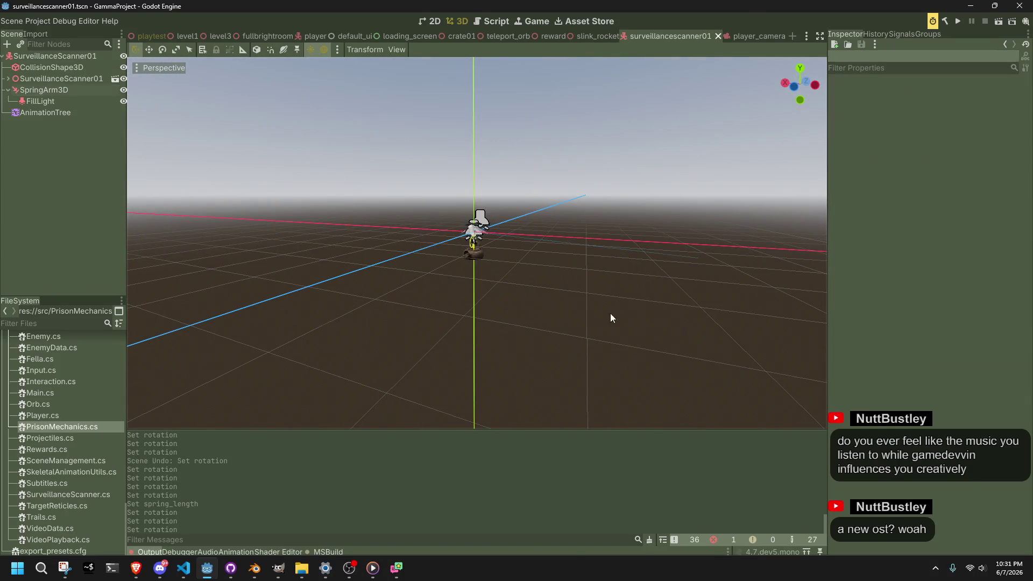
pyautogui.hotkey('alt', 'Tab')
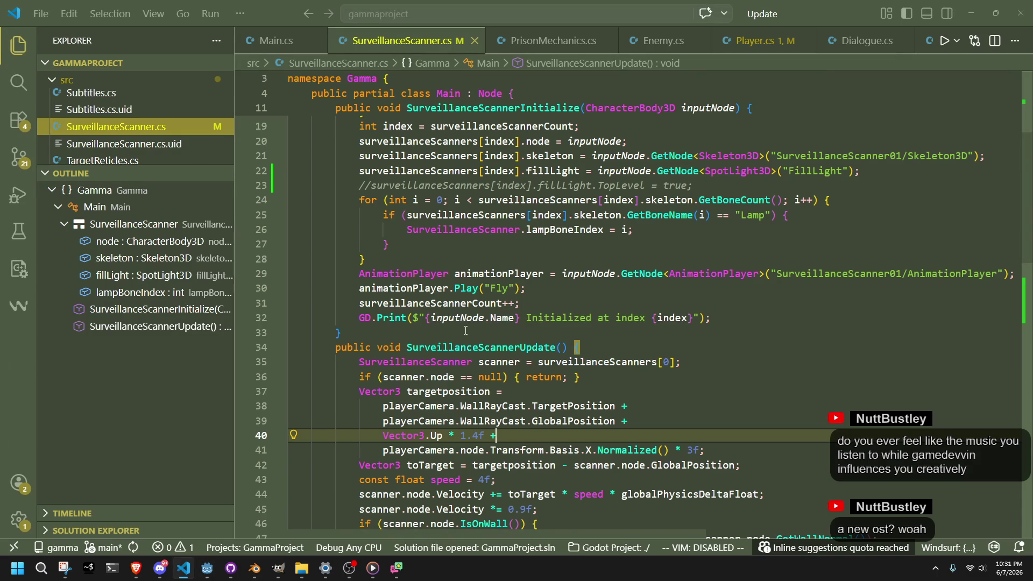
# Add scanner.fillLight.LookAt(targetposition, Vector3.Up) on a new line after scanner.node.MoveAndSlide()
pyautogui.scroll(4, 465, 330)
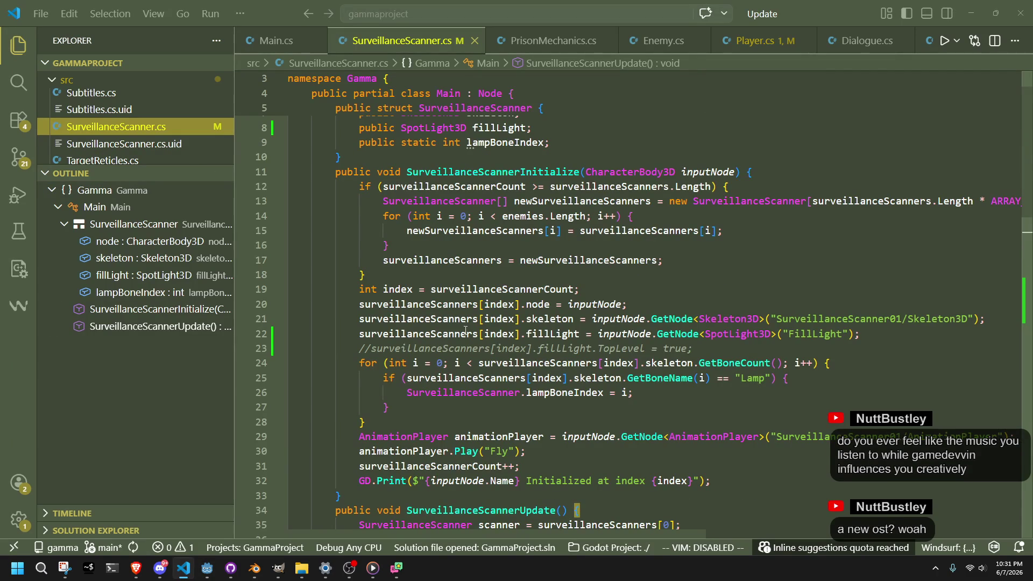
pyautogui.click(448, 172)
pyautogui.scroll(-7, 462, 250)
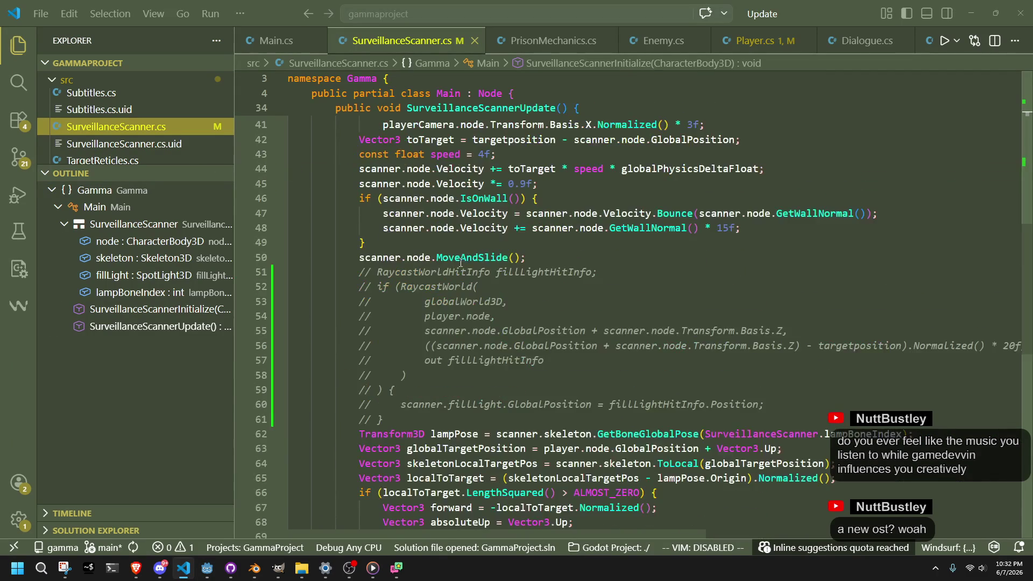
pyautogui.click(537, 259)
pyautogui.press('Return')
pyautogui.write('sc')
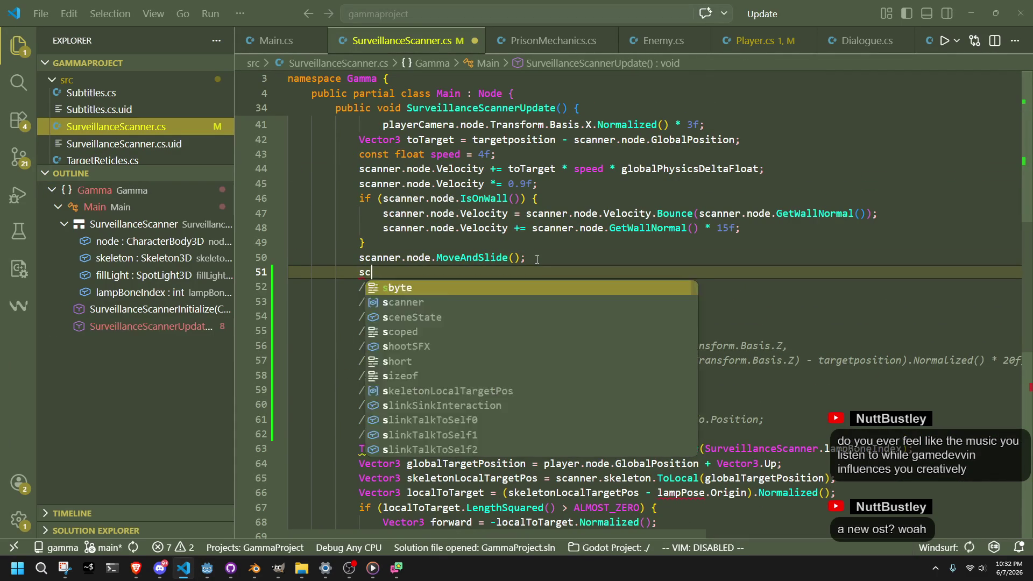
pyautogui.write('anner.fillLight.')
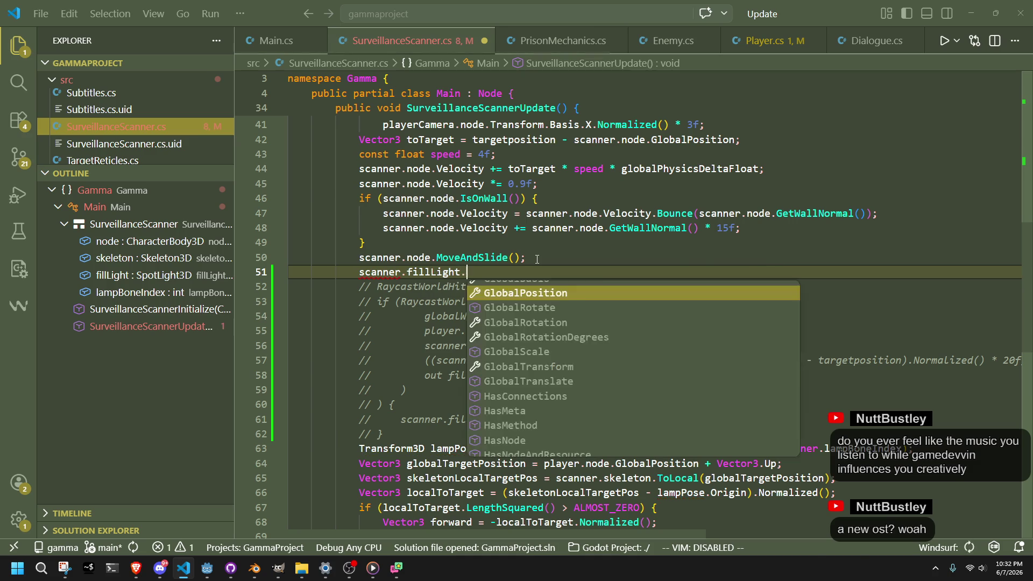
pyautogui.write('lookat')
pyautogui.press('Tab')
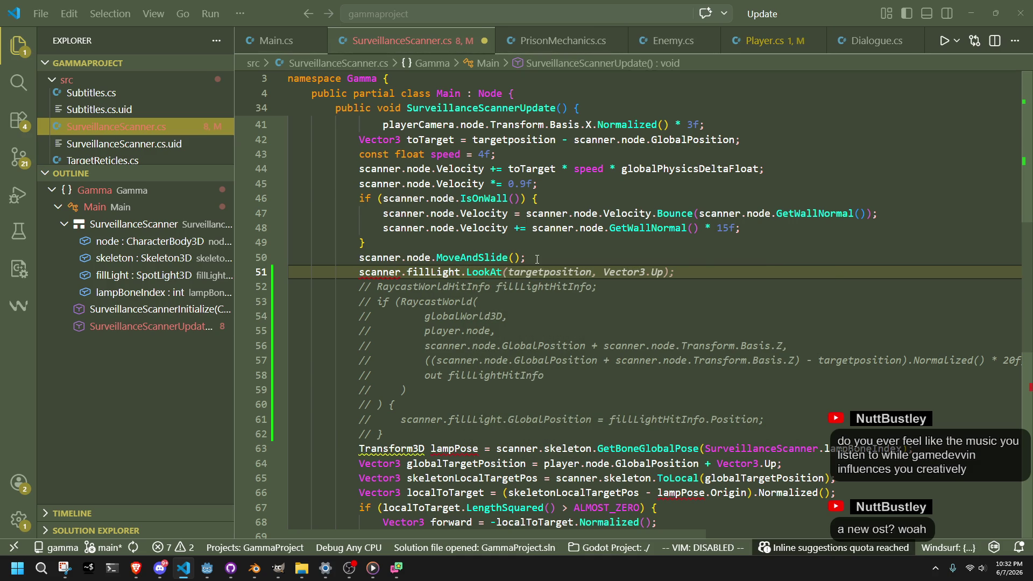
pyautogui.hotkey('alt', 'Tab')
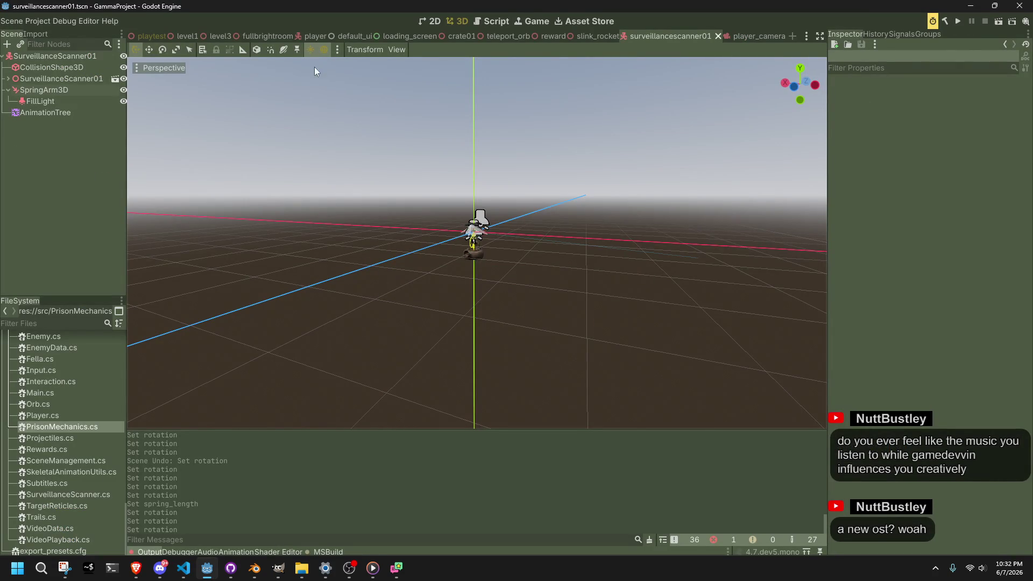
# Run the level1 scene, stop it, and view the Debugger errors about the missing FillLight
pyautogui.click(187, 38)
pyautogui.click(996, 25)
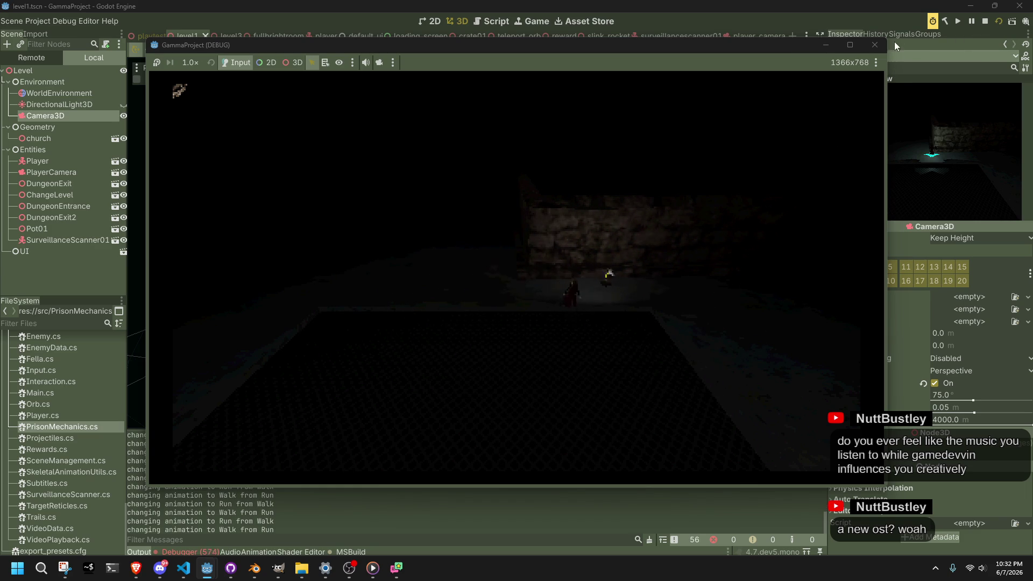
pyautogui.click(874, 45)
pyautogui.click(193, 552)
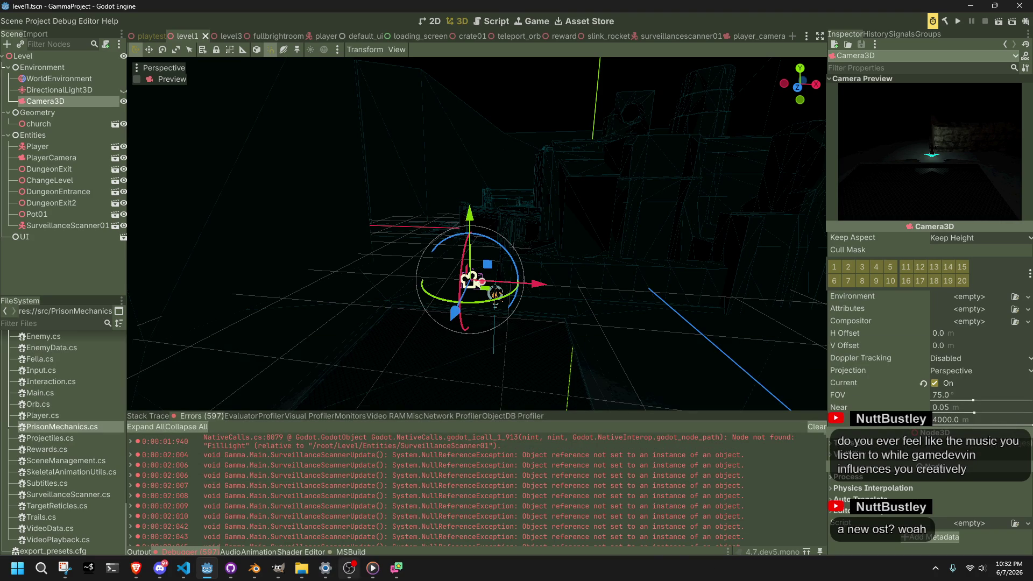
pyautogui.click(184, 569)
pyautogui.click(207, 569)
# Flip through the playtest and player scenes, then return to surveillancescanner01 and open FillLight's context menu
pyautogui.click(148, 37)
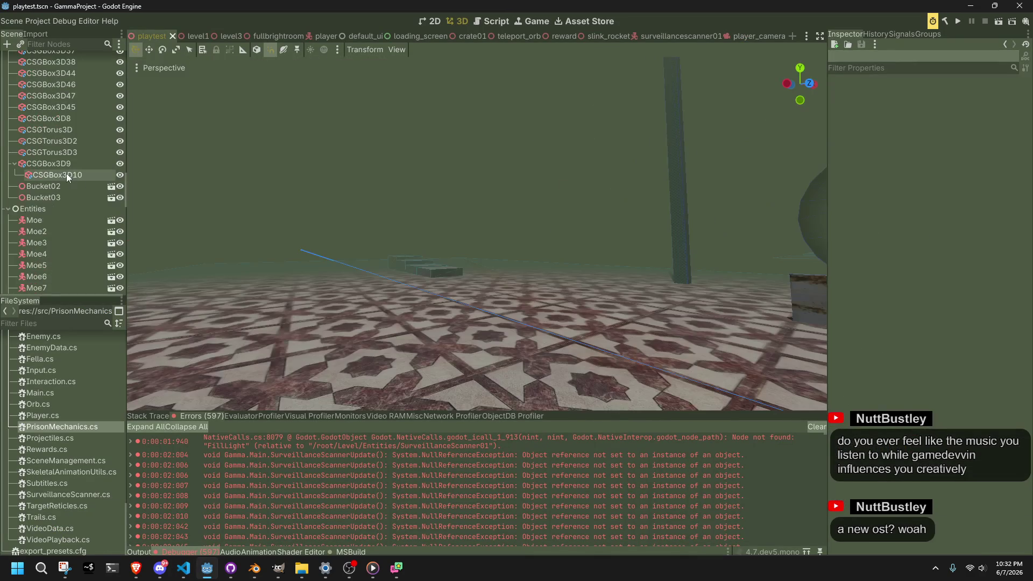
pyautogui.click(317, 36)
pyautogui.scroll(-5, 72, 272)
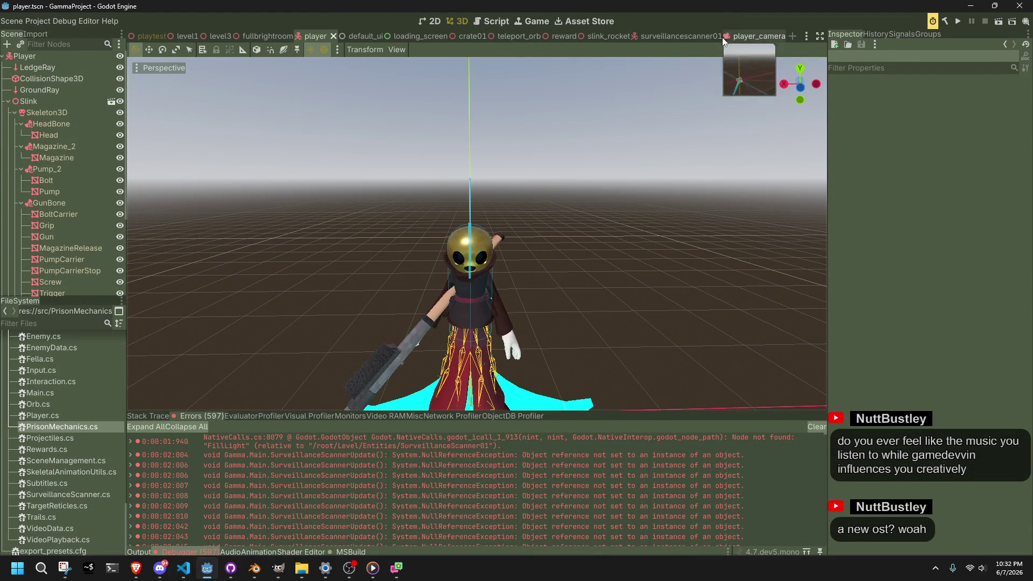
pyautogui.click(672, 36)
pyautogui.rightClick(31, 99)
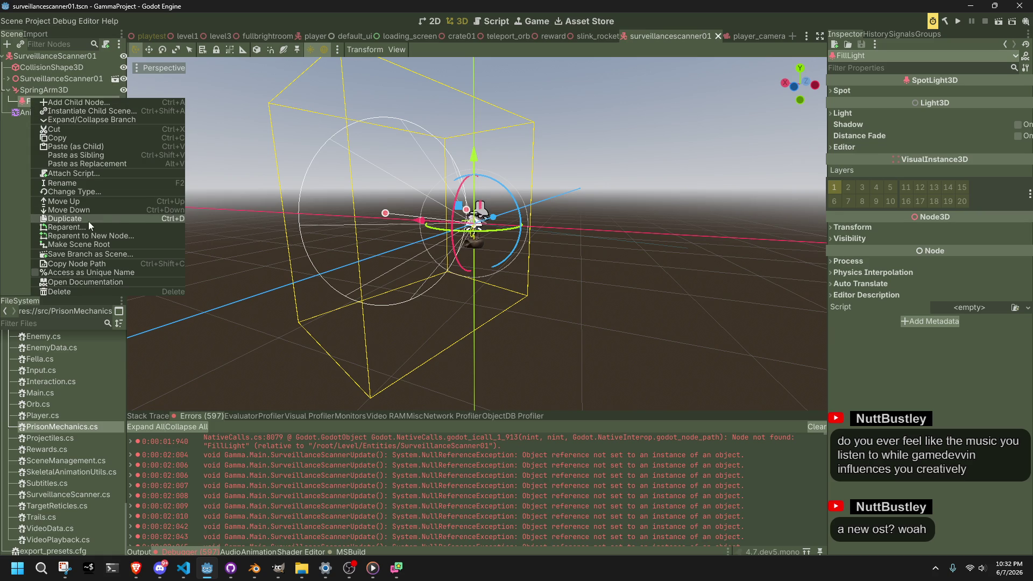
pyautogui.click(92, 266)
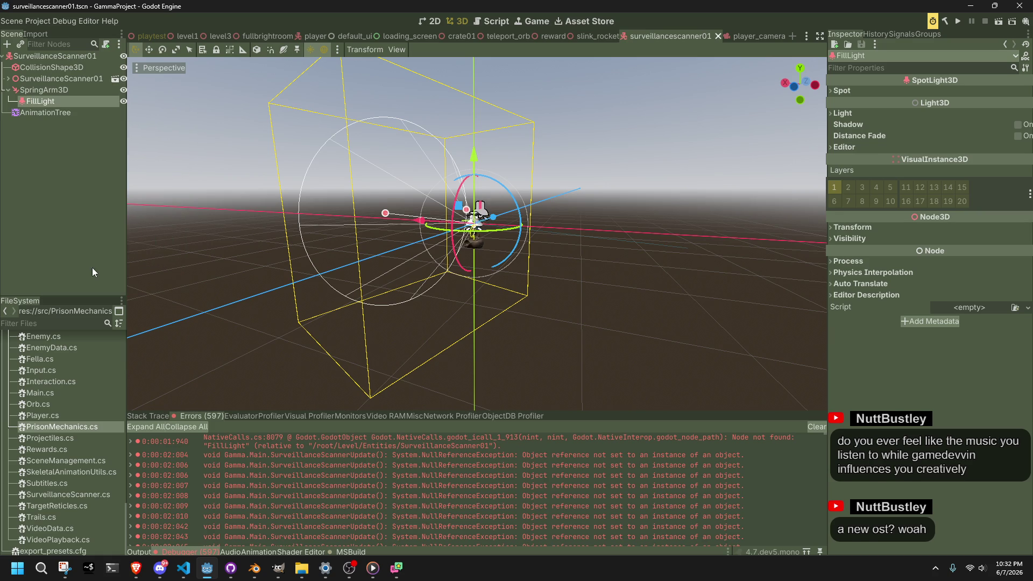
# Change the node path on line 22 from "FillLight" to "SpringArm3D/FillLight"
pyautogui.click(184, 569)
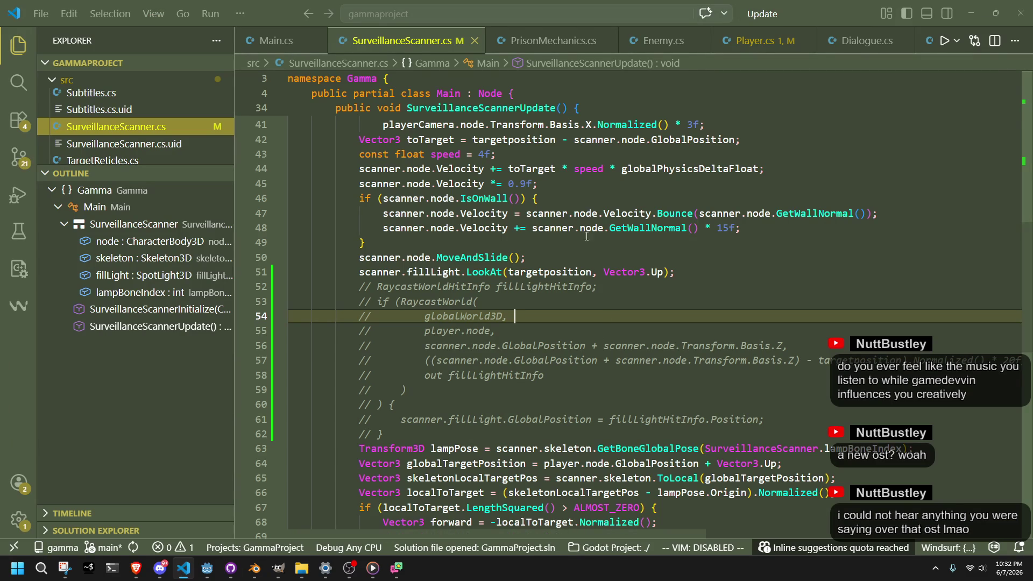
pyautogui.click(759, 41)
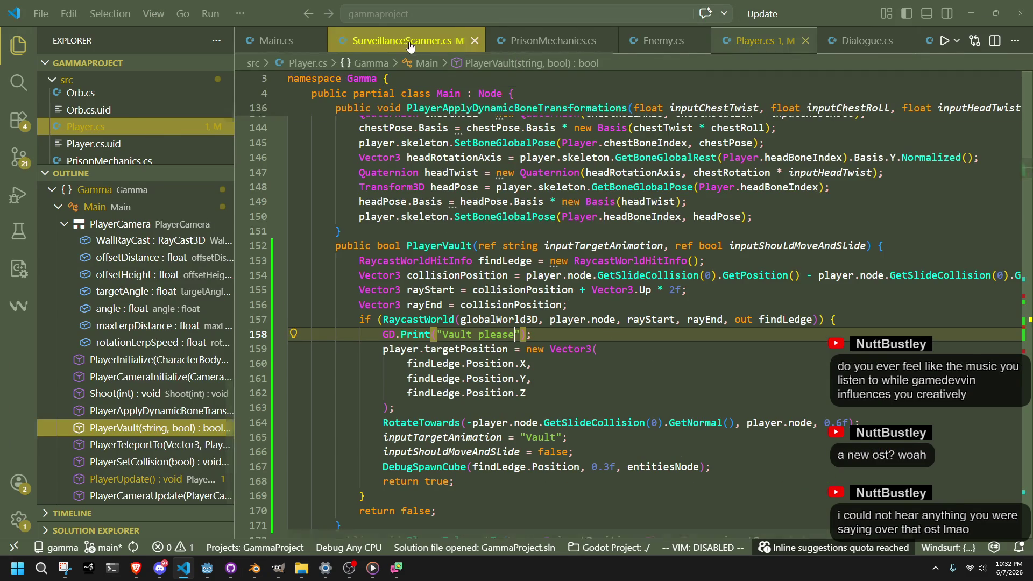
pyautogui.click(404, 40)
pyautogui.scroll(1, 634, 331)
pyautogui.scroll(7, 640, 331)
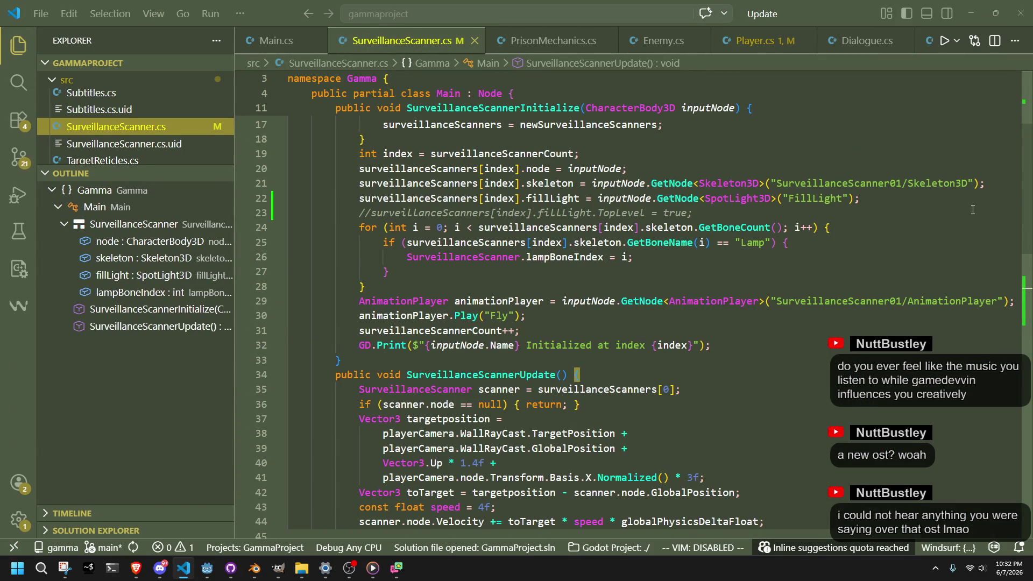
pyautogui.doubleClick(815, 199)
pyautogui.write('SpringArm3D/FillLight')
pyautogui.click(843, 261)
pyautogui.hotkey('alt', 'Tab')
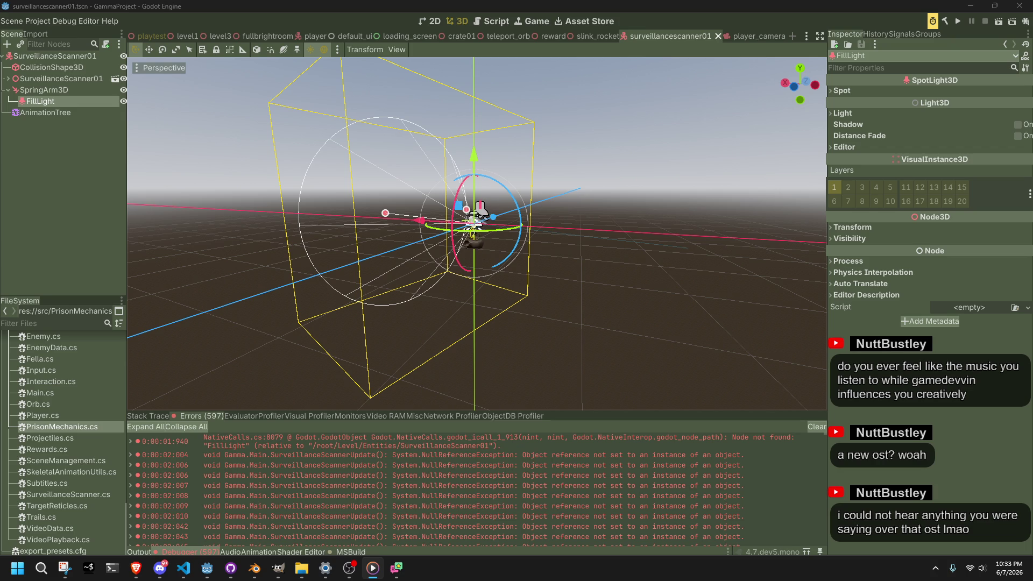
# Deselect FillLight and start the game
pyautogui.hotkey('alt', 'Tab')
pyautogui.click(659, 316)
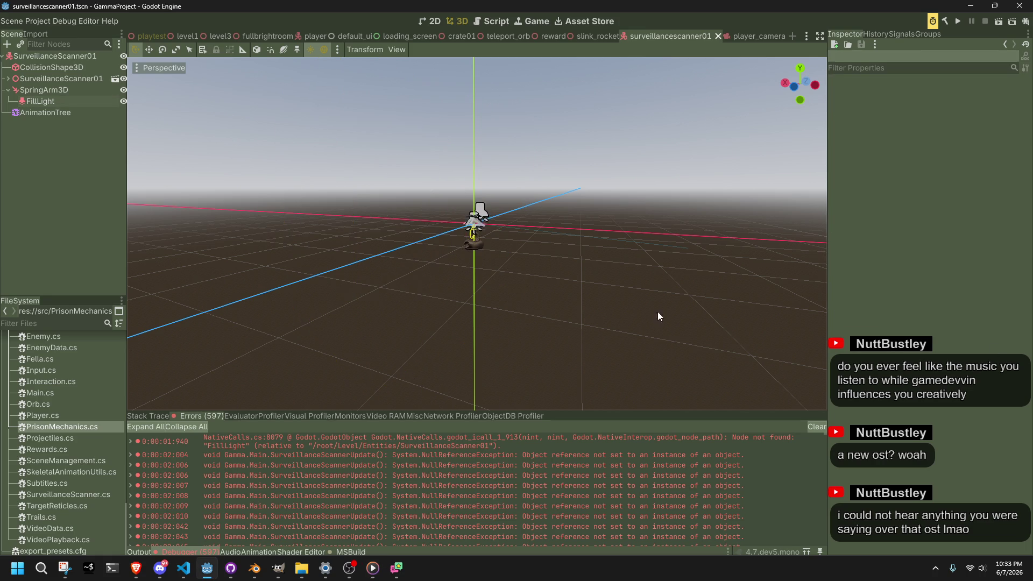
pyautogui.click(958, 22)
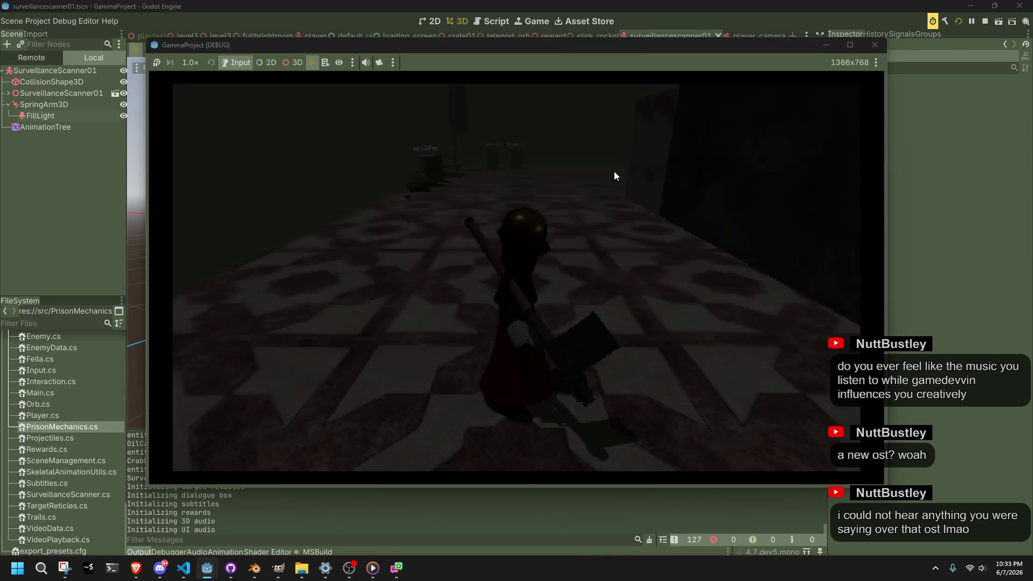
# Walk the character around with W, A, S, D watching the scanner follow, then close the game
pyautogui.press('w')
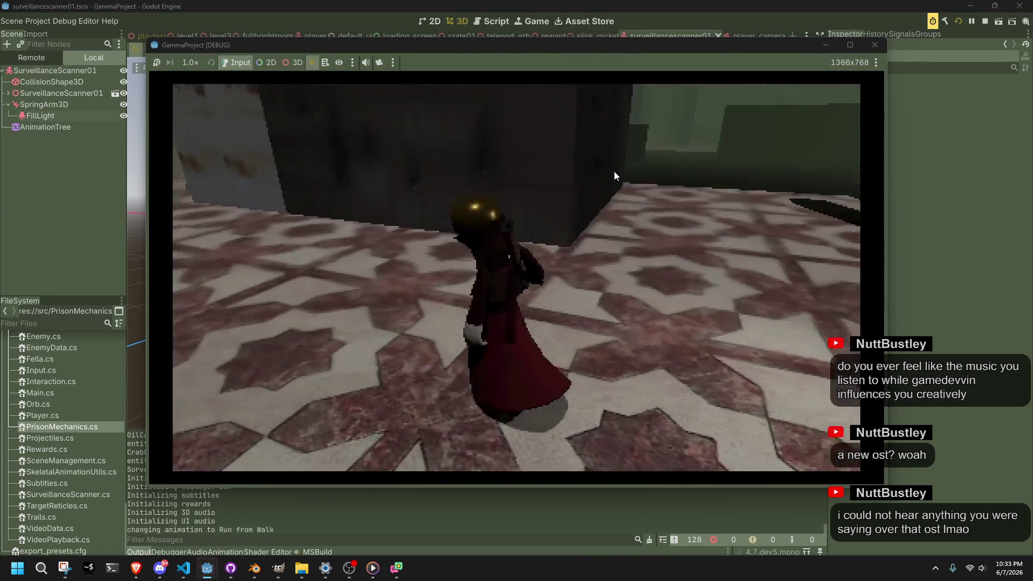
pyautogui.press('s')
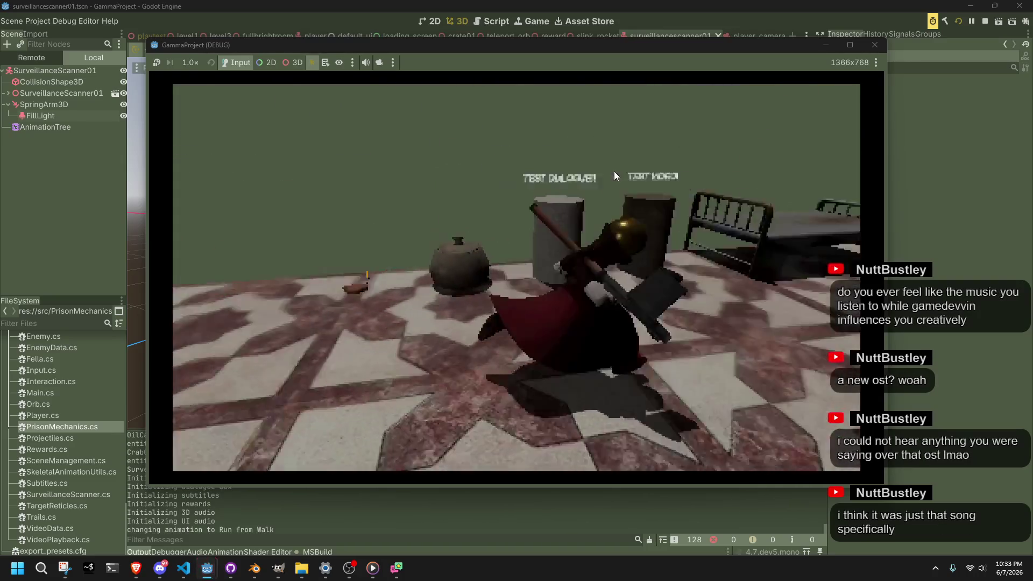
pyautogui.press('a')
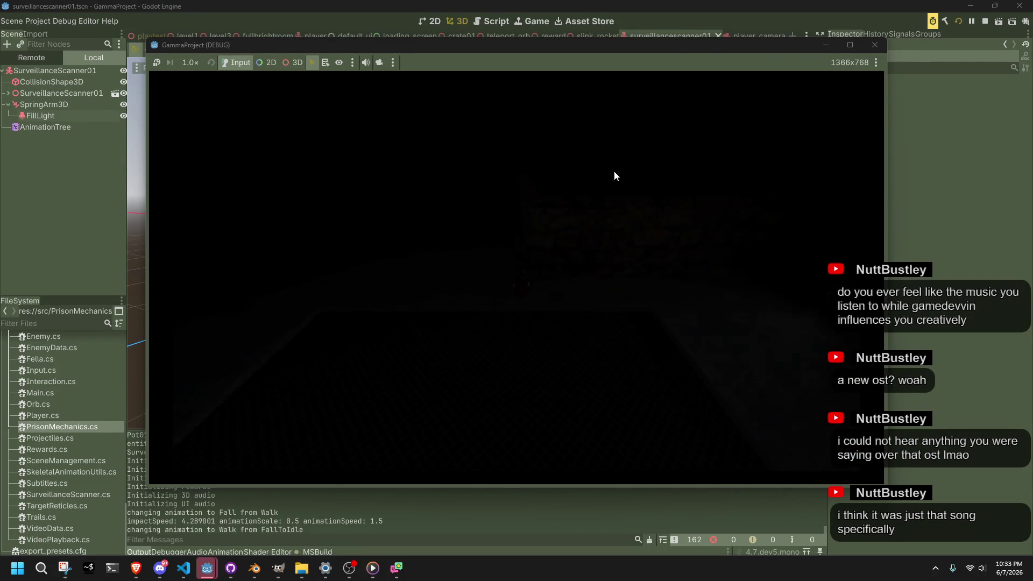
pyautogui.press('a')
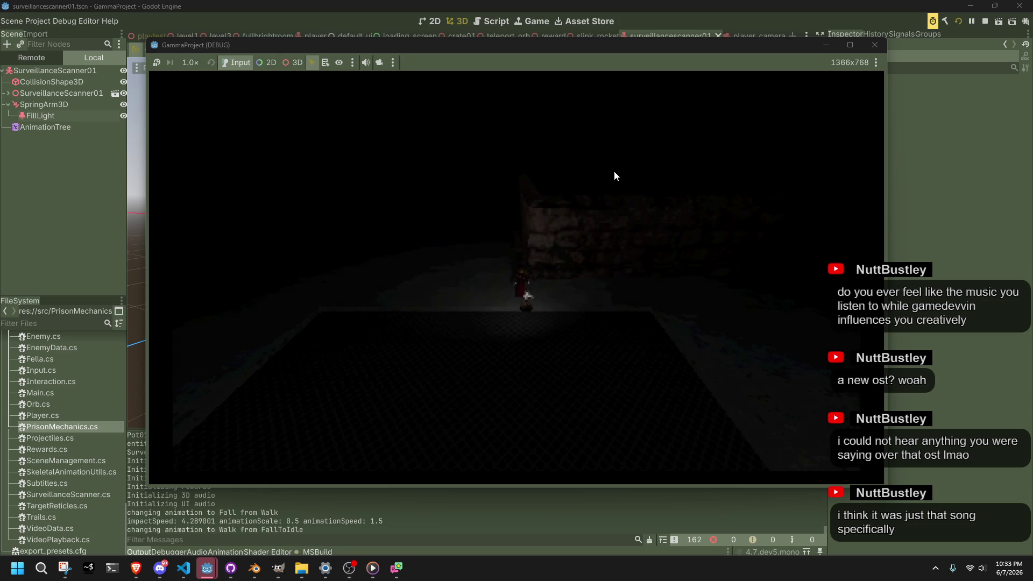
pyautogui.press('s')
pyautogui.press('d')
pyautogui.press('a')
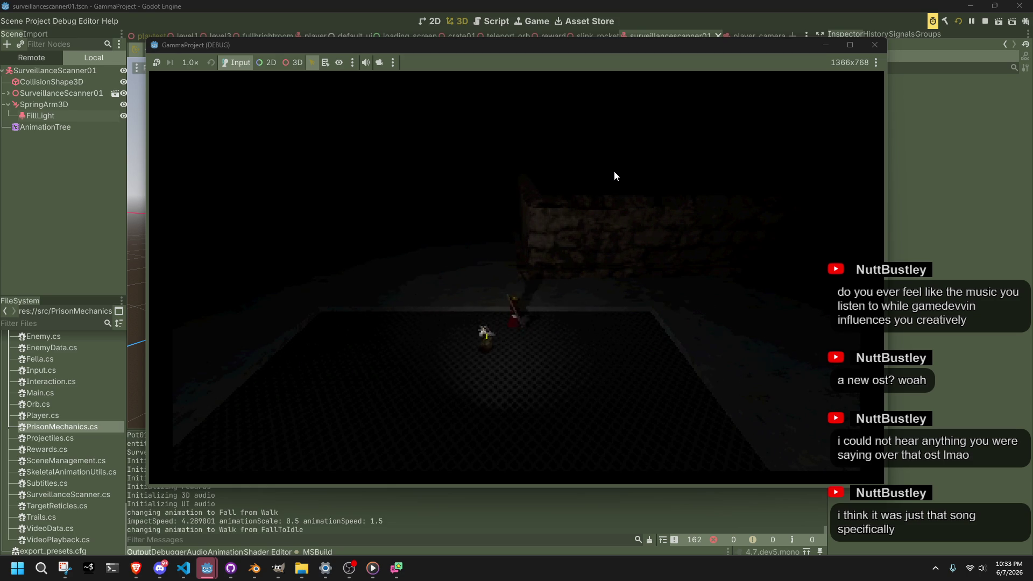
pyautogui.click(876, 44)
# Set FillLight's light colour to full red (ff0000) in the Inspector, then switch to level1
pyautogui.click(54, 110)
pyautogui.moveTo(485, 269)
pyautogui.mouseDown()
pyautogui.moveTo(593, 332)
pyautogui.moveTo(628, 402)
pyautogui.moveTo(880, 160)
pyautogui.mouseUp()
pyautogui.click(842, 91)
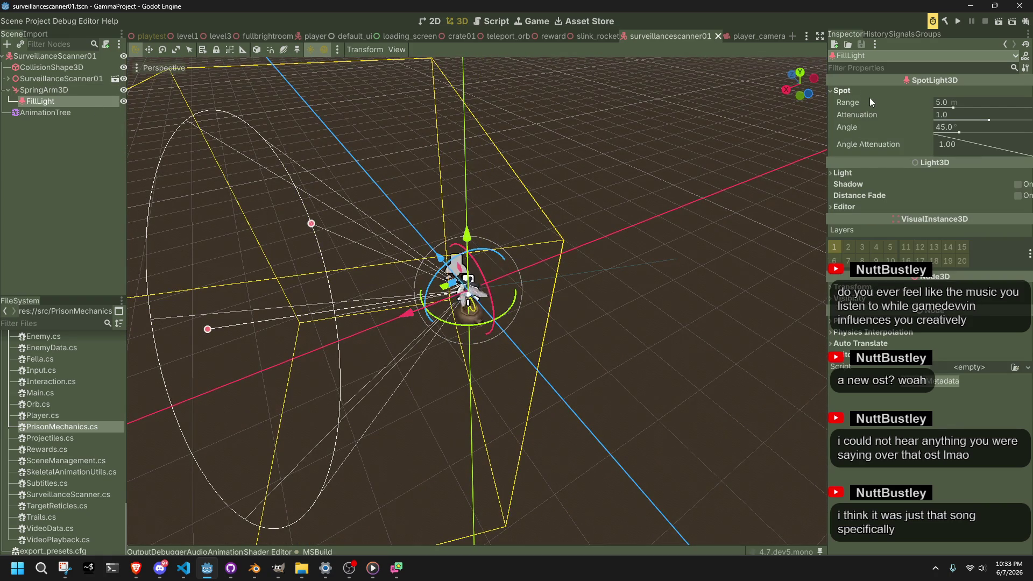
pyautogui.click(77, 92)
pyautogui.click(75, 102)
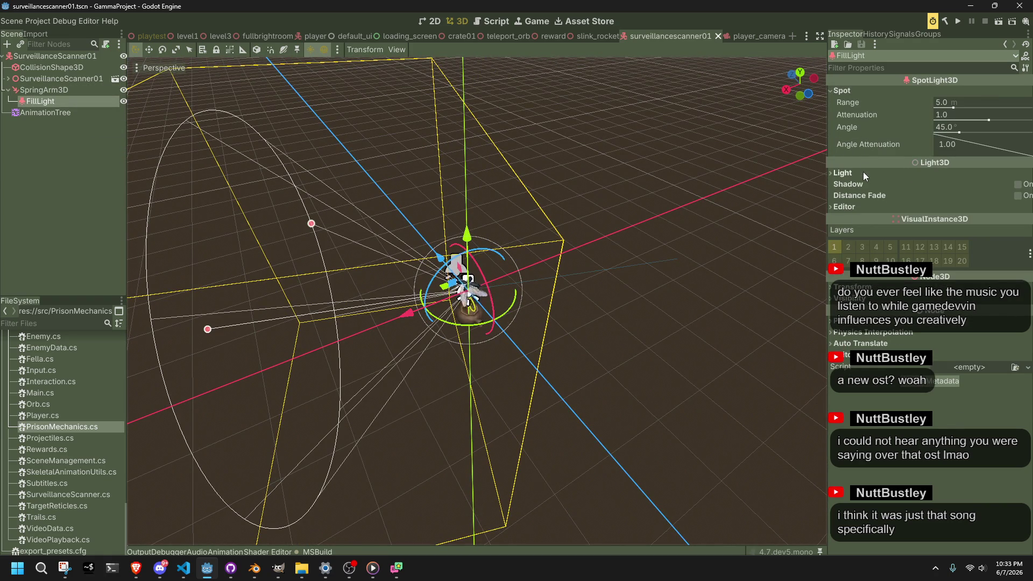
pyautogui.click(861, 175)
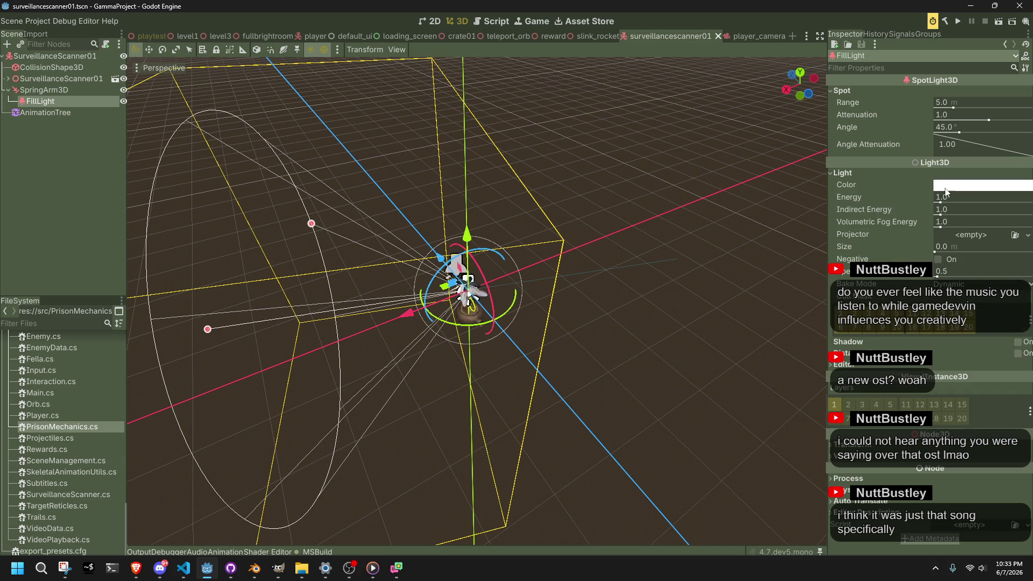
pyautogui.click(948, 187)
pyautogui.moveTo(992, 371); pyautogui.dragTo(998, 373)
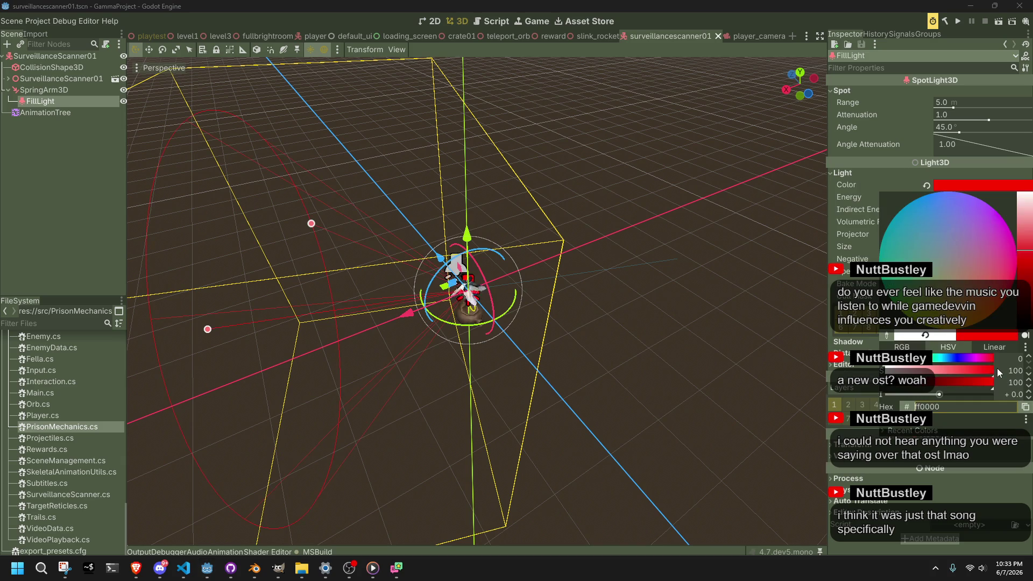
pyautogui.click(716, 287)
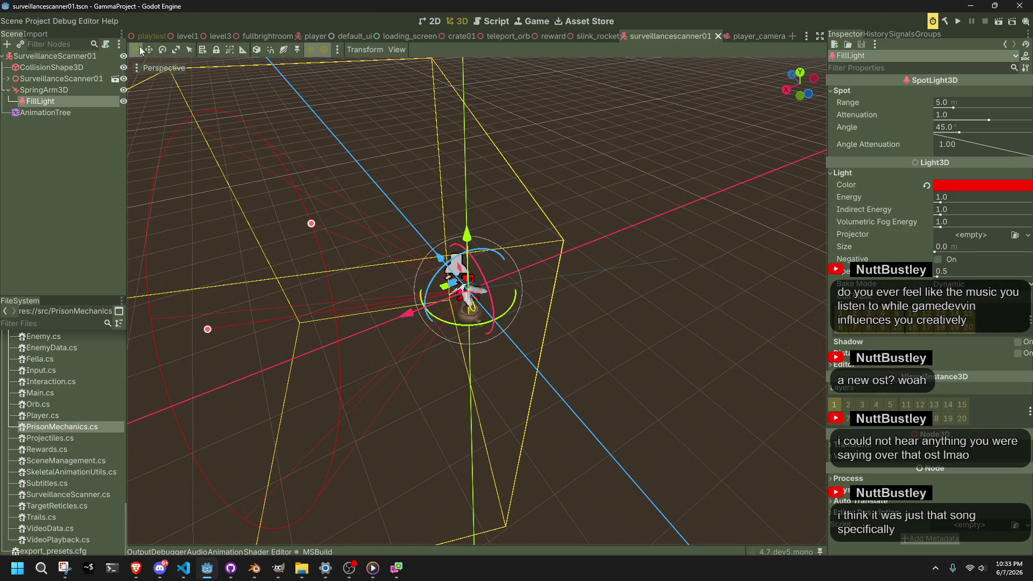
pyautogui.click(183, 37)
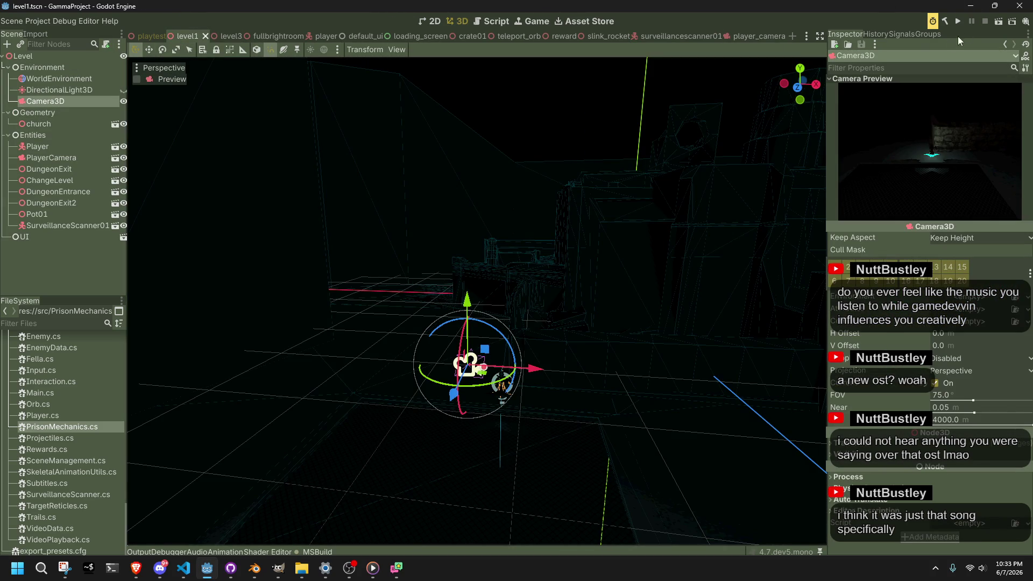
# Test-run level1 with the red light, then in the scanner scene set FillLight's energy to 10
pyautogui.click(999, 21)
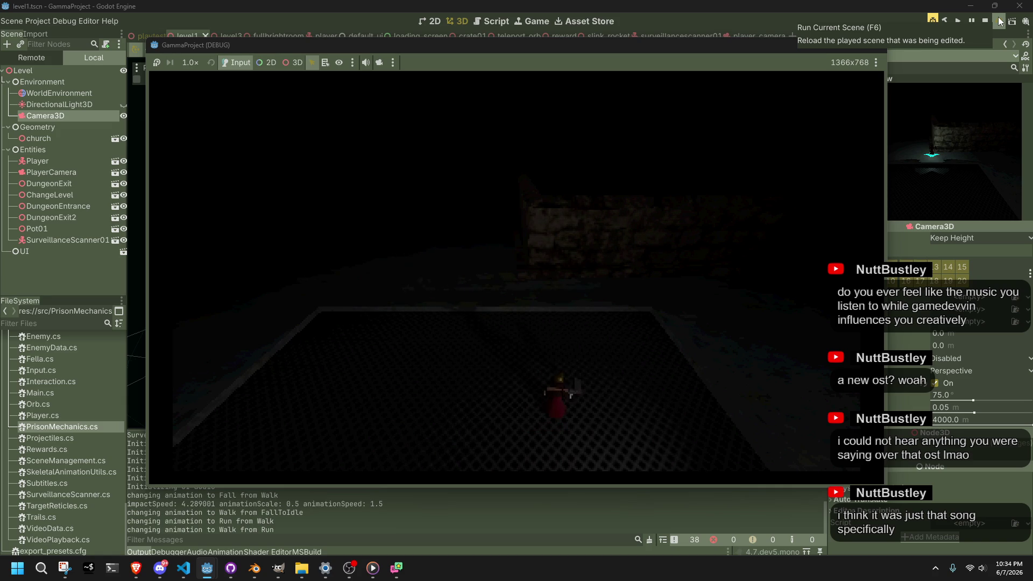
pyautogui.click(986, 21)
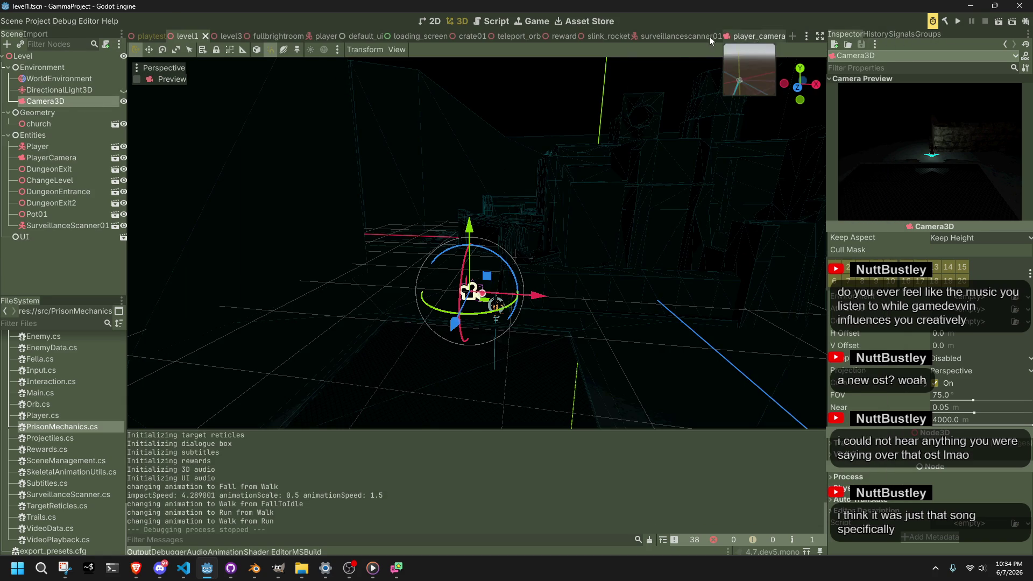
pyautogui.click(665, 37)
pyautogui.write('10')
pyautogui.press('Return')
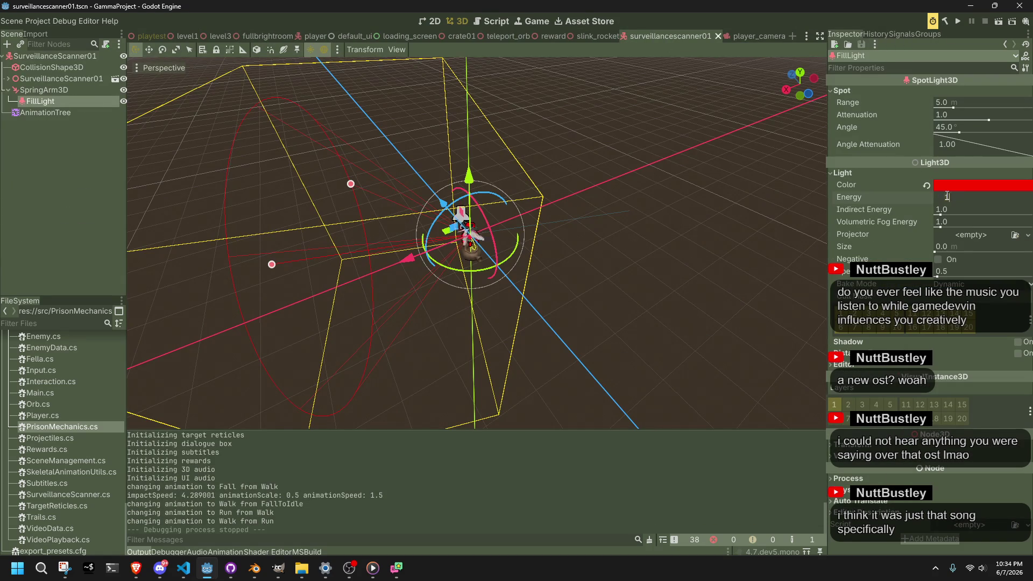
# Set FillLight's spot range to 10 m and run the level1 scene again
pyautogui.click(950, 102)
pyautogui.write('10')
pyautogui.press('Return')
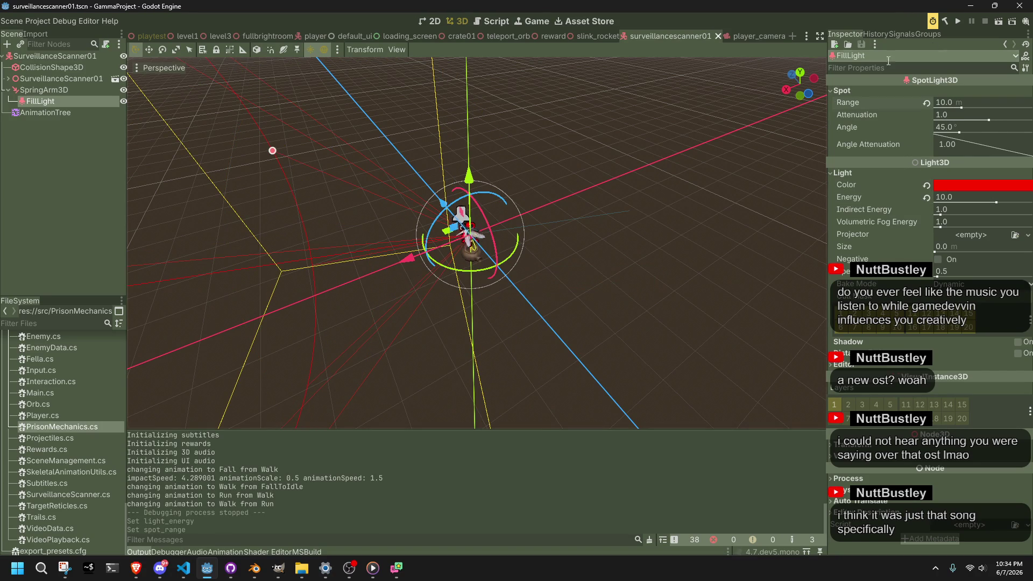
pyautogui.click(186, 36)
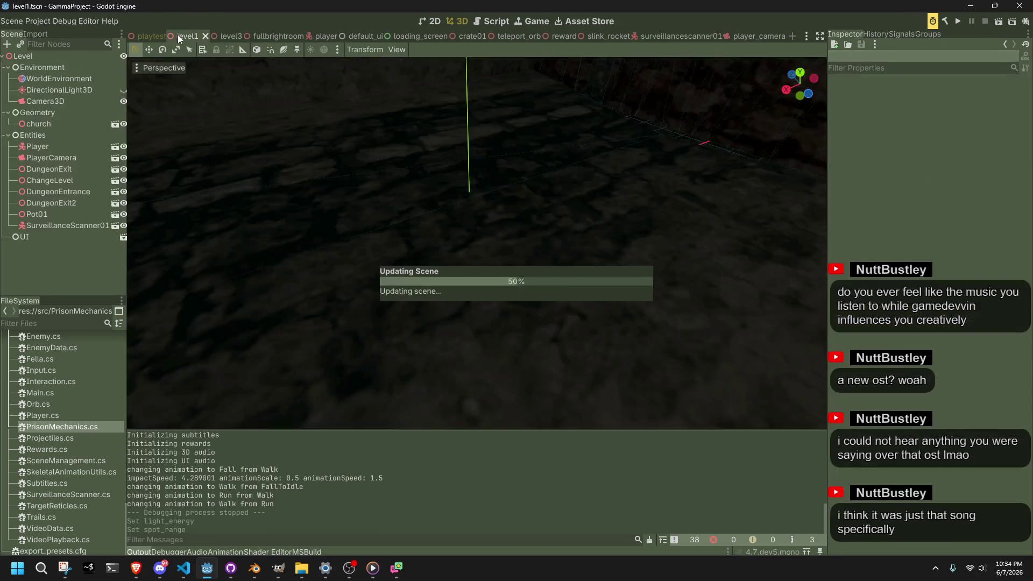
pyautogui.click(994, 23)
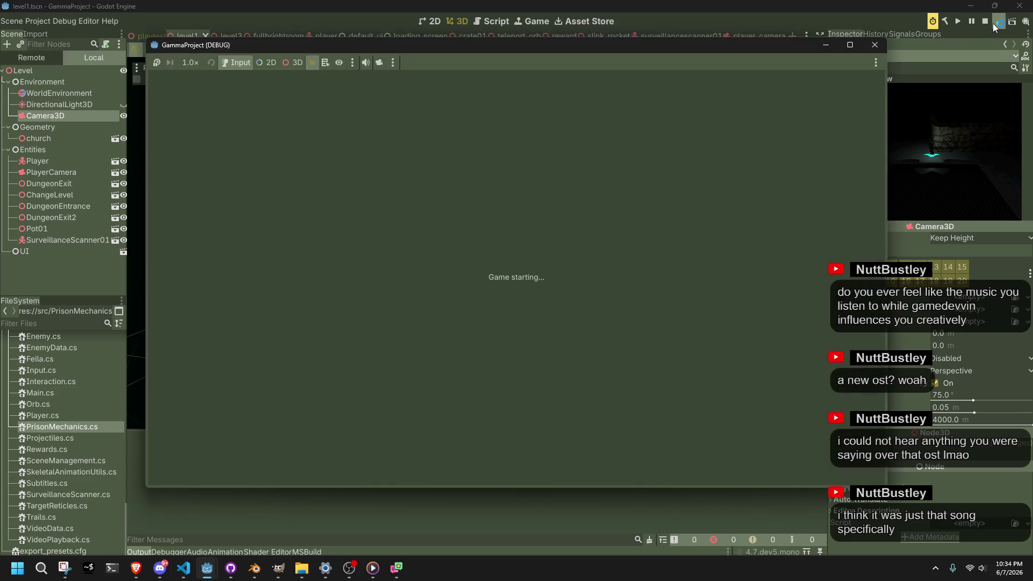
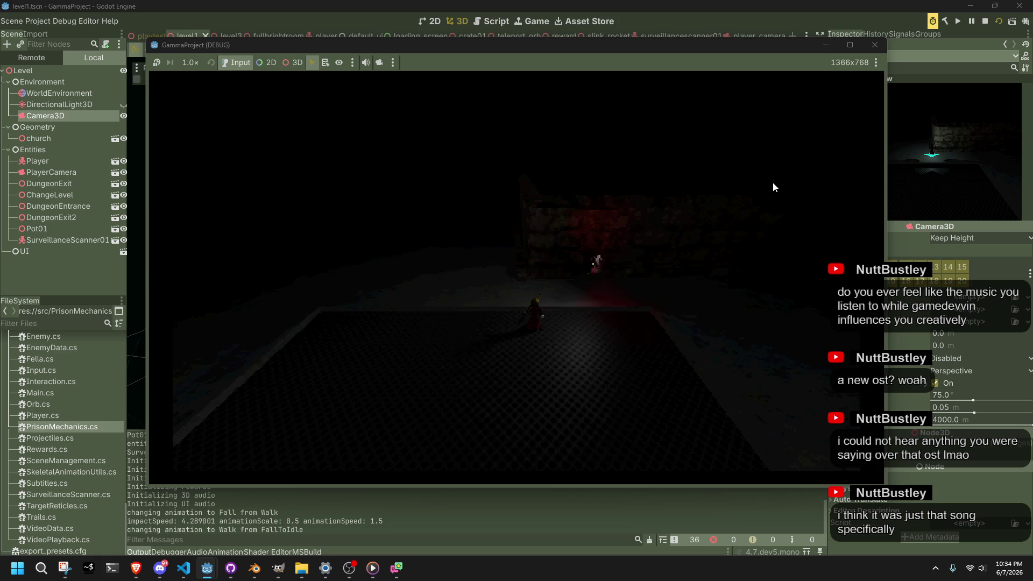
# Close the game and review SurveillanceScanner.cs down to the fill light's LookAt call
pyautogui.click(875, 45)
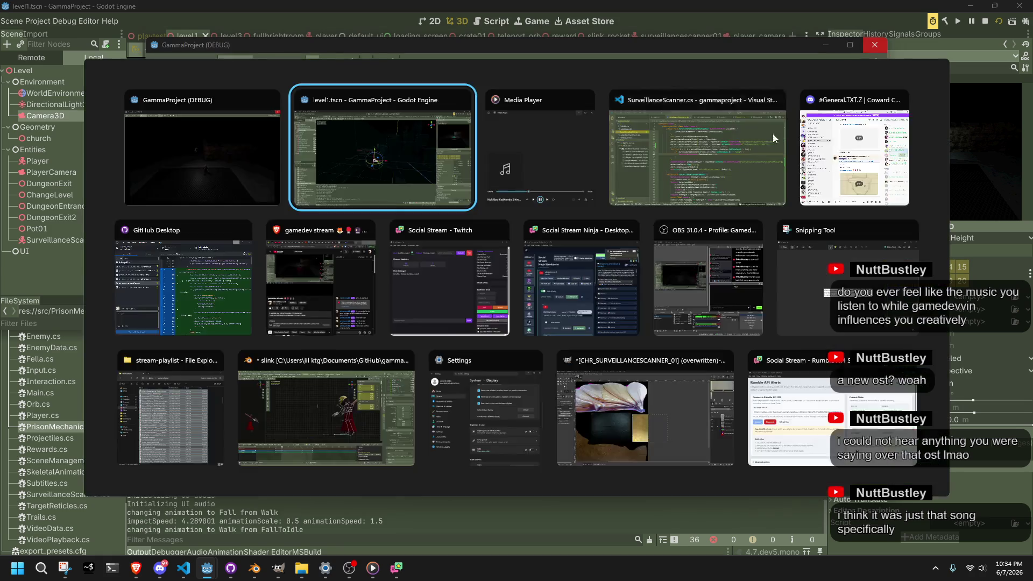
pyautogui.click(184, 568)
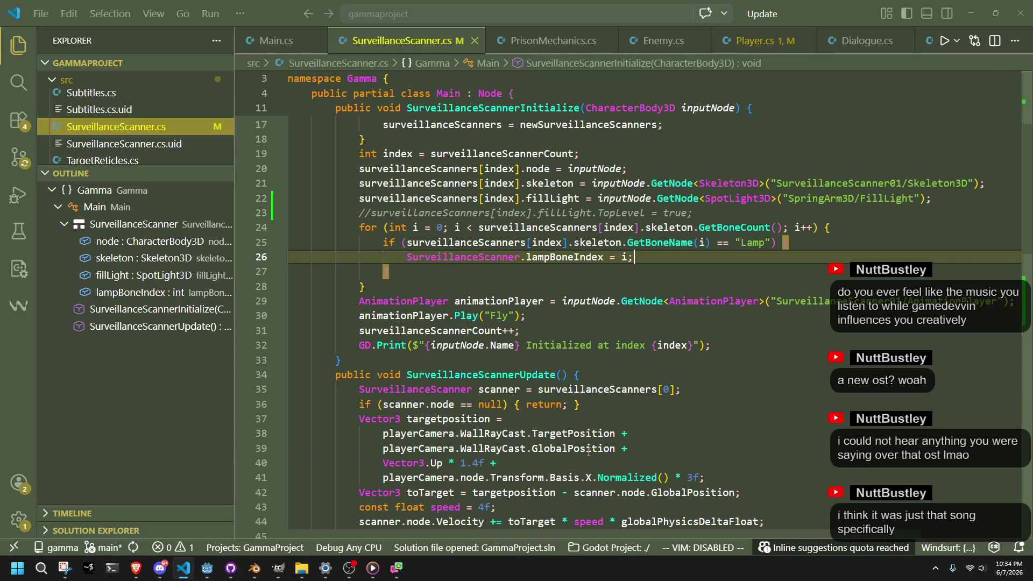
pyautogui.write('{')
pyautogui.click(553, 333)
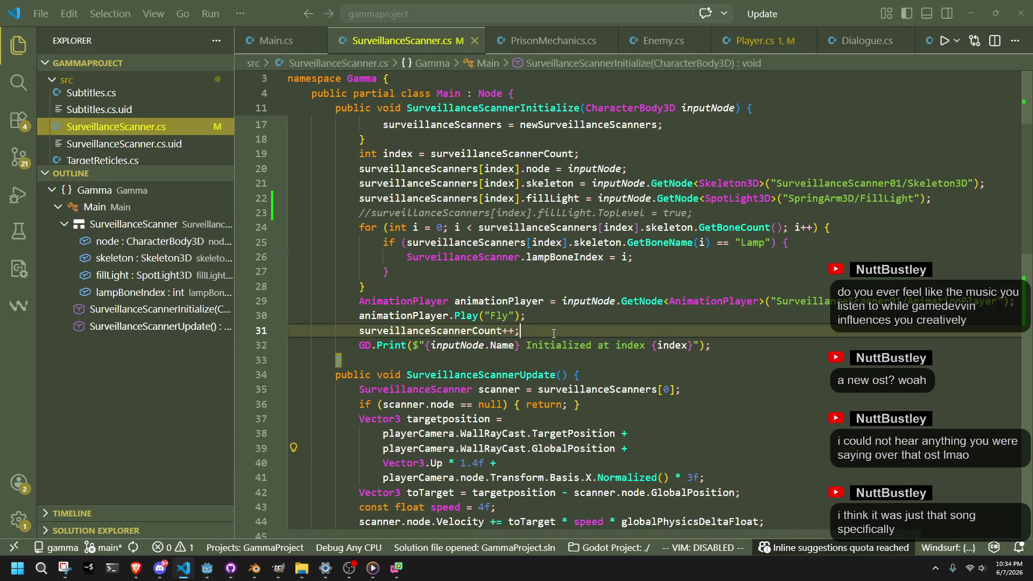
pyautogui.click(517, 389)
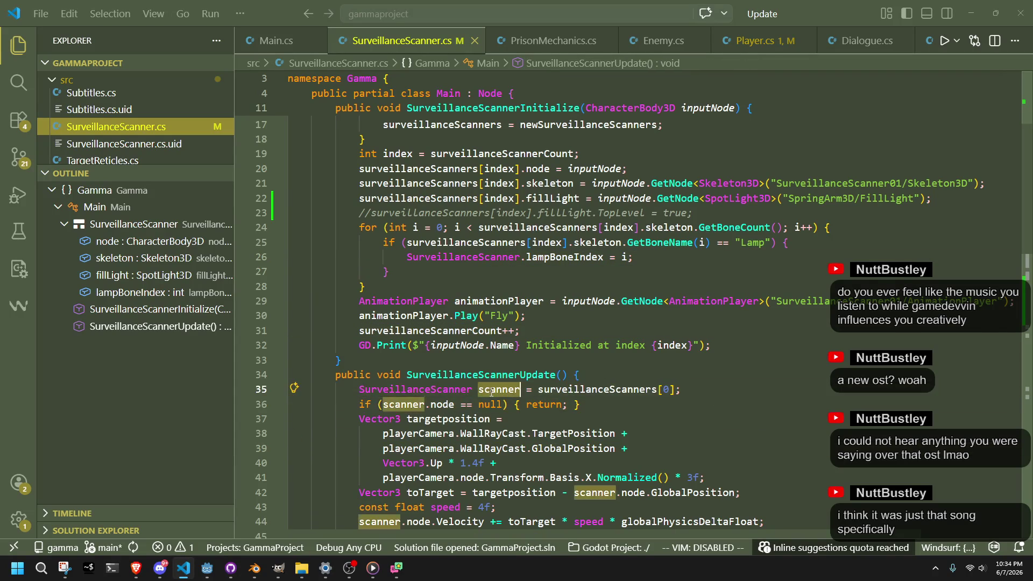
pyautogui.scroll(2, 491, 393)
pyautogui.click(533, 417)
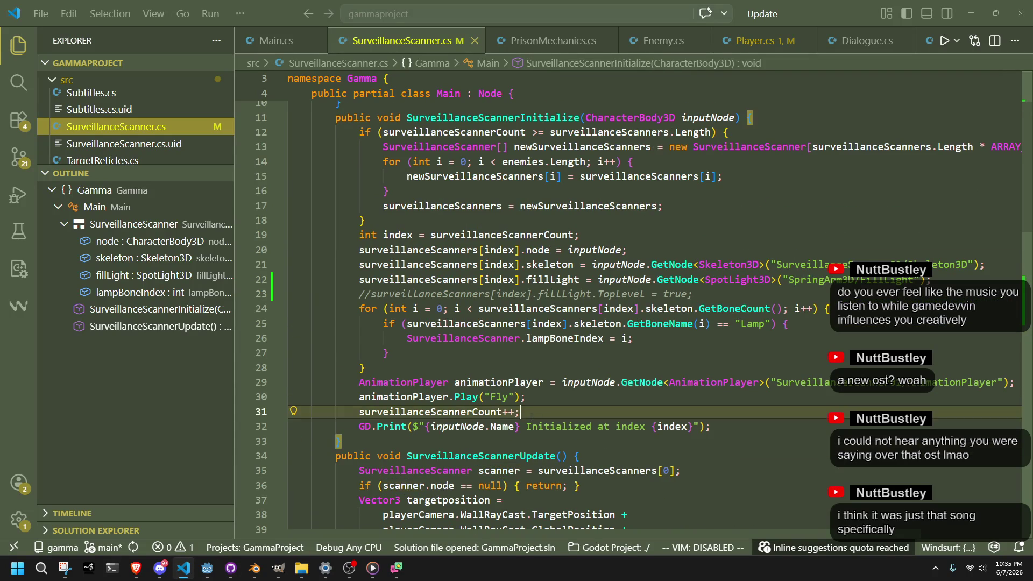
pyautogui.scroll(-9, 532, 417)
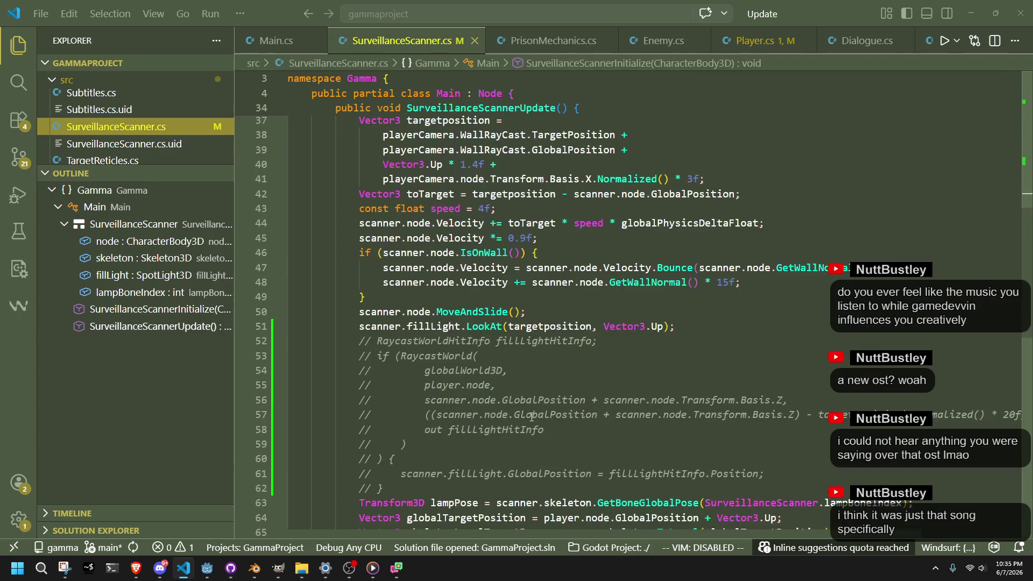
pyautogui.click(533, 371)
# Replace targetposition in fillLight.LookAt() with player.node.GlobalPosition and save the script
pyautogui.doubleClick(549, 327)
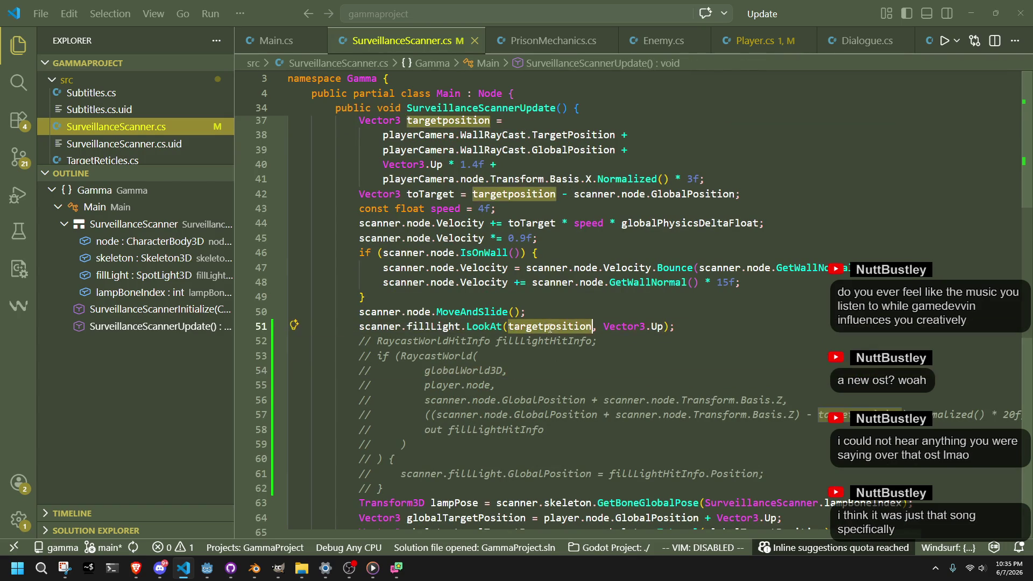
pyautogui.scroll(1, 560, 367)
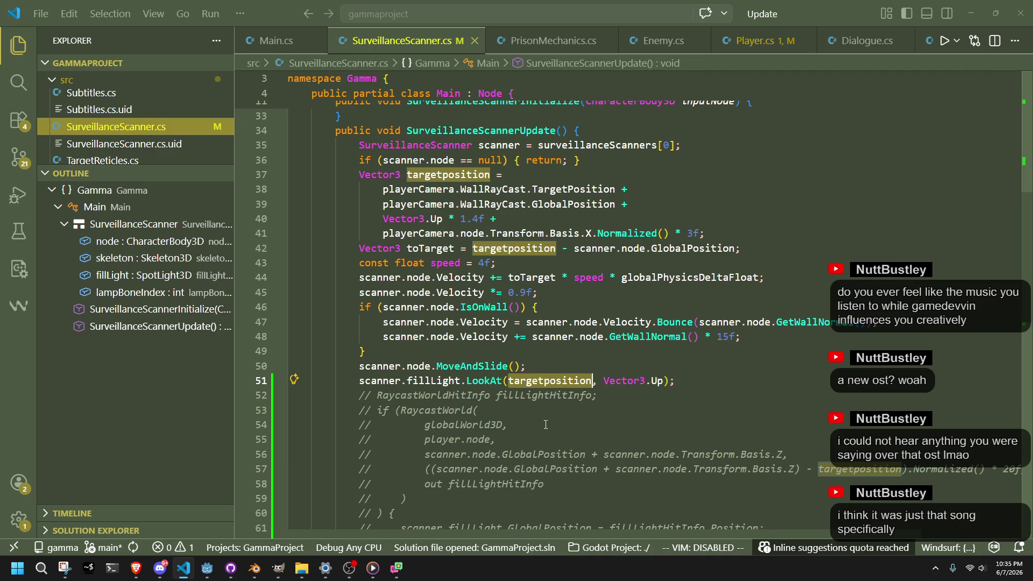
pyautogui.write('targetposition')
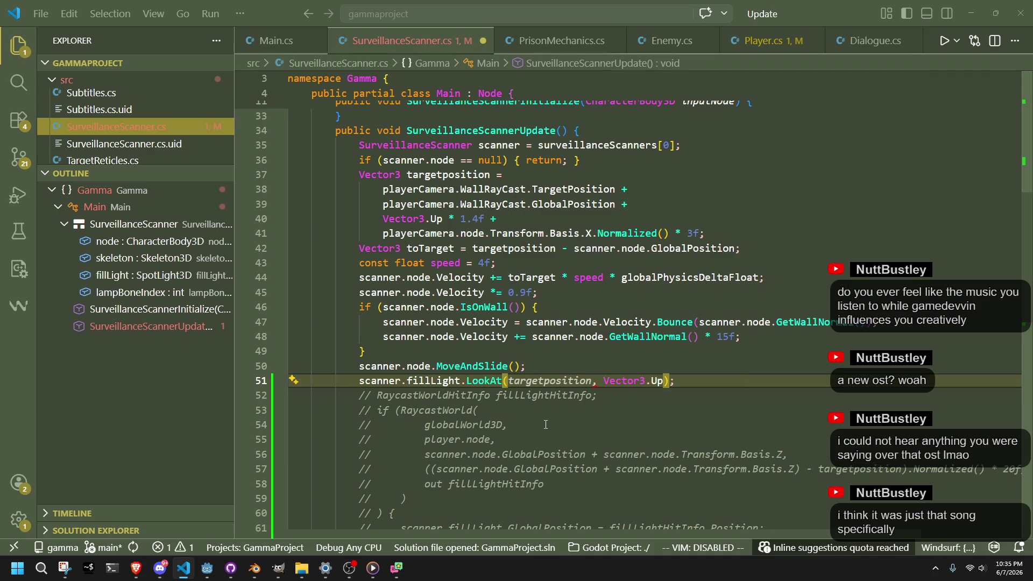
pyautogui.write('pla')
pyautogui.write('yer.node')
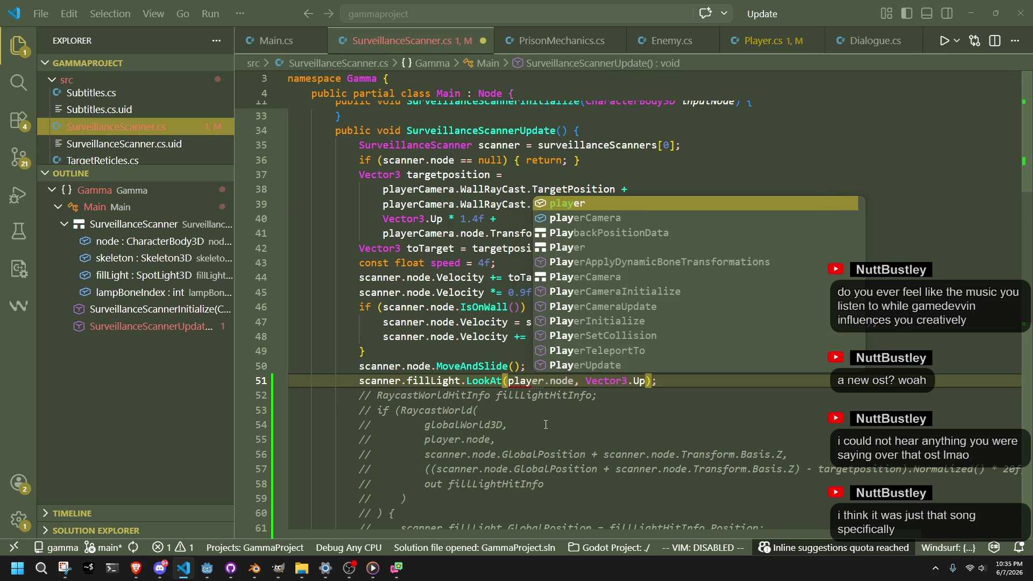
pyautogui.write('.glob')
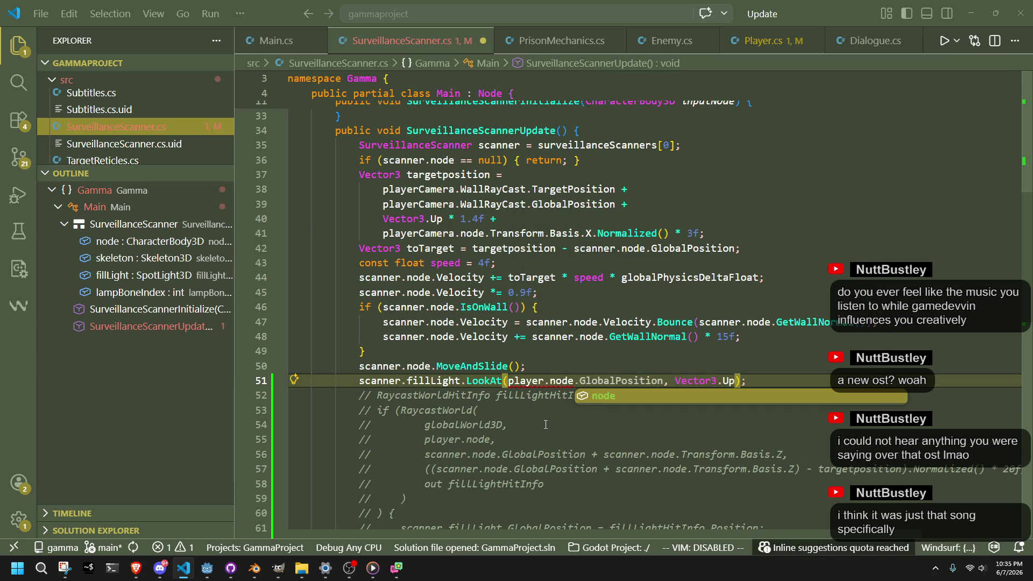
pyautogui.write('alposi')
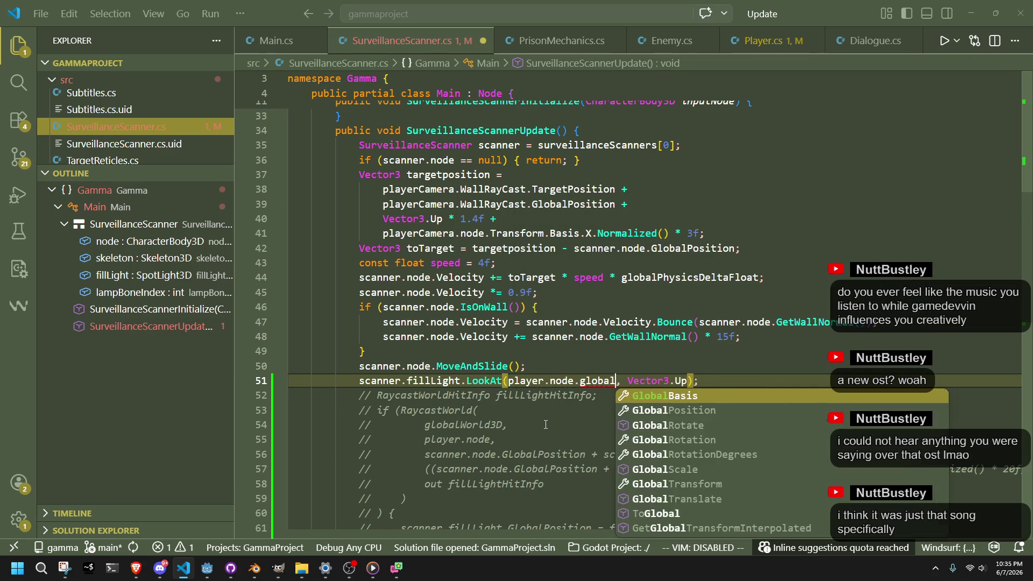
pyautogui.press('Tab')
pyautogui.hotkey('ctrl', 's')
pyautogui.hotkey('alt', 'Tab')
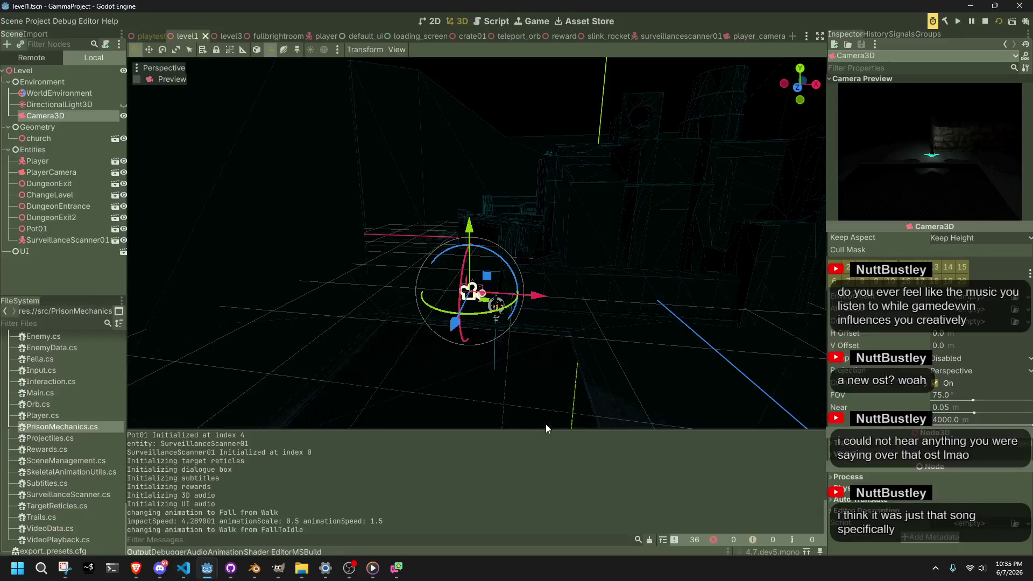
# Restart the game to watch the player-aimed scanner light, then close it and return to Godot
pyautogui.click(999, 20)
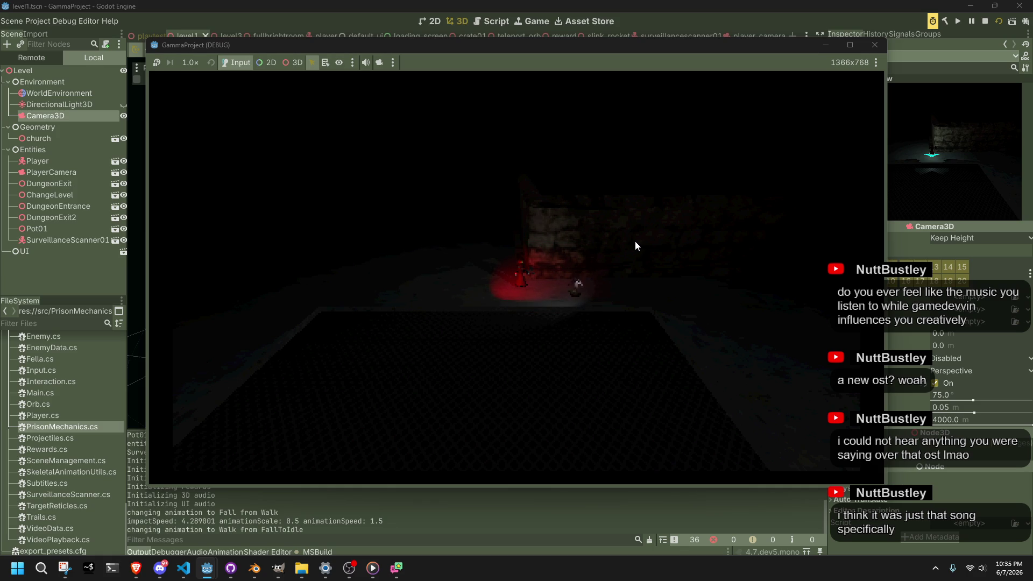
pyautogui.click(873, 47)
pyautogui.hotkey('alt', 'Tab')
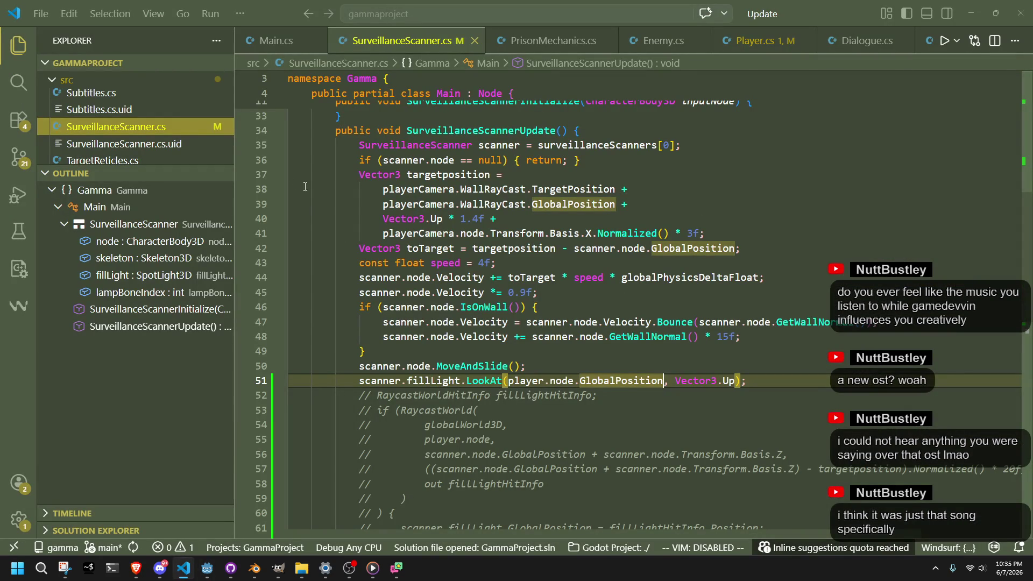
pyautogui.click(214, 564)
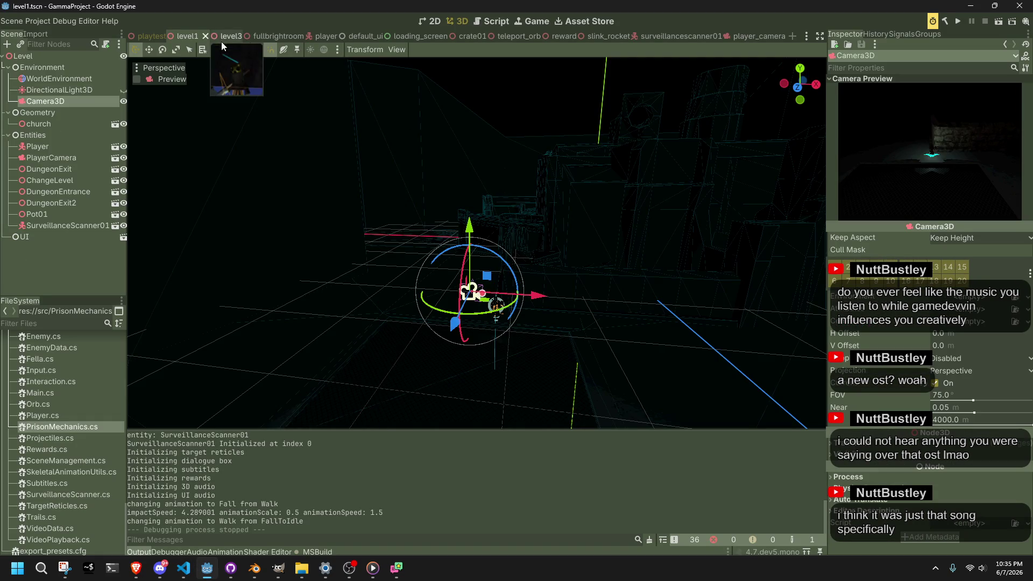
# Open the surveillancescanner01 scene and select its SpringArm3D node
pyautogui.click(673, 36)
pyautogui.moveTo(676, 63)
pyautogui.mouseDown()
pyautogui.moveTo(551, 214)
pyautogui.moveTo(642, 246)
pyautogui.moveTo(503, 182)
pyautogui.moveTo(548, 230)
pyautogui.moveTo(524, 263)
pyautogui.moveTo(657, 344)
pyautogui.moveTo(690, 321)
pyautogui.mouseUp()
pyautogui.click(45, 89)
pyautogui.scroll(5, 612, 249)
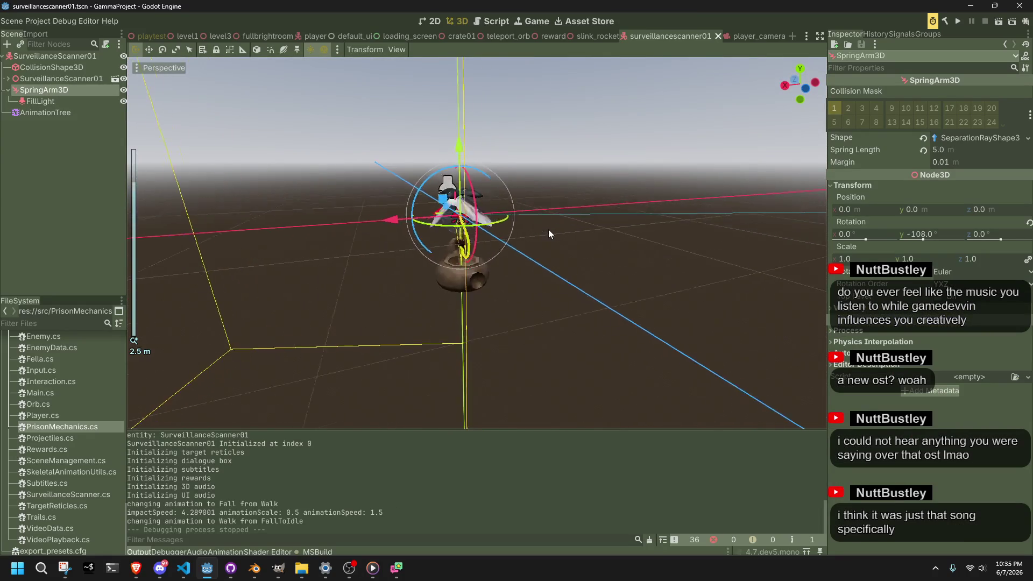
pyautogui.scroll(2, 524, 263)
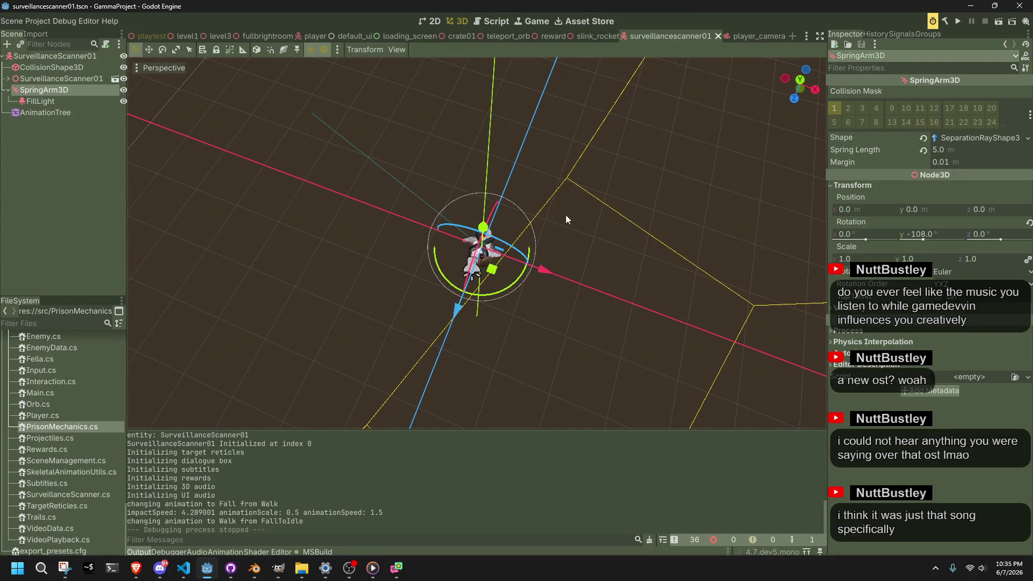
# Try SpringArm3D Y rotations of 90 and -90, settle on 90, then sweep it slightly larger
pyautogui.click(928, 231)
pyautogui.write('90')
pyautogui.press('Return')
pyautogui.click(928, 231)
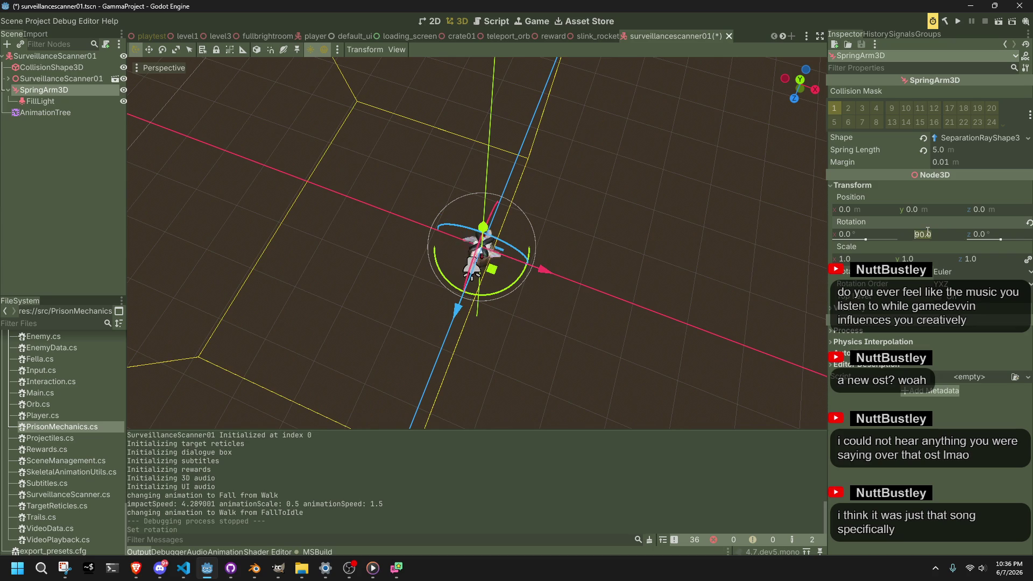
pyautogui.write('-90')
pyautogui.press('Return')
pyautogui.click(927, 231)
pyautogui.write('90')
pyautogui.press('Return')
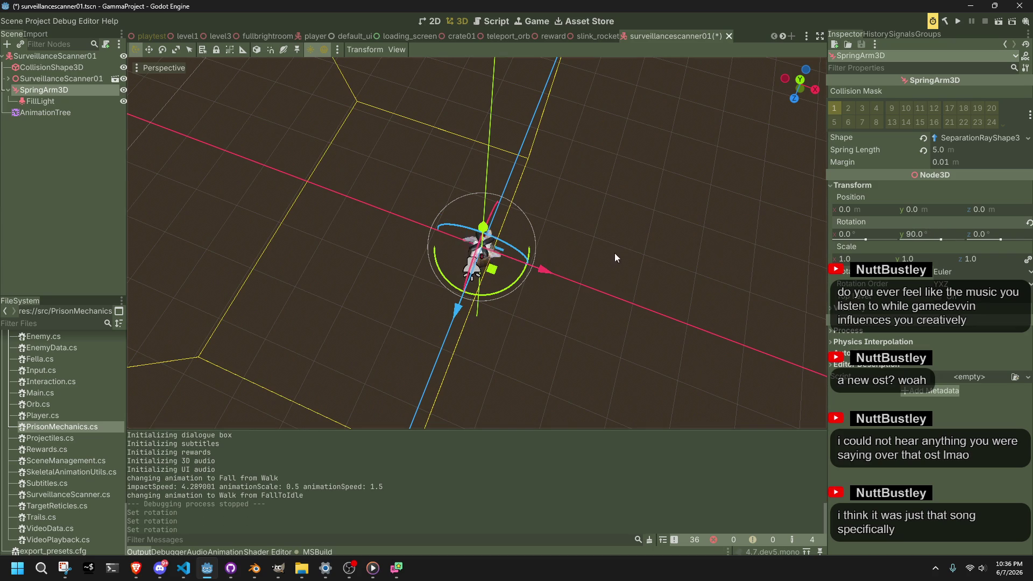
pyautogui.moveTo(940, 239); pyautogui.dragTo(957, 242)
# Save the scanner scene and level the viewport to a front angle
pyautogui.scroll(2, 627, 209)
pyautogui.moveTo(626, 209)
pyautogui.mouseDown()
pyautogui.moveTo(825, 117)
pyautogui.moveTo(241, 92)
pyautogui.moveTo(539, 200)
pyautogui.mouseUp()
pyautogui.hotkey('ctrl', 's')
pyautogui.click(691, 253)
pyautogui.moveTo(691, 253); pyautogui.dragTo(555, 235)
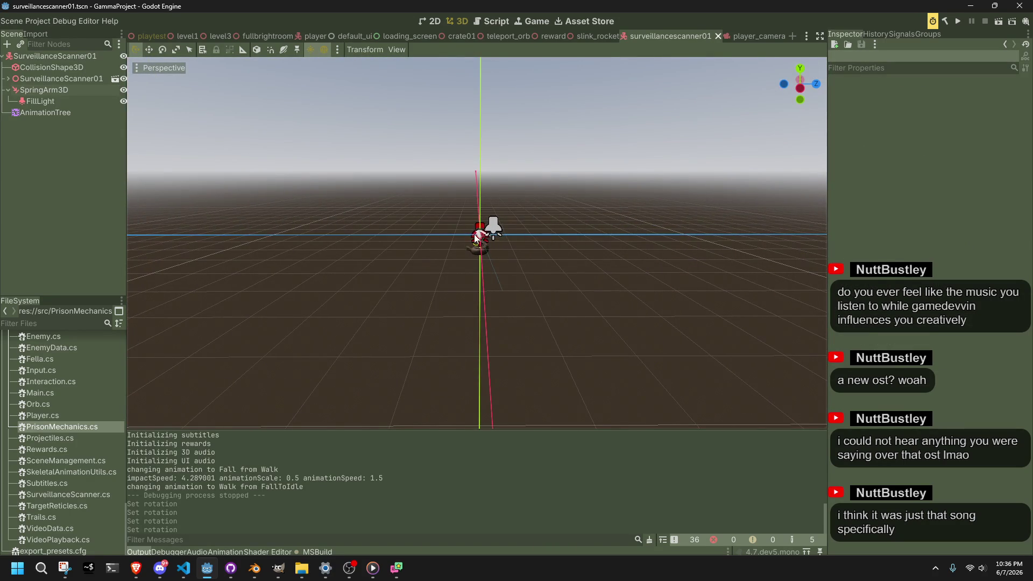
# Make the FillLight white with energy 1 and save the scene
pyautogui.click(31, 101)
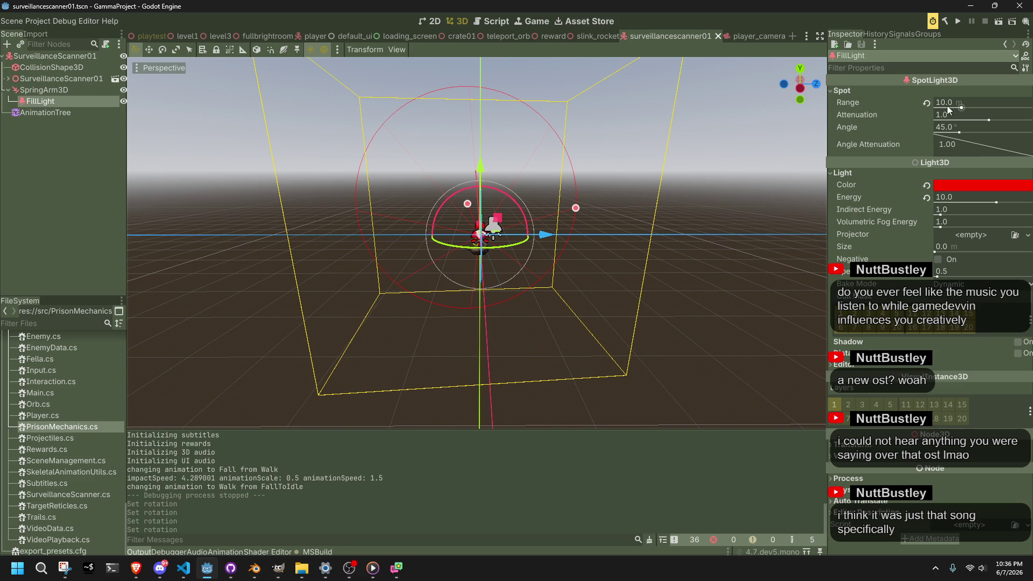
pyautogui.moveTo(865, 199)
pyautogui.mouseDown()
pyautogui.moveTo(715, 302)
pyautogui.moveTo(781, 337)
pyautogui.moveTo(805, 335)
pyautogui.moveTo(803, 256)
pyautogui.mouseUp()
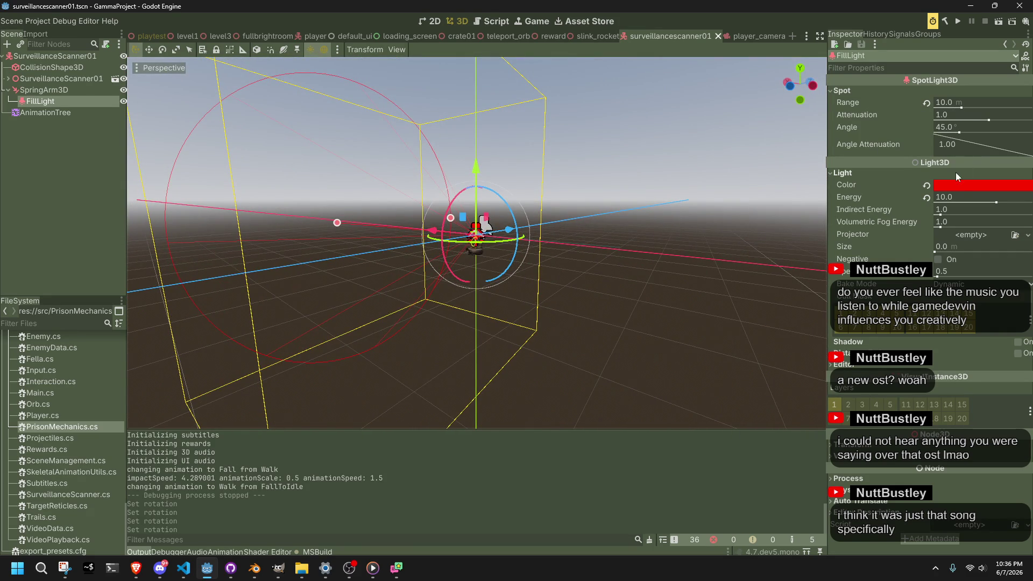
pyautogui.click(951, 185)
pyautogui.click(1023, 217)
pyautogui.moveTo(1023, 217); pyautogui.dragTo(1025, 189)
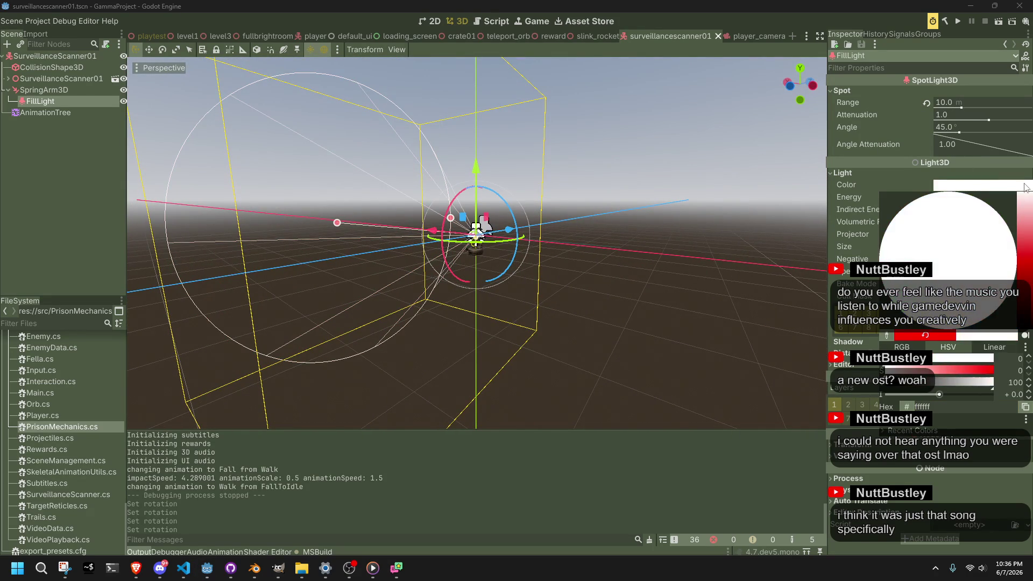
pyautogui.click(912, 176)
pyautogui.click(946, 198)
pyautogui.write('1')
pyautogui.press('Return')
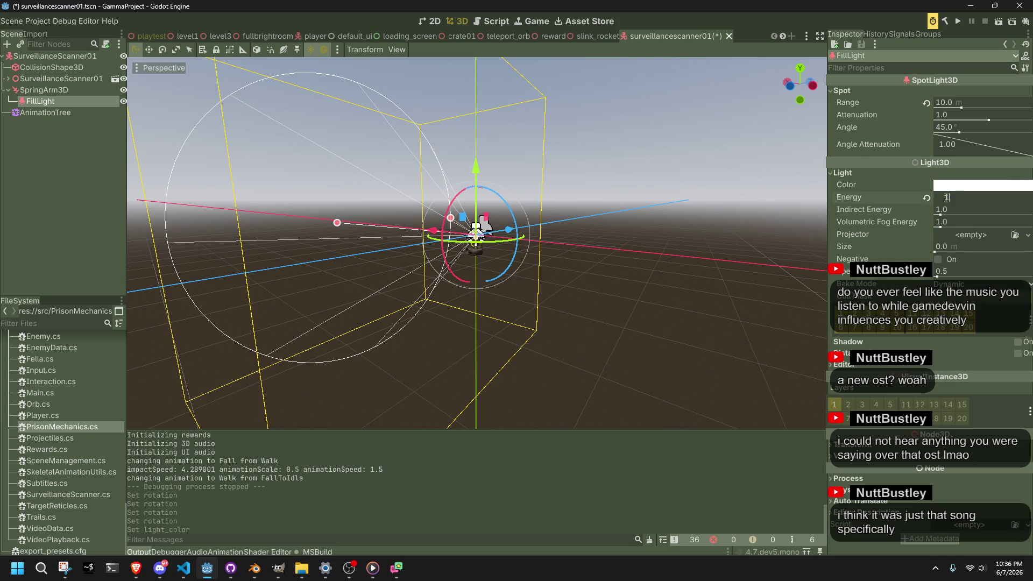
pyautogui.hotkey('ctrl', 's')
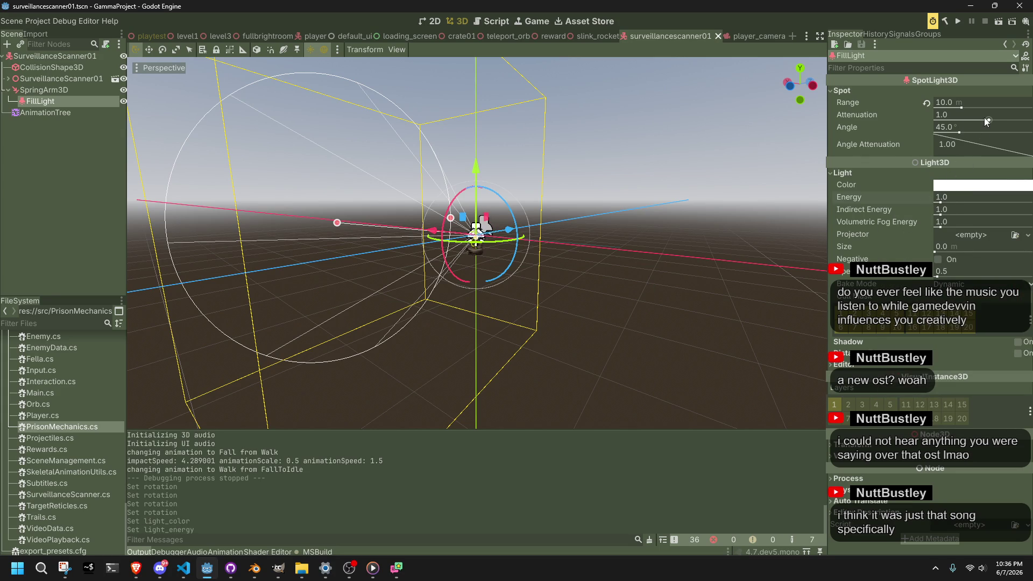
# Set the FillLight spot angle to 66°, save, and return to the level1 scene
pyautogui.moveTo(961, 133)
pyautogui.mouseDown()
pyautogui.moveTo(982, 135)
pyautogui.moveTo(972, 135)
pyautogui.mouseUp()
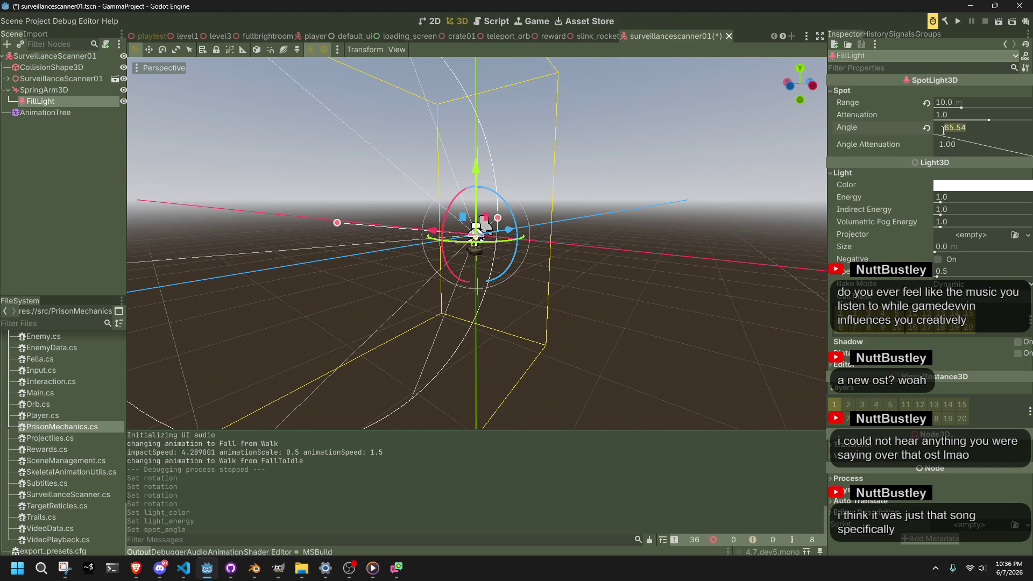
pyautogui.write('66')
pyautogui.press('Return')
pyautogui.hotkey('ctrl', 's')
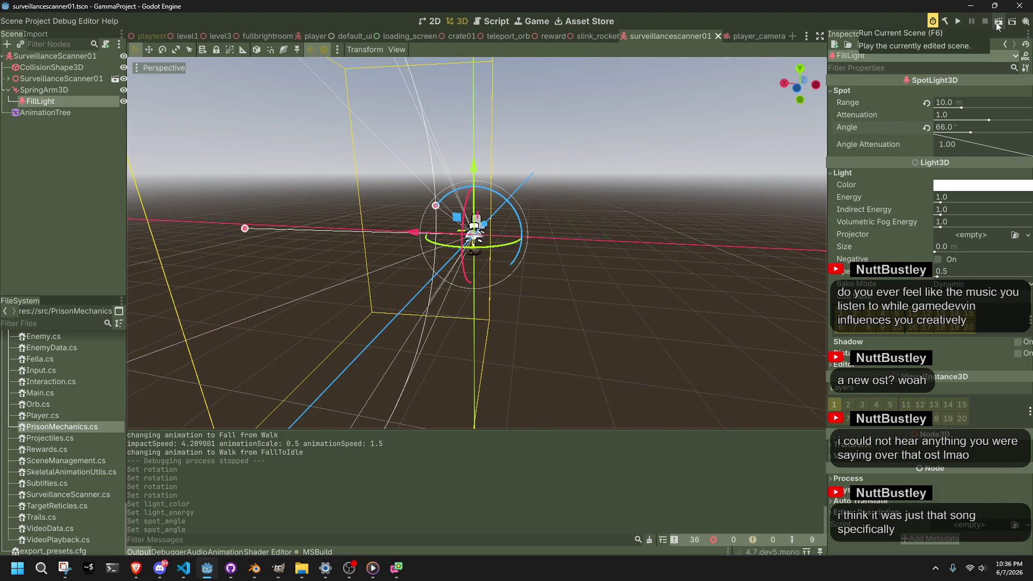
pyautogui.click(188, 36)
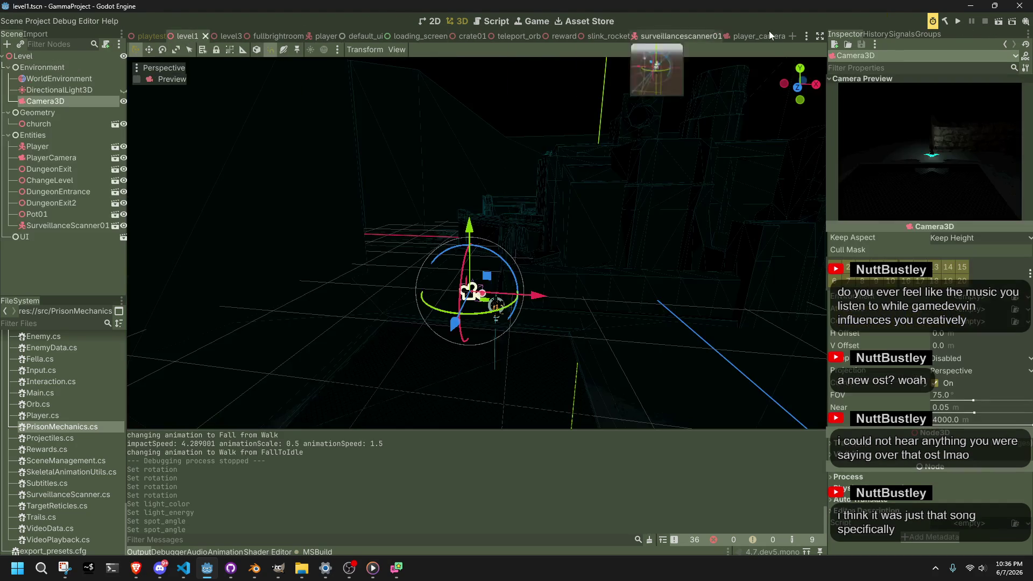
# Run level1 to check the adjusted fill light, close the game, and open the playtest scene
pyautogui.click(995, 22)
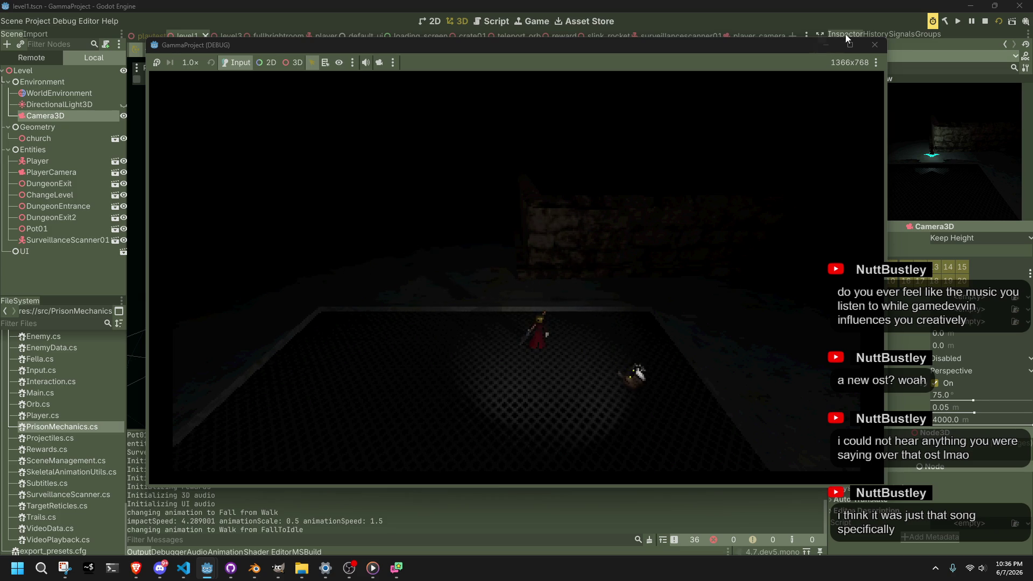
pyautogui.click(874, 45)
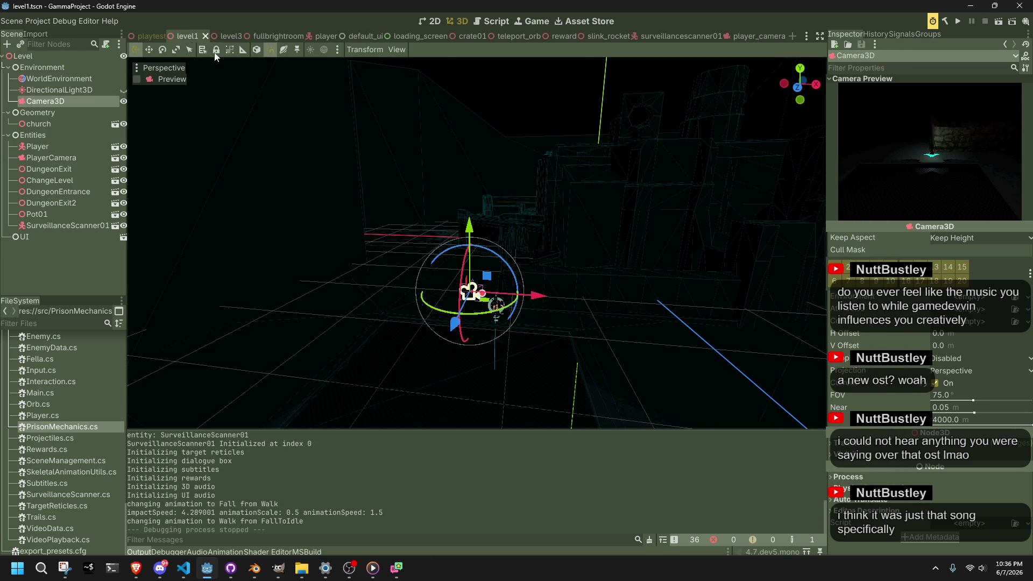
pyautogui.click(151, 36)
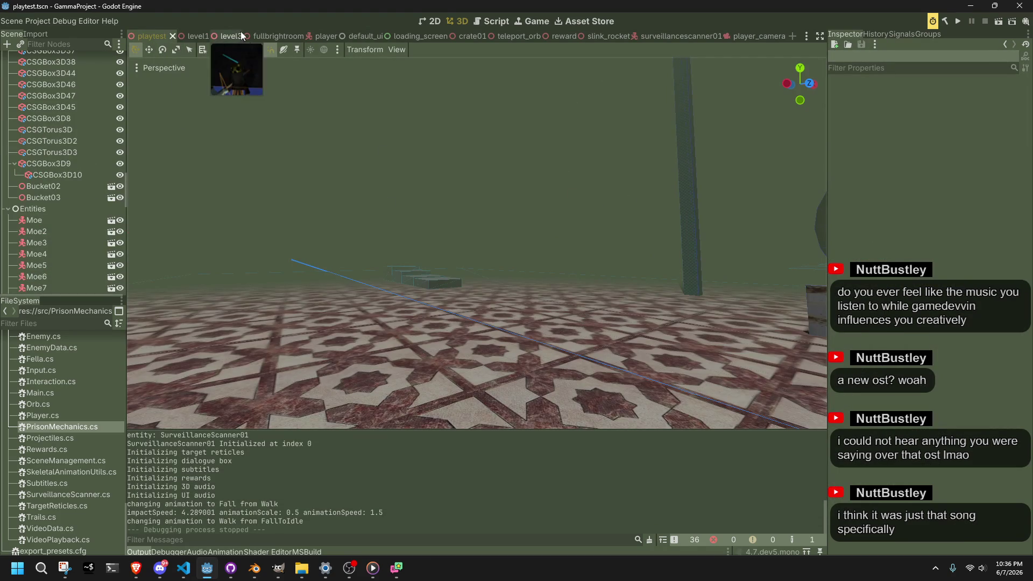
# Open the surveillancescanner01 scene and orbit the view around the scanner
pyautogui.click(315, 36)
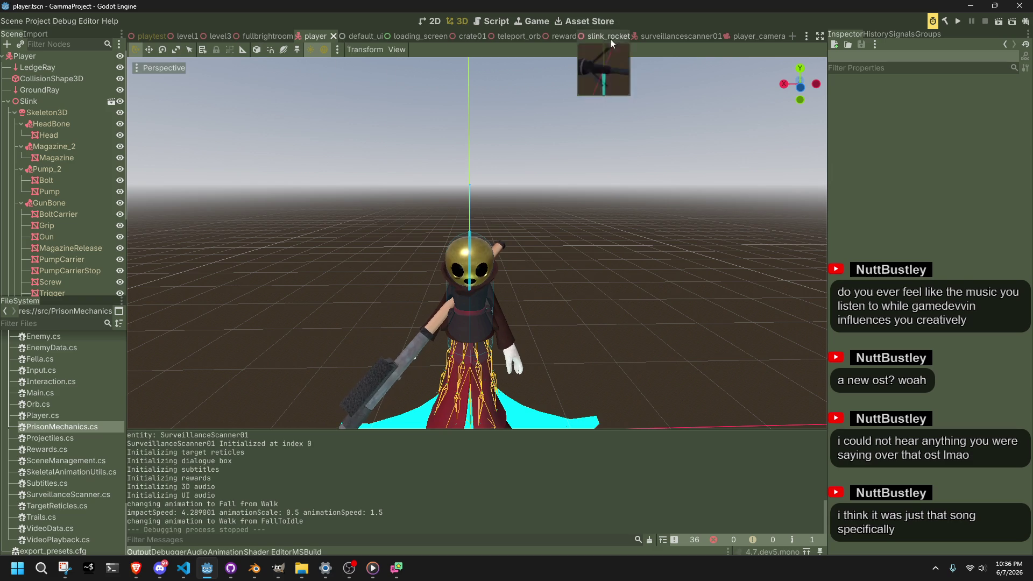
pyautogui.click(683, 34)
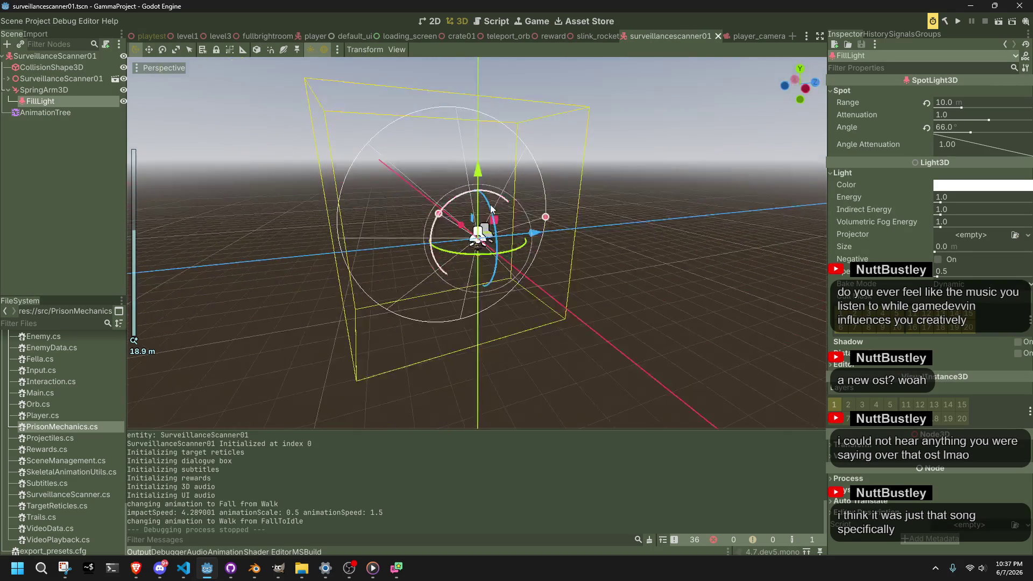
pyautogui.click(756, 38)
pyautogui.click(689, 36)
pyautogui.scroll(5, 621, 207)
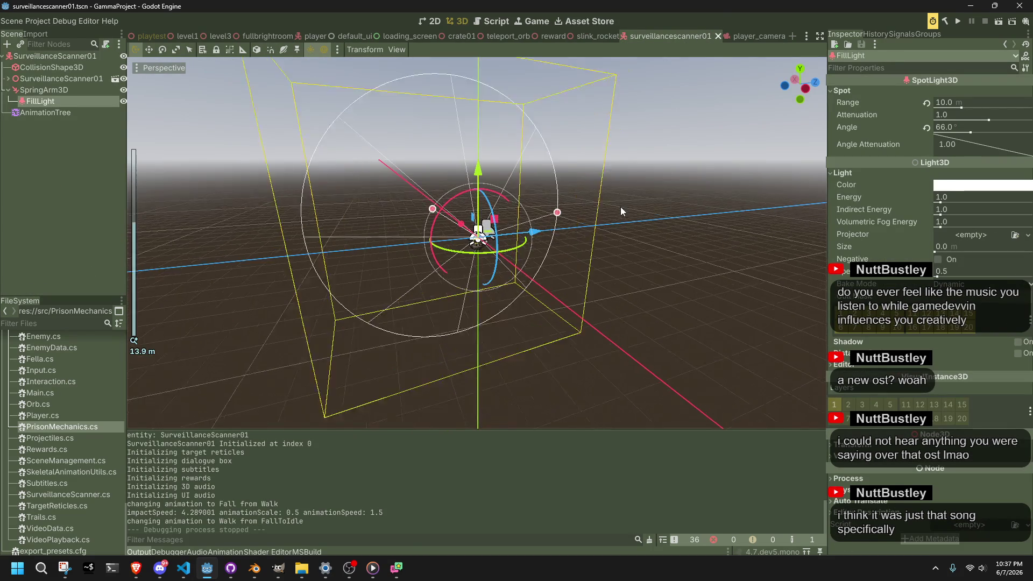
pyautogui.moveTo(561, 234)
pyautogui.mouseDown()
pyautogui.moveTo(683, 288)
pyautogui.moveTo(810, 266)
pyautogui.moveTo(764, 273)
pyautogui.moveTo(517, 209)
pyautogui.moveTo(556, 250)
pyautogui.moveTo(576, 203)
pyautogui.moveTo(576, 215)
pyautogui.moveTo(521, 205)
pyautogui.moveTo(517, 286)
pyautogui.moveTo(423, 286)
pyautogui.moveTo(405, 253)
pyautogui.mouseUp()
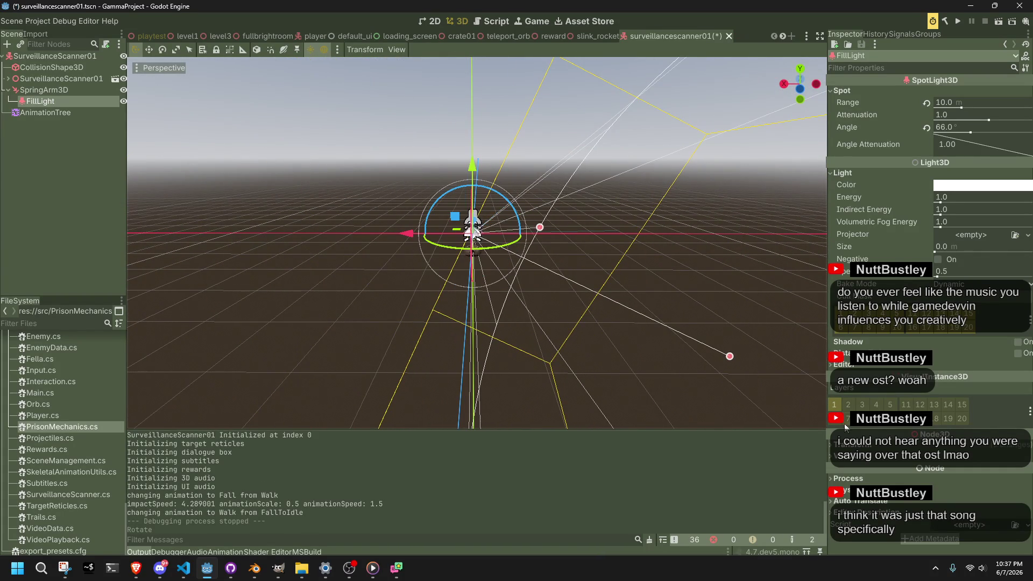
# Spin the FillLight on its Z axis, then undo the trial rotation while keeping the 66° angle
pyautogui.moveTo(517, 226)
pyautogui.mouseDown()
pyautogui.moveTo(425, 203)
pyautogui.moveTo(396, 244)
pyautogui.moveTo(413, 297)
pyautogui.moveTo(566, 247)
pyautogui.moveTo(573, 269)
pyautogui.moveTo(566, 239)
pyautogui.moveTo(596, 277)
pyautogui.moveTo(662, 298)
pyautogui.moveTo(544, 251)
pyautogui.moveTo(557, 247)
pyautogui.mouseUp()
pyautogui.hotkey('ctrl', 'z')
pyautogui.hotkey('ctrl', 'z')
pyautogui.hotkey('ctrl', 'z')
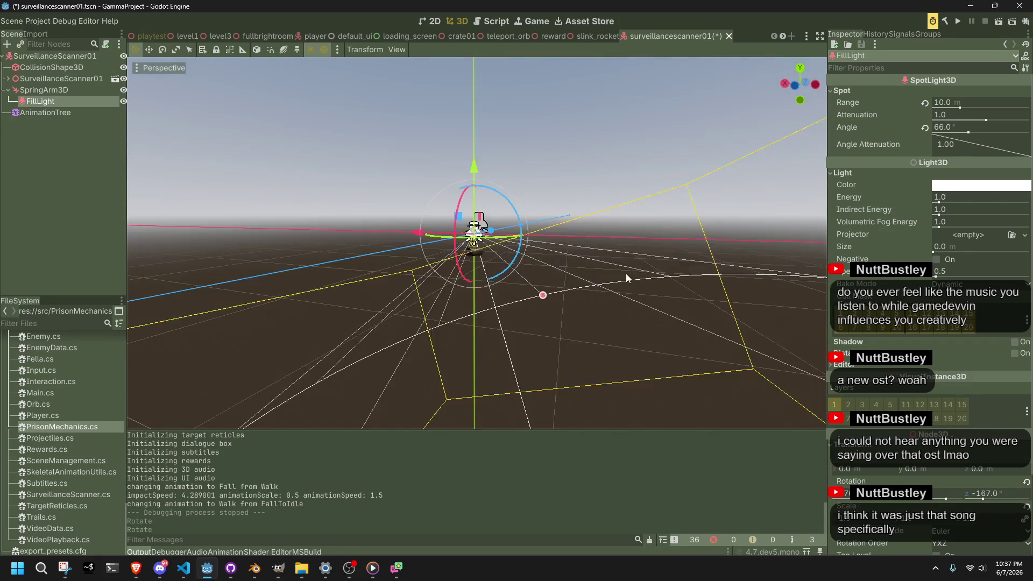
pyautogui.hotkey('ctrl', 'shift', 'z')
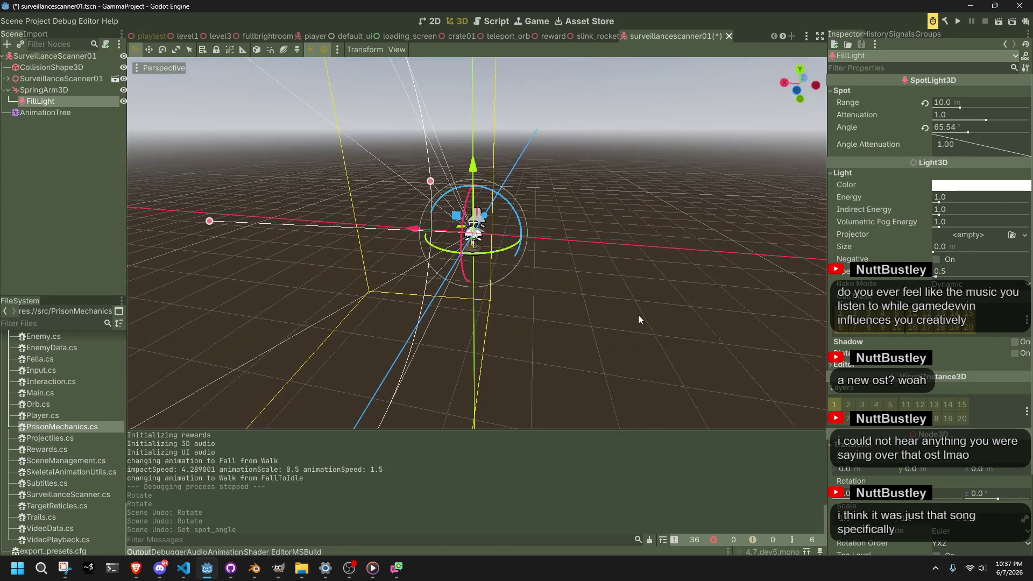
pyautogui.hotkey('ctrl', 'z')
pyautogui.hotkey('ctrl', 'shift', 'z')
pyautogui.click(68, 90)
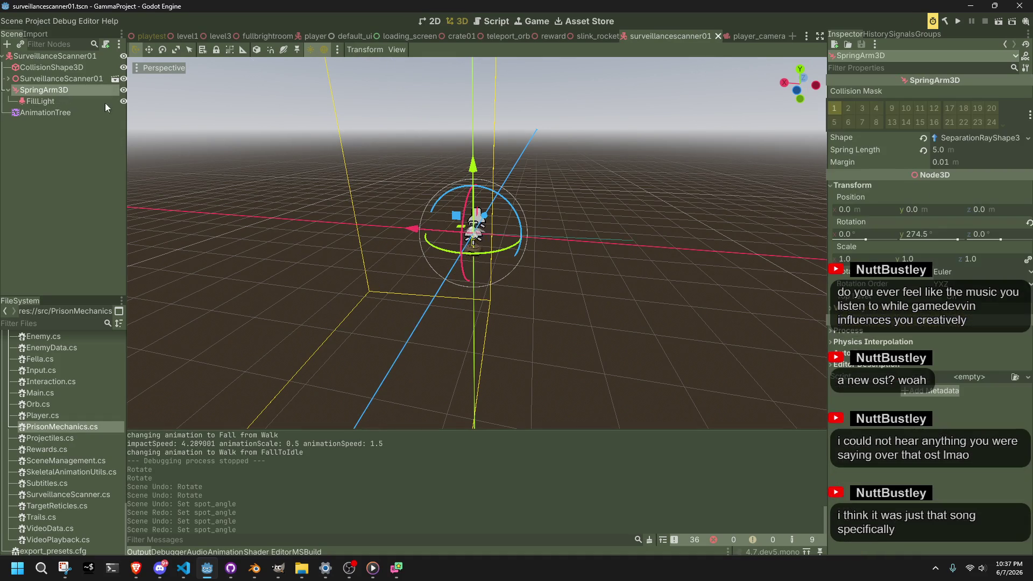
# Tilt the SpringArm3D about 20° downward
pyautogui.moveTo(522, 222); pyautogui.dragTo(529, 229)
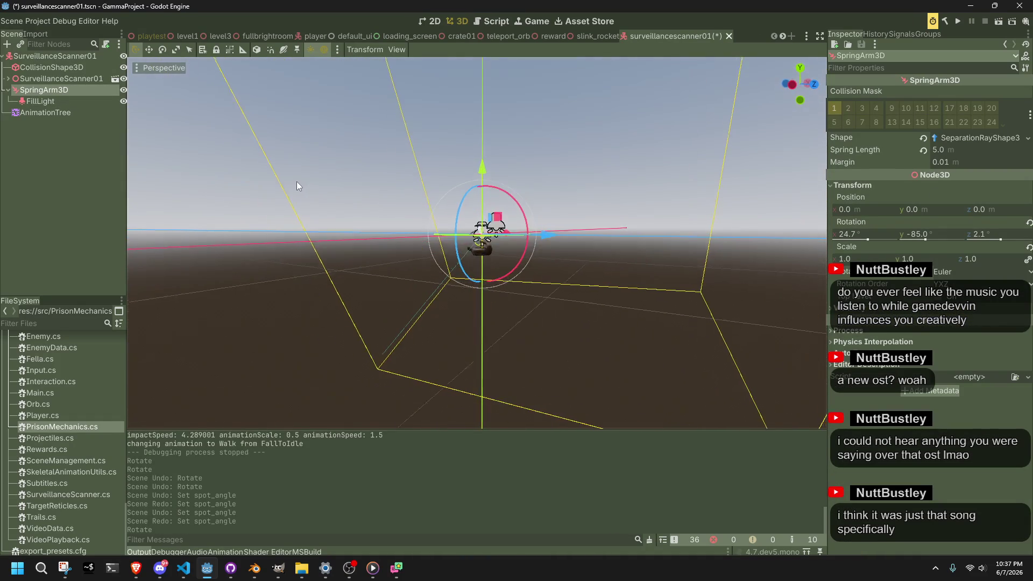
pyautogui.hotkey('ctrl', 'z')
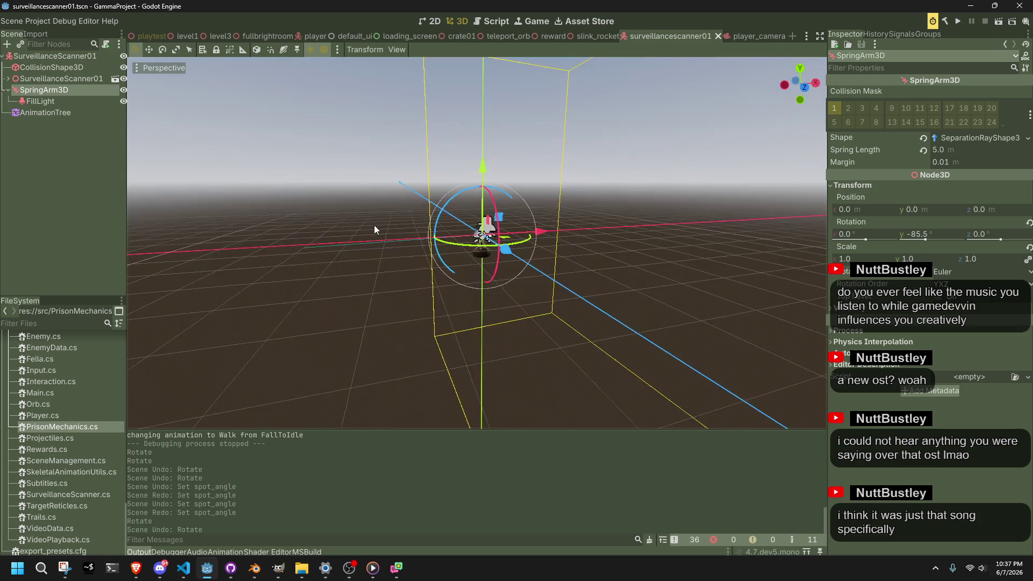
pyautogui.moveTo(454, 193); pyautogui.dragTo(414, 186)
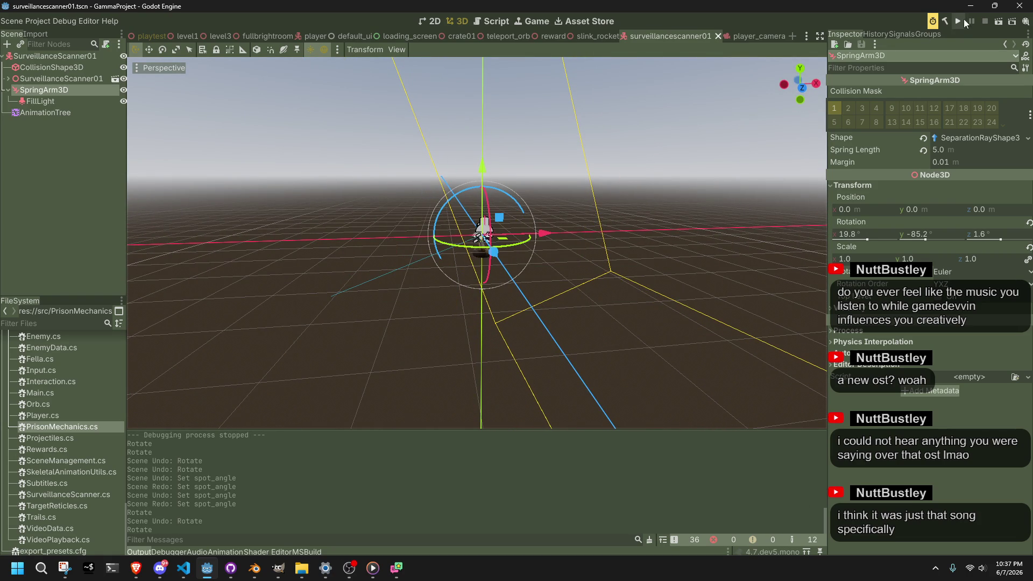
# Set the FillLight attenuation to 0.8 after trying 2.0 and 1.0, and save
pyautogui.click(59, 102)
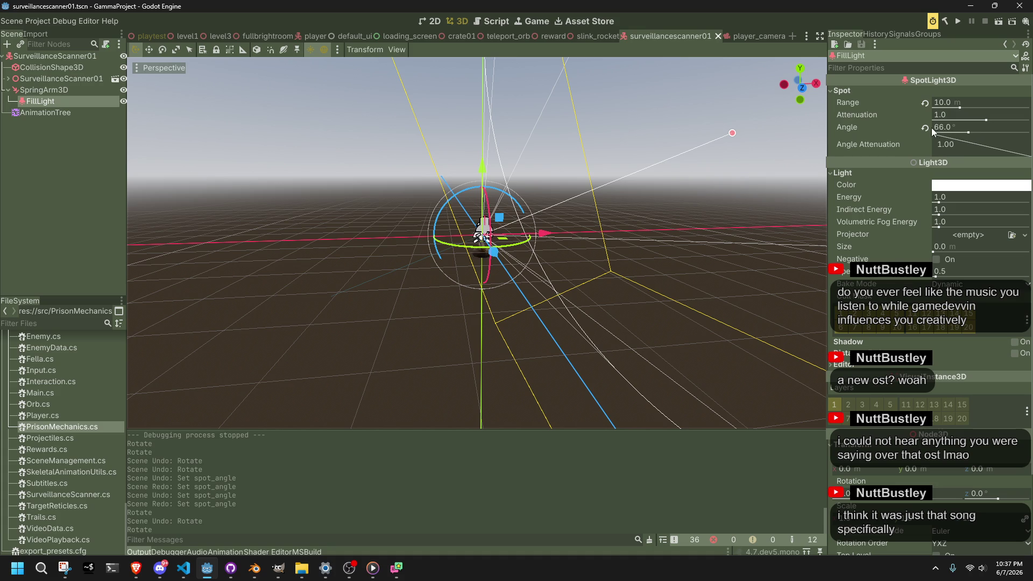
pyautogui.moveTo(870, 114)
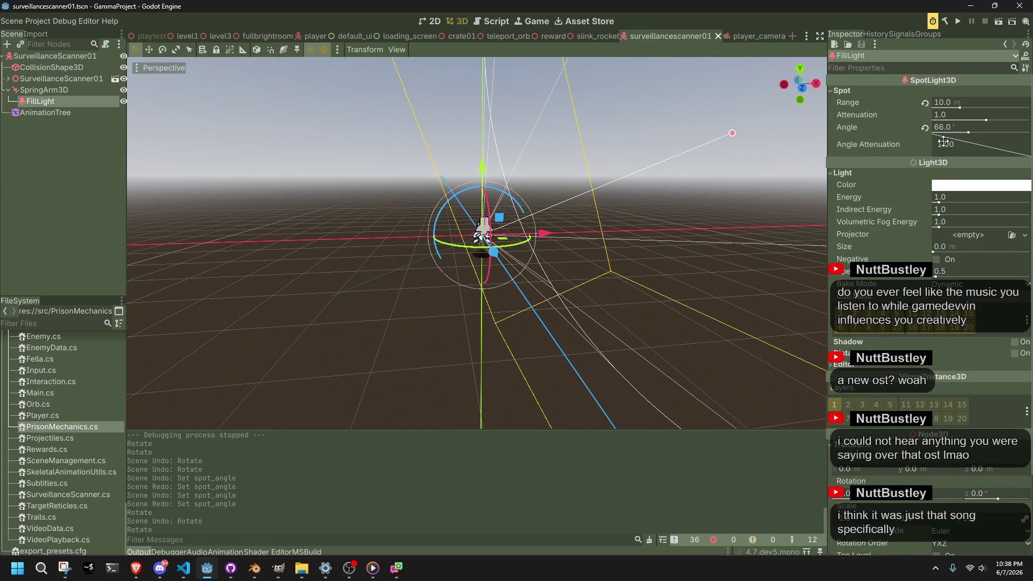
pyautogui.moveTo(986, 121); pyautogui.dragTo(987, 122)
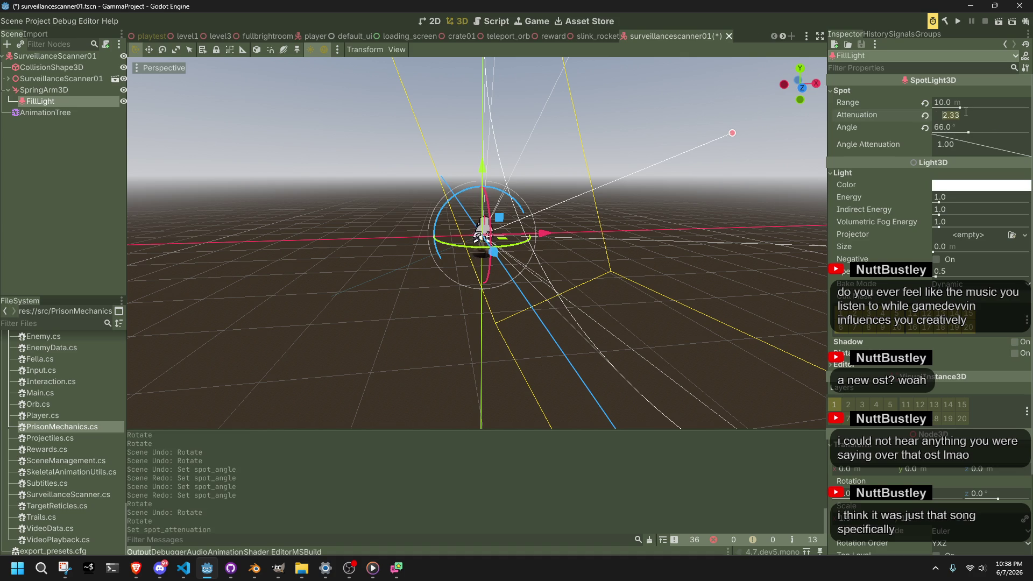
pyautogui.write('2')
pyautogui.press('Return')
pyautogui.hotkey('ctrl', 's')
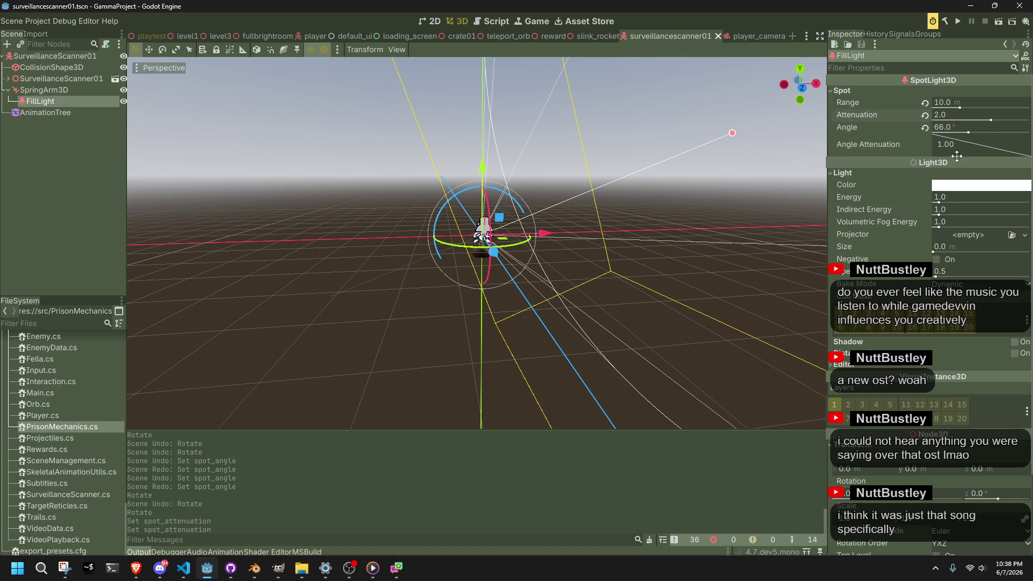
pyautogui.click(943, 113)
pyautogui.write('1')
pyautogui.press('Return')
pyautogui.click(944, 113)
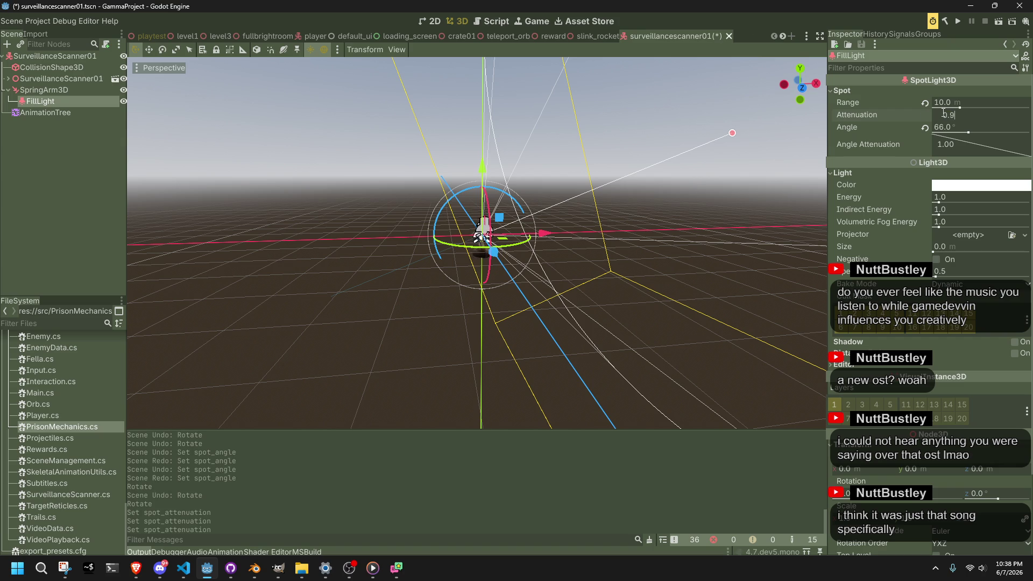
pyautogui.press('Return')
pyautogui.hotkey('ctrl', 's')
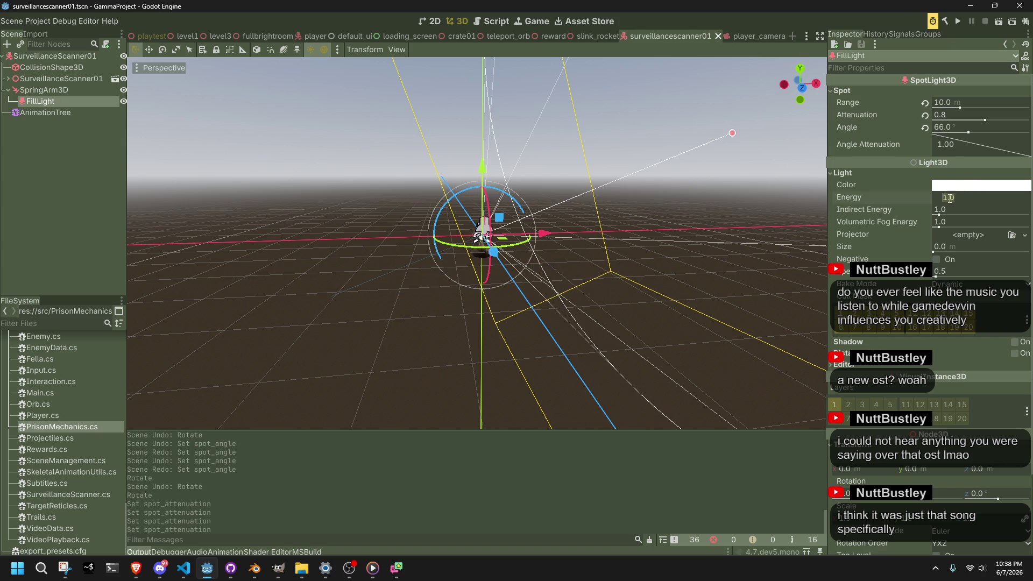
pyautogui.write('0.3')
pyautogui.write('0.2')
# Set the FillLight energy to 0.2, save, and launch the game
pyautogui.press('Return')
pyautogui.hotkey('ctrl', 's')
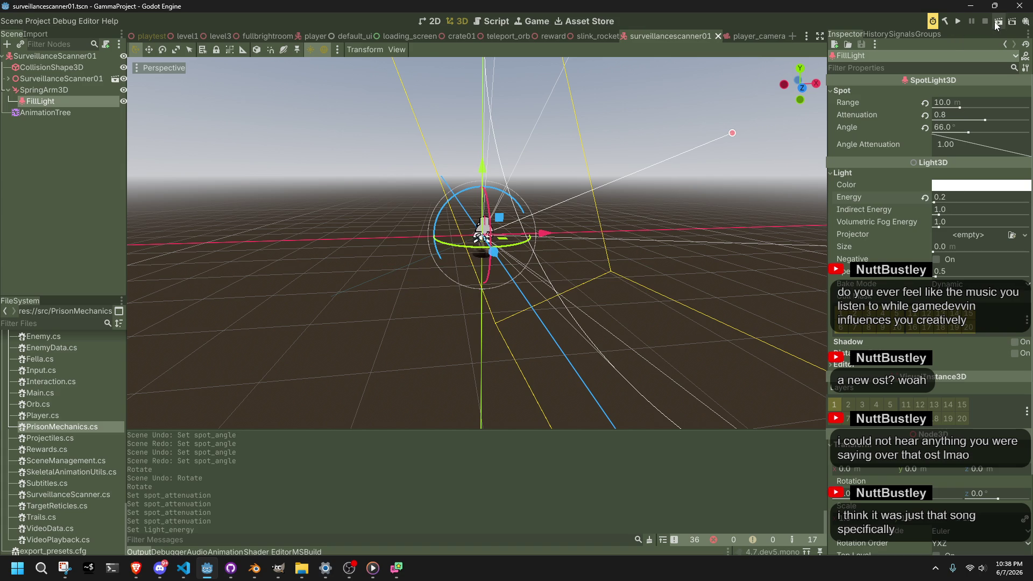
pyautogui.click(958, 20)
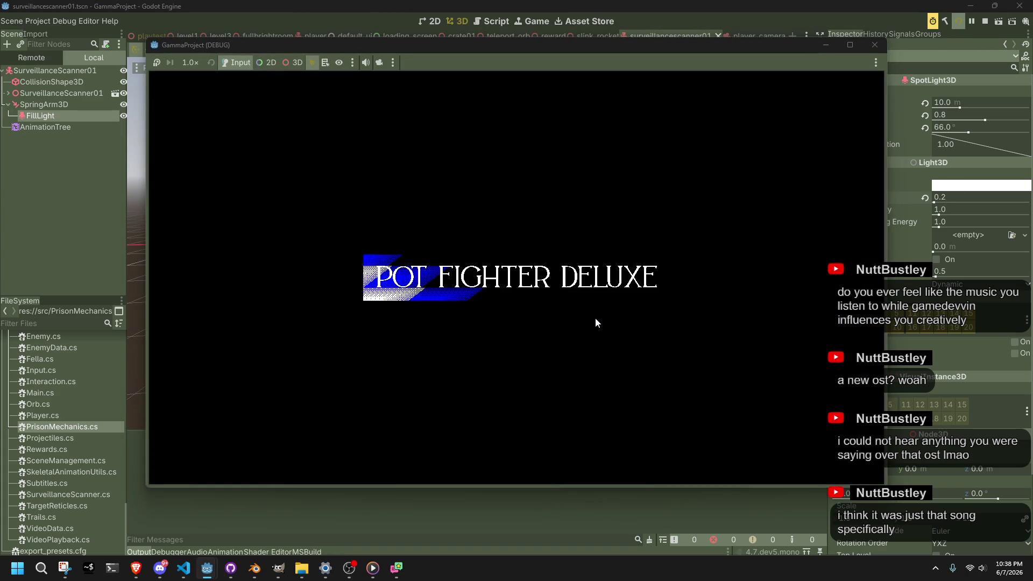
# Walk and turn the character with WASD to see the fill light on it, then close the game
pyautogui.press('w')
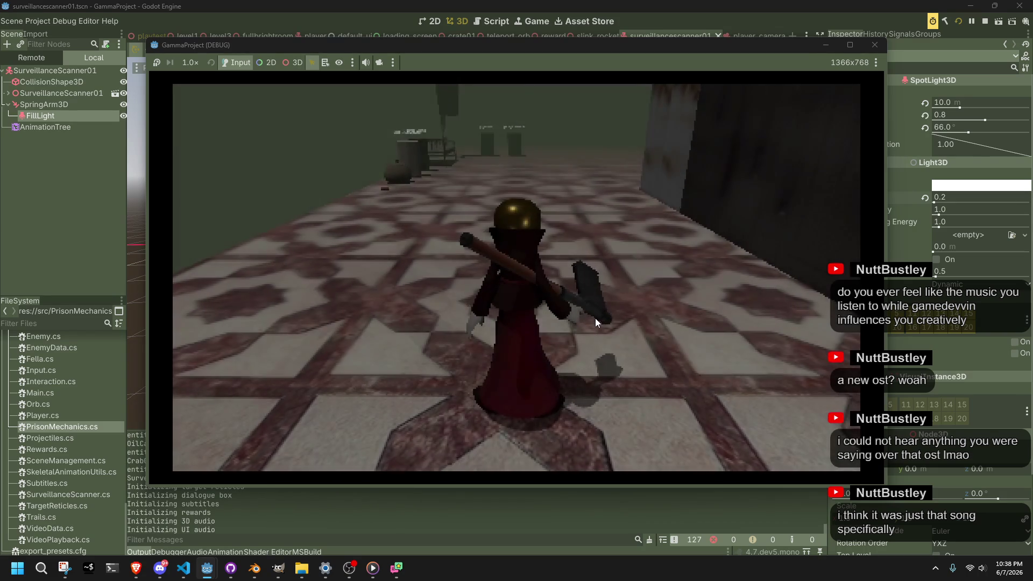
pyautogui.press('a')
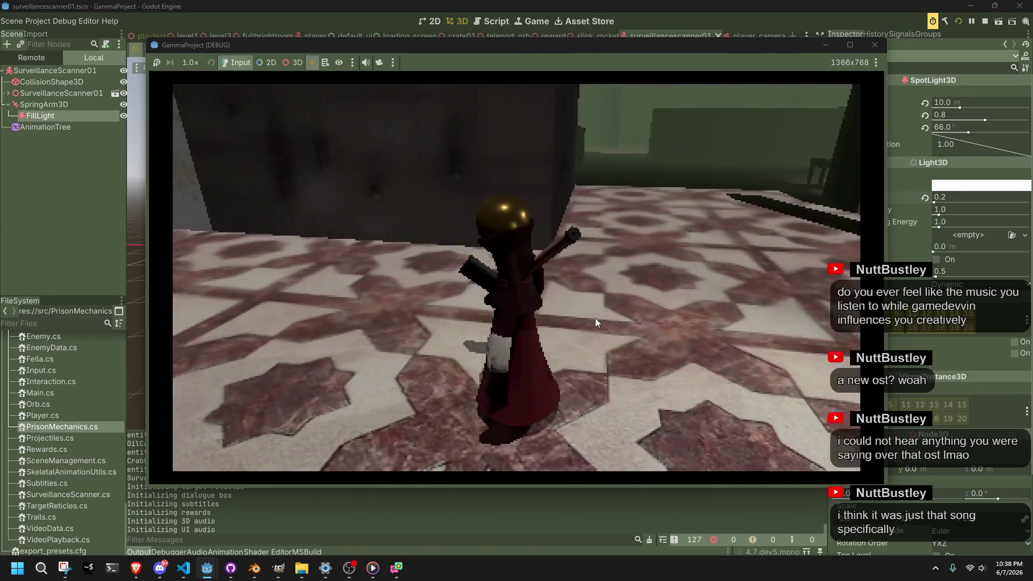
pyautogui.press('s')
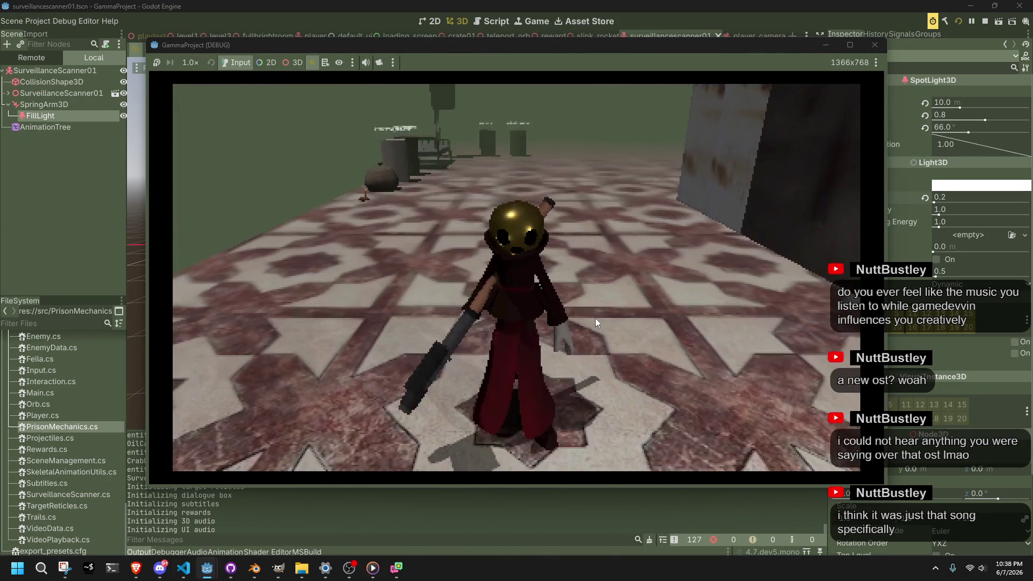
pyautogui.press('d')
pyautogui.press('w')
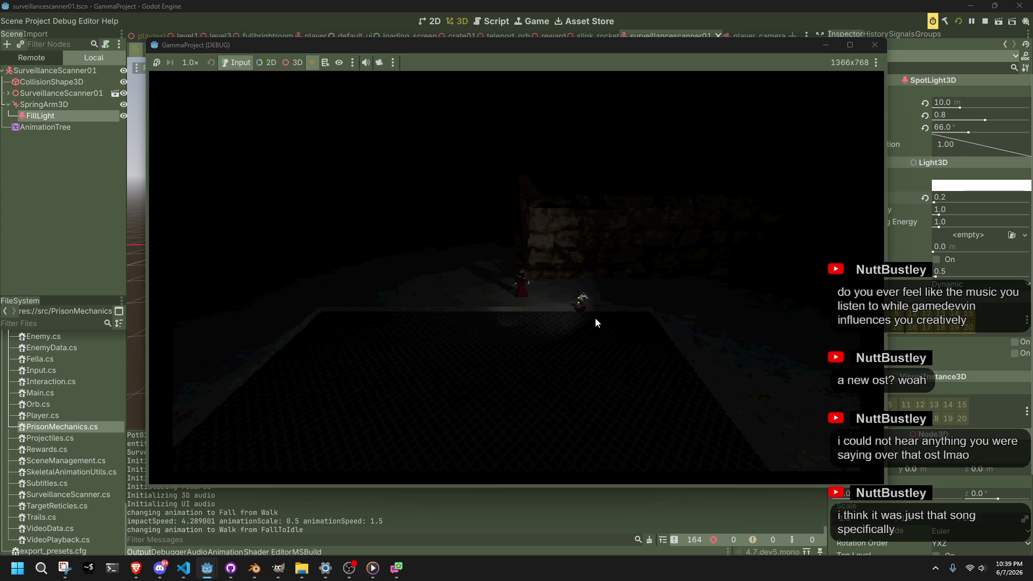
pyautogui.click(877, 47)
pyautogui.click(393, 273)
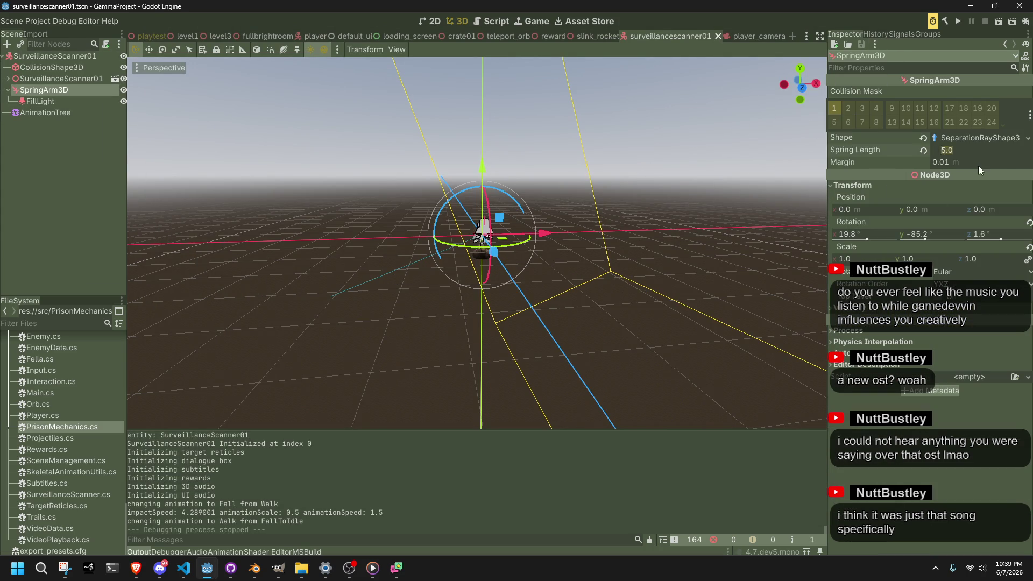
# Set the SpringArm3D spring length to 10.0 m and save the scene
pyautogui.write('10')
pyautogui.press('Return')
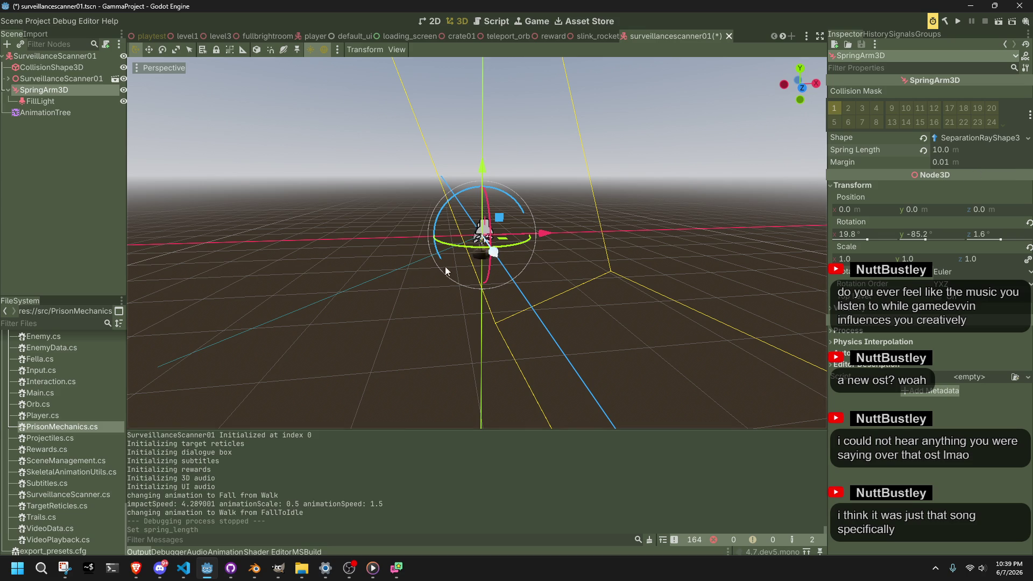
pyautogui.click(66, 100)
pyautogui.click(49, 90)
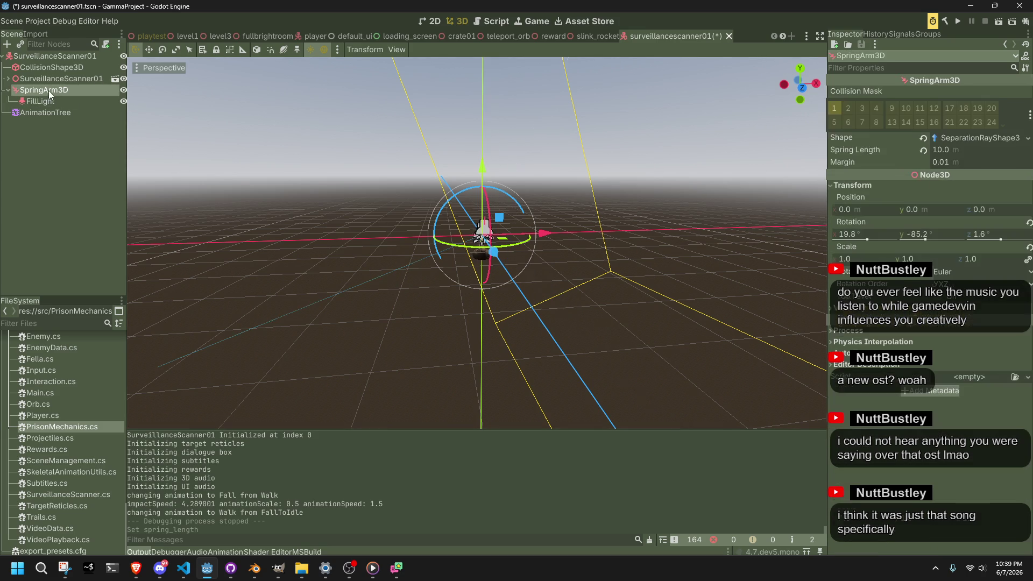
pyautogui.hotkey('ctrl', 's')
# Undo a trial downward move of the spring arm and switch to the level1 scene
pyautogui.click(386, 366)
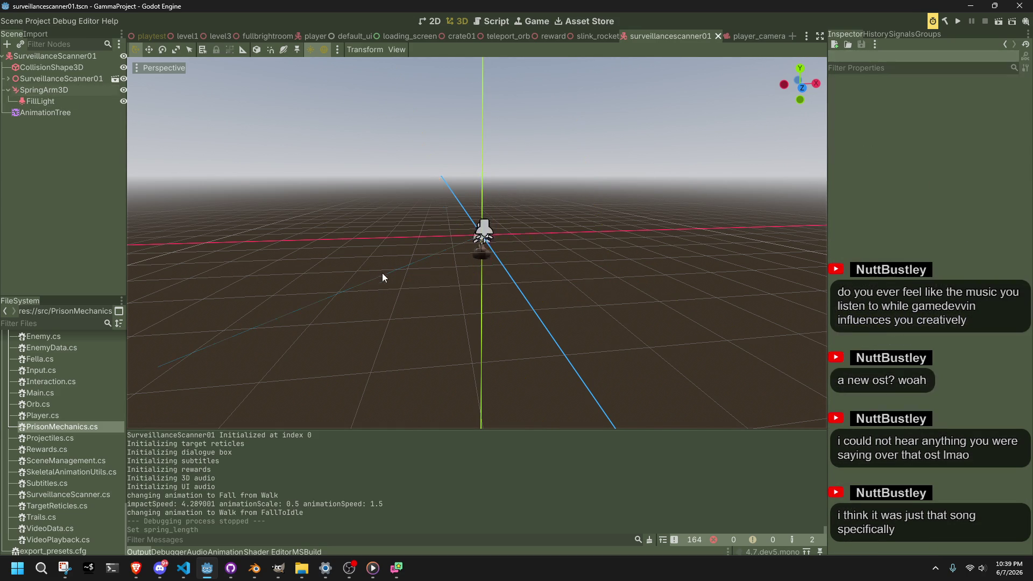
pyautogui.hotkey('ctrl', 'z')
pyautogui.moveTo(490, 153)
pyautogui.mouseDown()
pyautogui.moveTo(490, 254)
pyautogui.moveTo(638, 267)
pyautogui.moveTo(816, 240)
pyautogui.moveTo(592, 193)
pyautogui.moveTo(703, 243)
pyautogui.moveTo(715, 237)
pyautogui.mouseUp()
pyautogui.hotkey('ctrl', 'z')
pyautogui.click(173, 36)
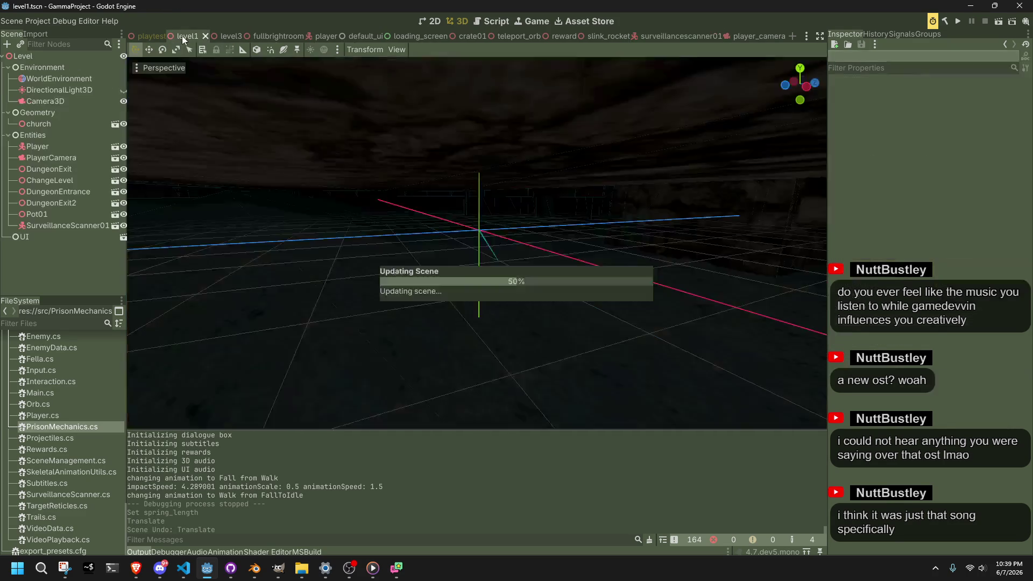
pyautogui.click(1002, 22)
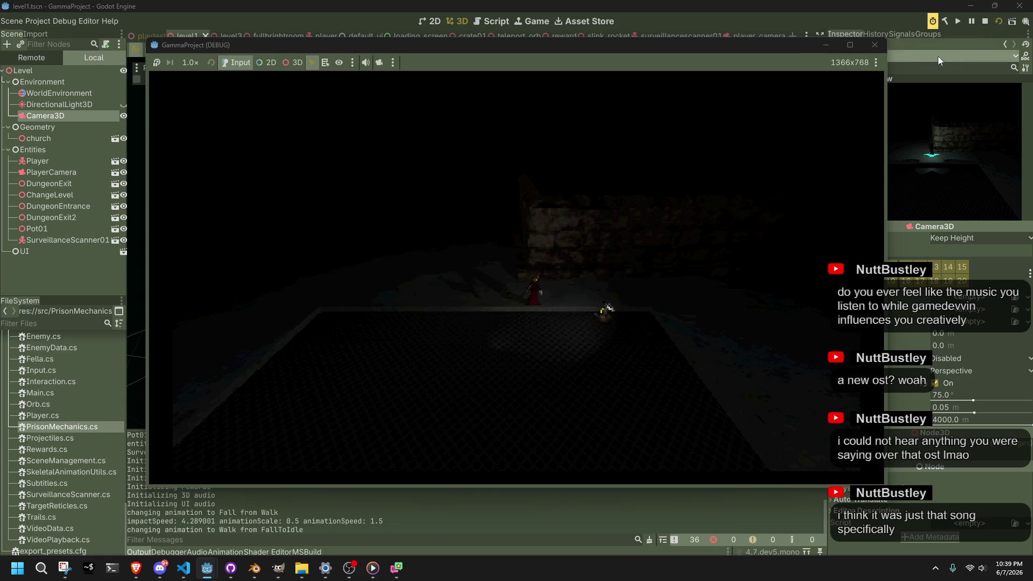
pyautogui.click(985, 21)
pyautogui.hotkey('alt', 'Tab')
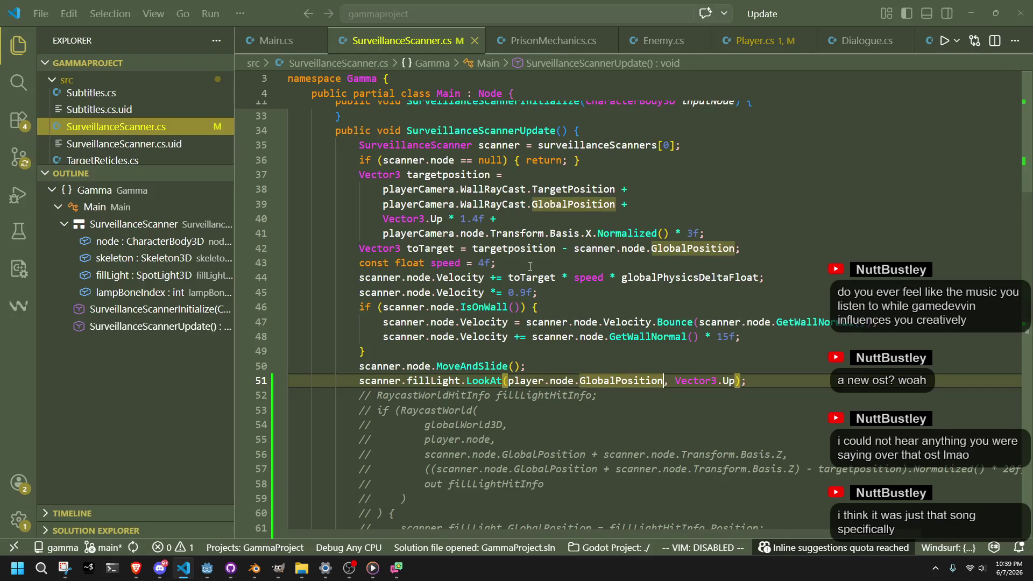
pyautogui.hotkey('alt', 'Tab')
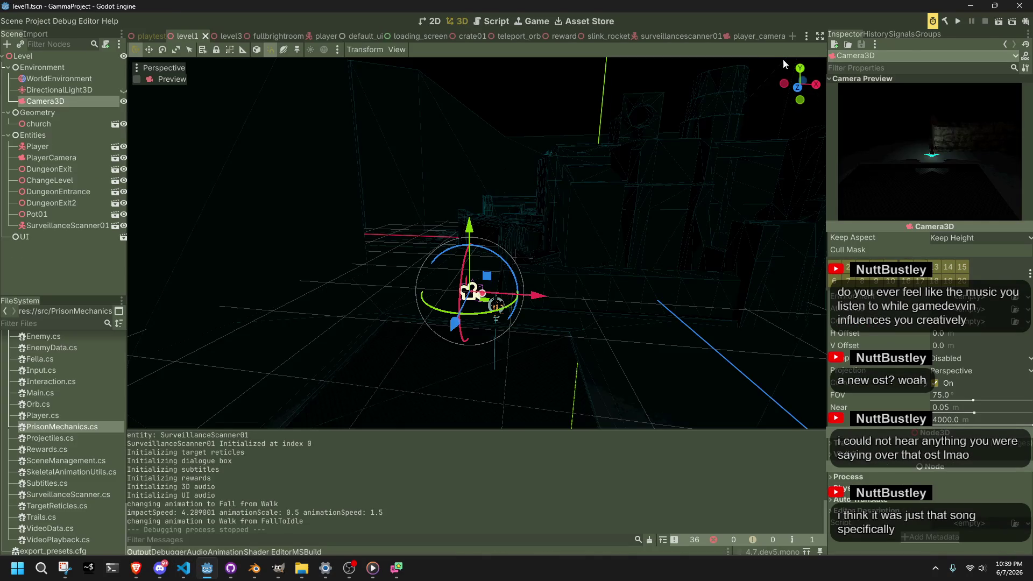
pyautogui.click(678, 37)
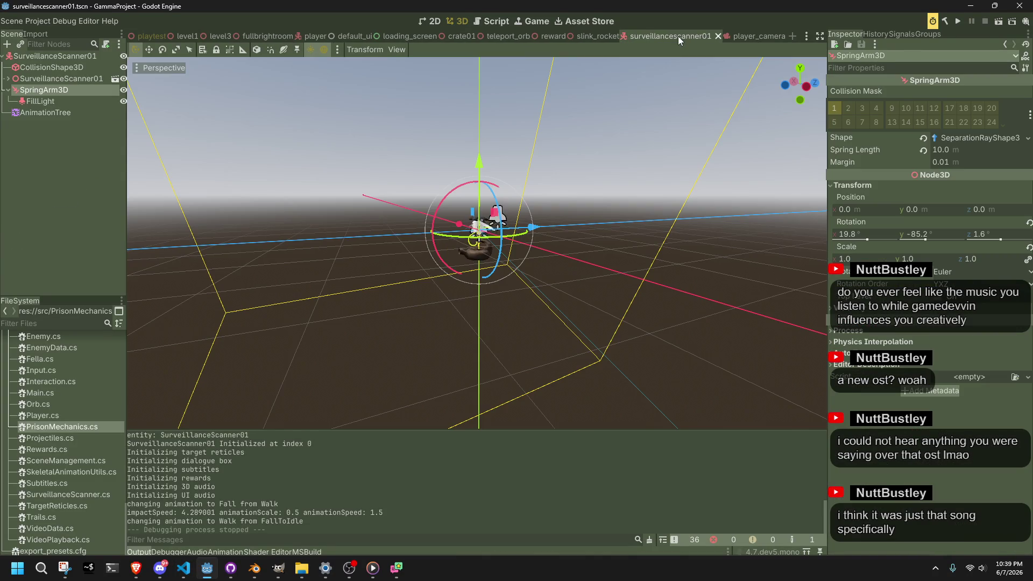
# From a rear view, reduce the SpringArm3D's X tilt to about 5.9°, then return to level1
pyautogui.click(560, 318)
pyautogui.press('KP_1')
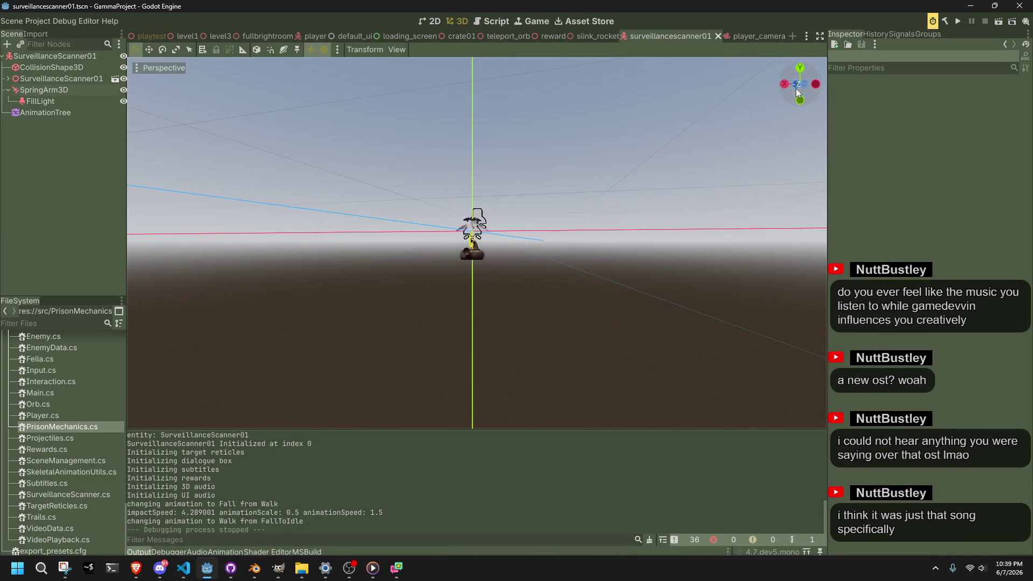
pyautogui.click(796, 88)
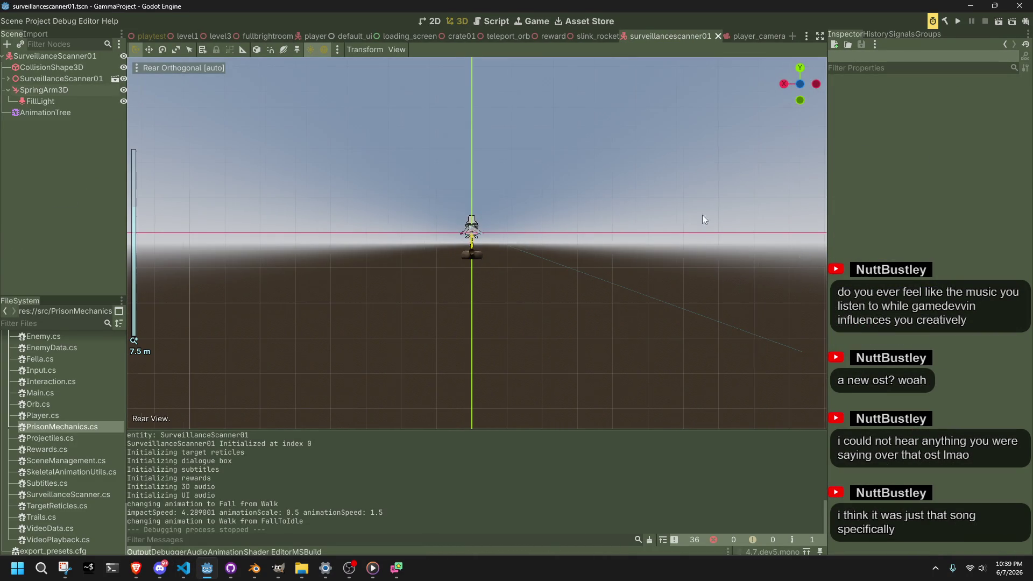
pyautogui.click(50, 90)
pyautogui.moveTo(496, 191); pyautogui.dragTo(486, 185)
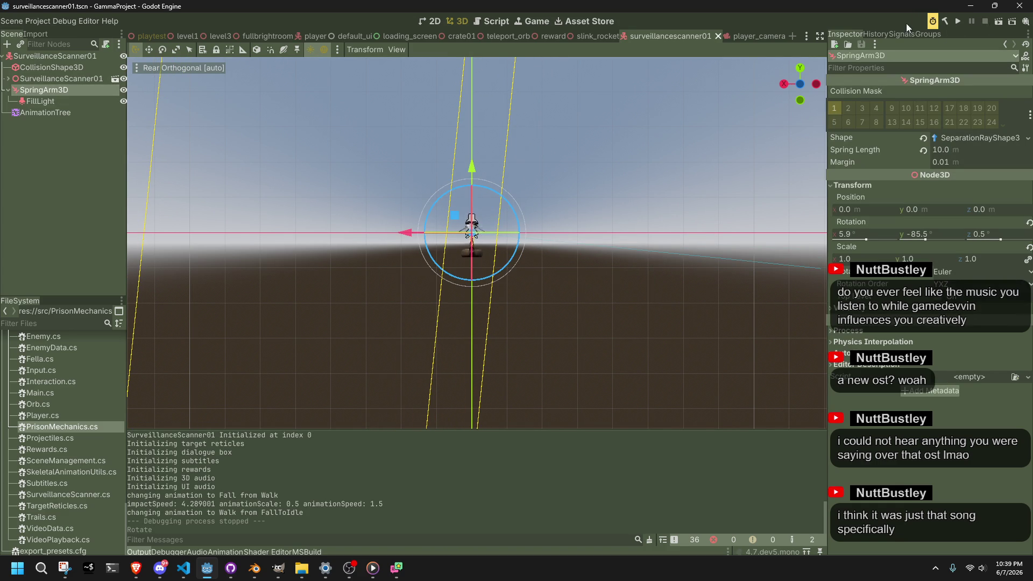
pyautogui.click(183, 36)
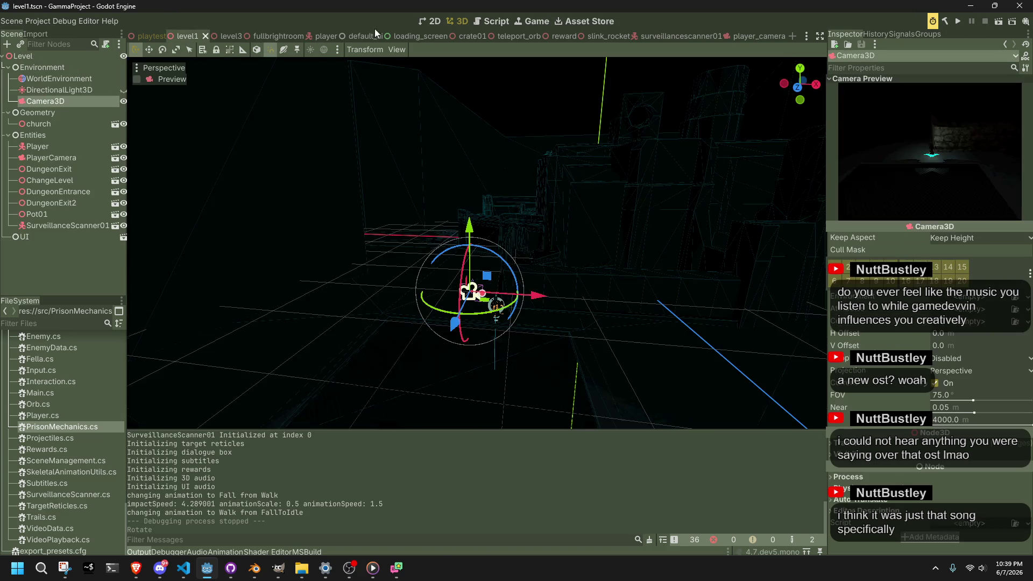
pyautogui.click(999, 23)
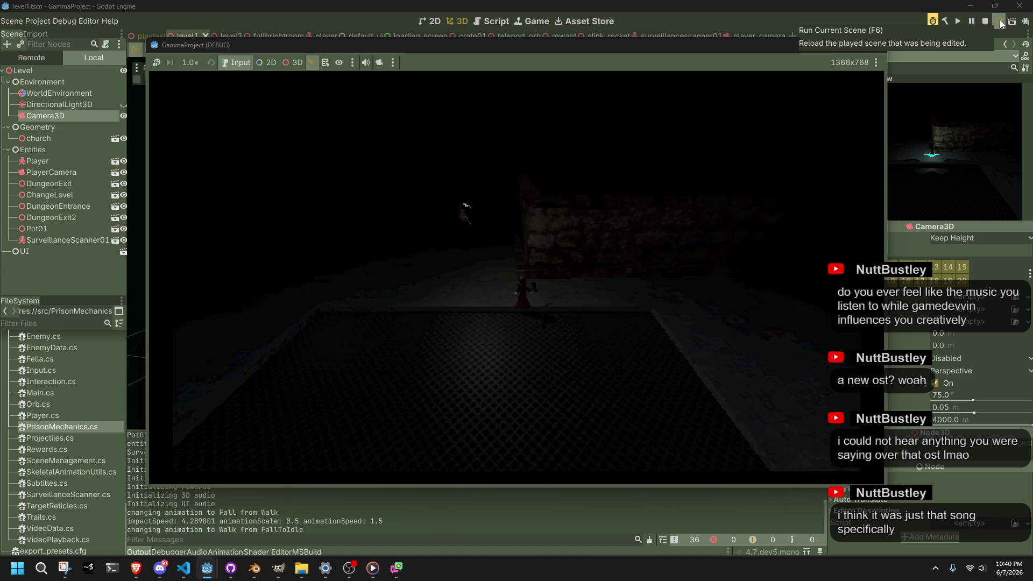
pyautogui.click(870, 47)
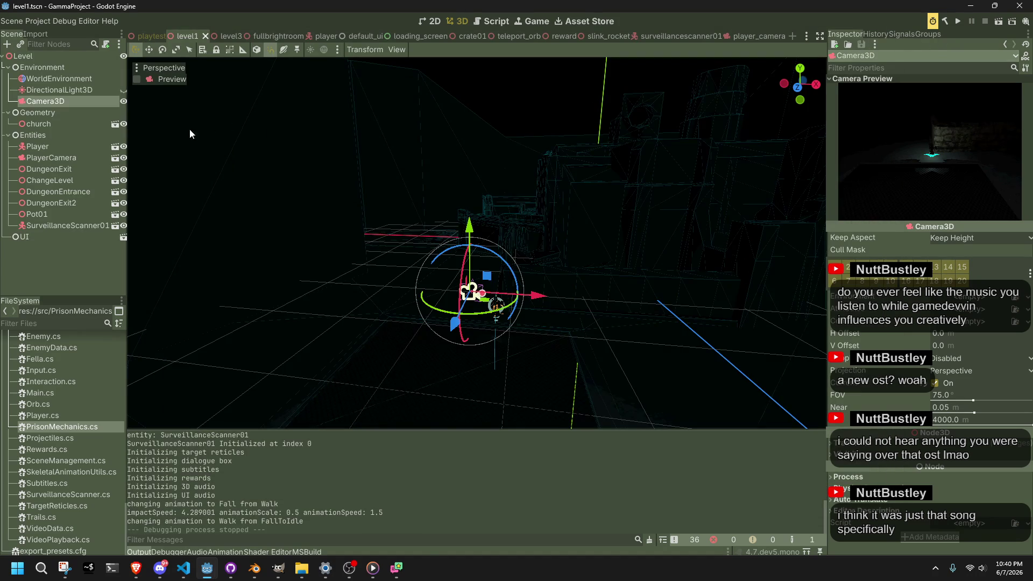
# Inspect level1's Camera3D and DirectionalLight3D settings
pyautogui.click(66, 280)
pyautogui.click(51, 102)
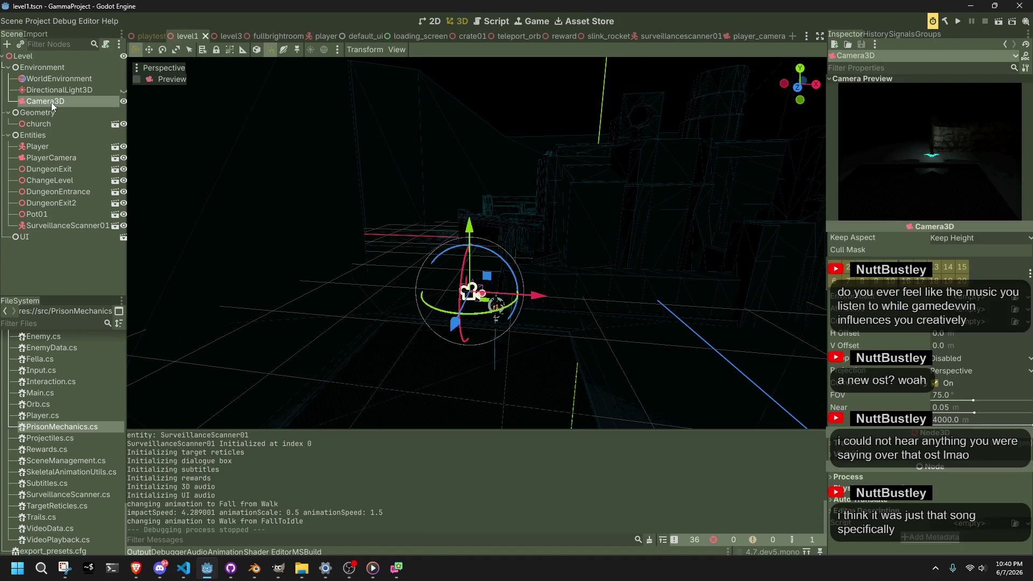
pyautogui.click(47, 91)
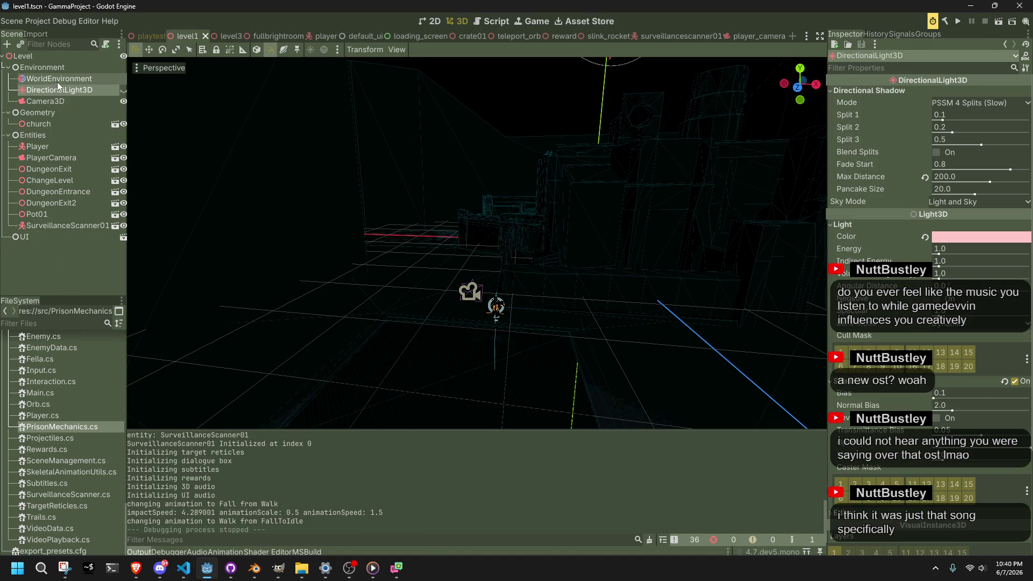
# Switch to the player_camera scene and inspect its RayCast3D and PlayerCamera nodes
pyautogui.click(753, 37)
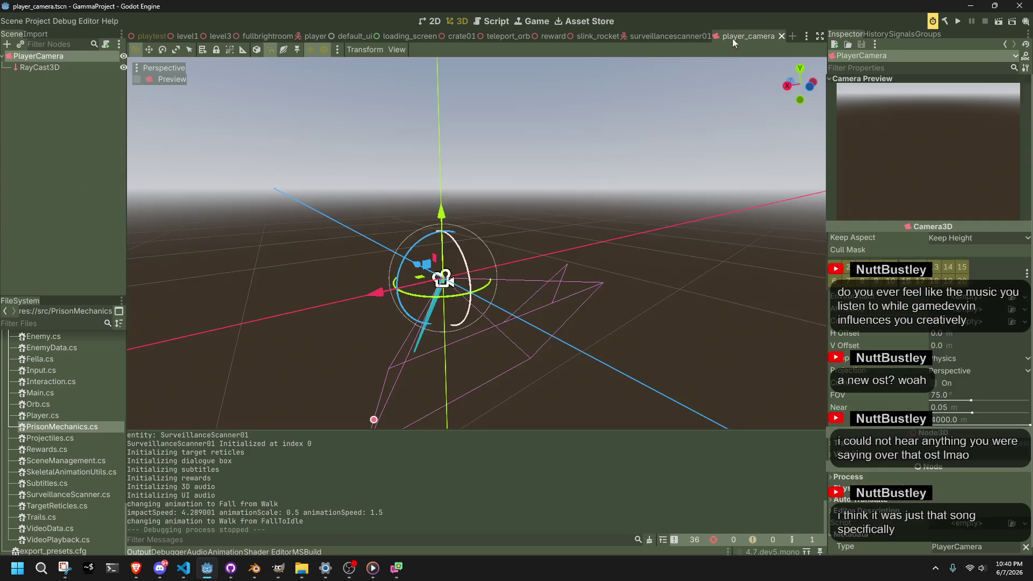
pyautogui.click(56, 90)
pyautogui.click(63, 67)
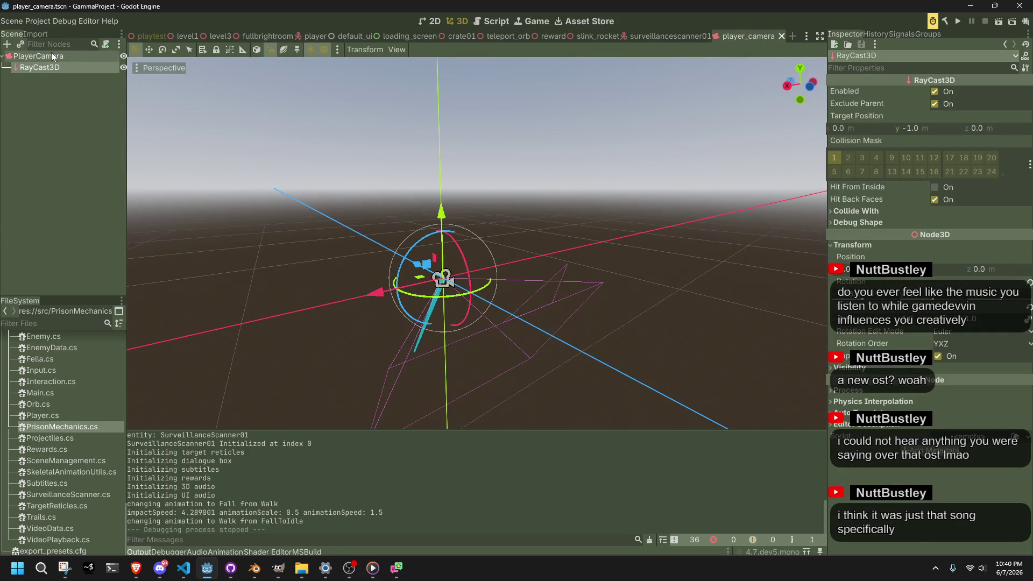
pyautogui.click(50, 53)
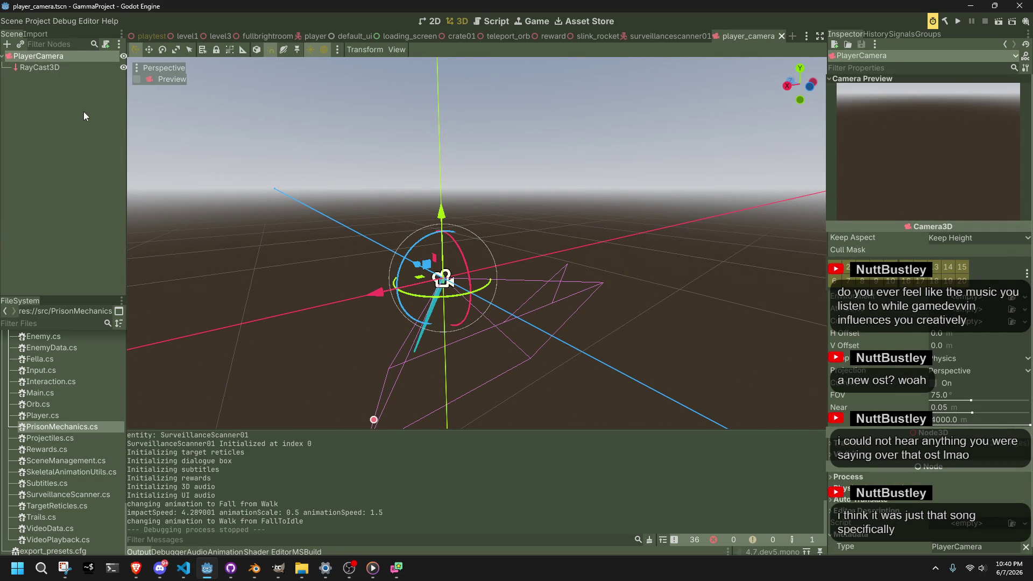
pyautogui.click(83, 113)
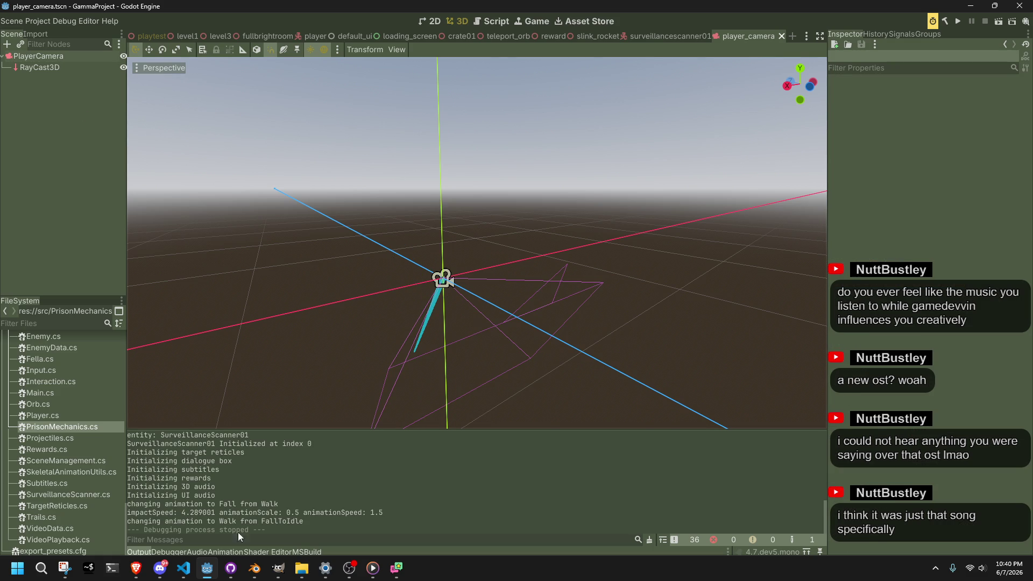
# Briefly check GitHub Desktop, then orbit the viewport to a near-horizontal view of the camera
pyautogui.click(231, 571)
pyautogui.click(231, 572)
pyautogui.hotkey('alt', 'Tab')
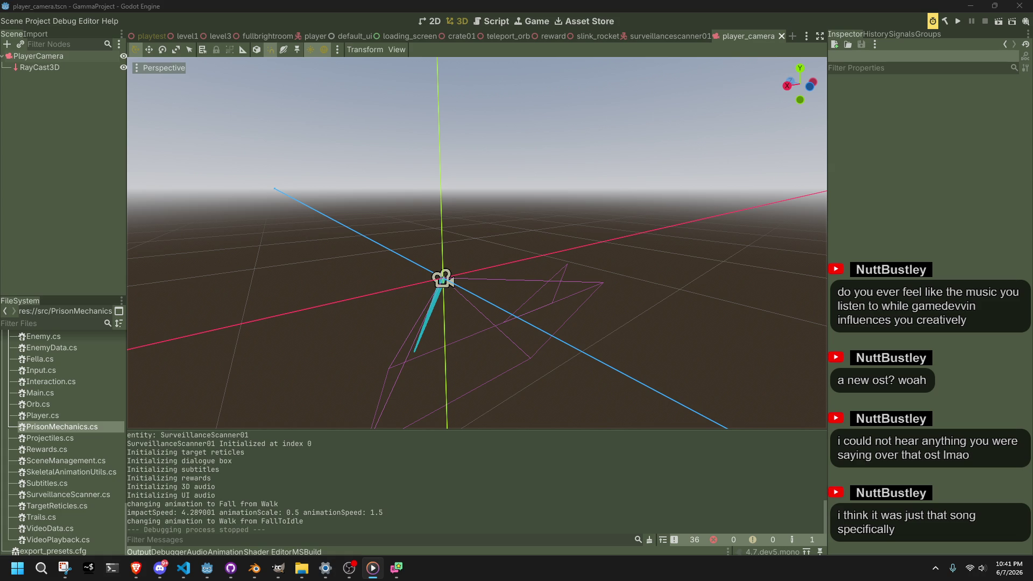
pyautogui.hotkey('alt', 'Tab')
pyautogui.press('XF86AudioLowerVolume')
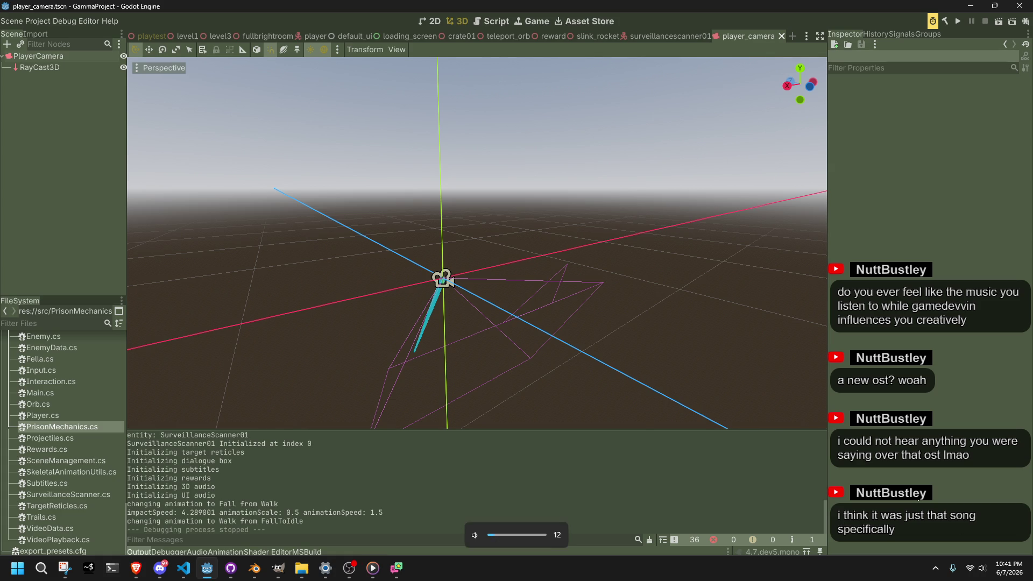
pyautogui.moveTo(705, 379)
pyautogui.mouseDown()
pyautogui.moveTo(503, 317)
pyautogui.moveTo(614, 334)
pyautogui.moveTo(448, 382)
pyautogui.moveTo(185, 293)
pyautogui.mouseUp()
pyautogui.scroll(-2, 496, 317)
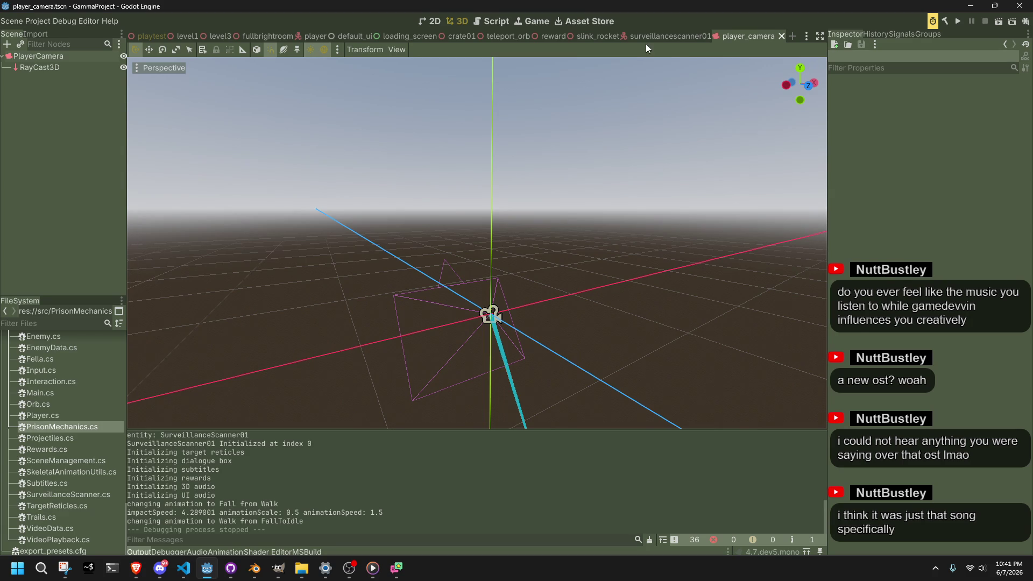
# In surveillancescanner01, select SpringArm3D and FillLight, trying and undoing a couple of cuts
pyautogui.click(641, 38)
pyautogui.click(68, 100)
pyautogui.hotkey('ctrl', 'x')
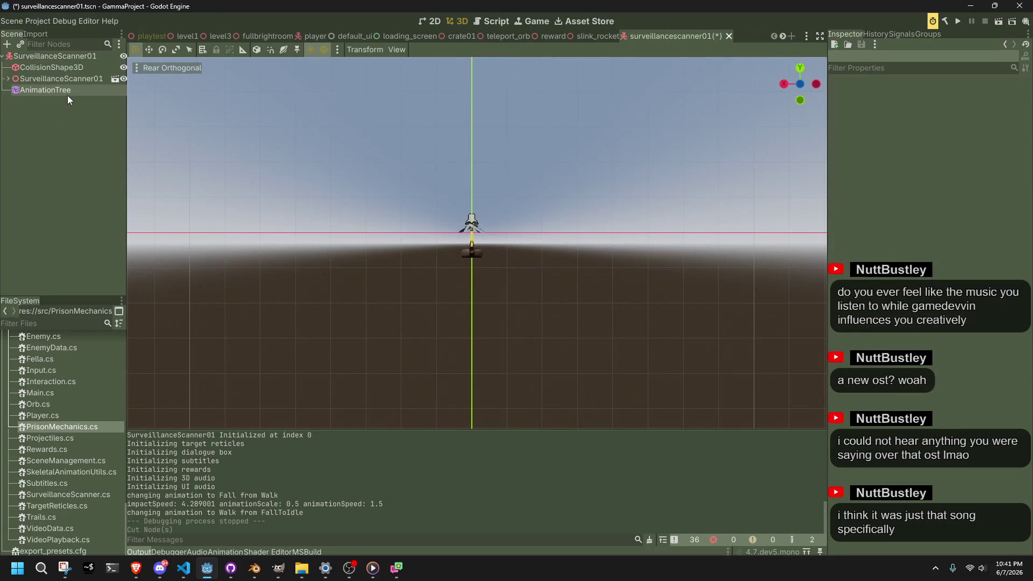
pyautogui.hotkey('ctrl', 'z')
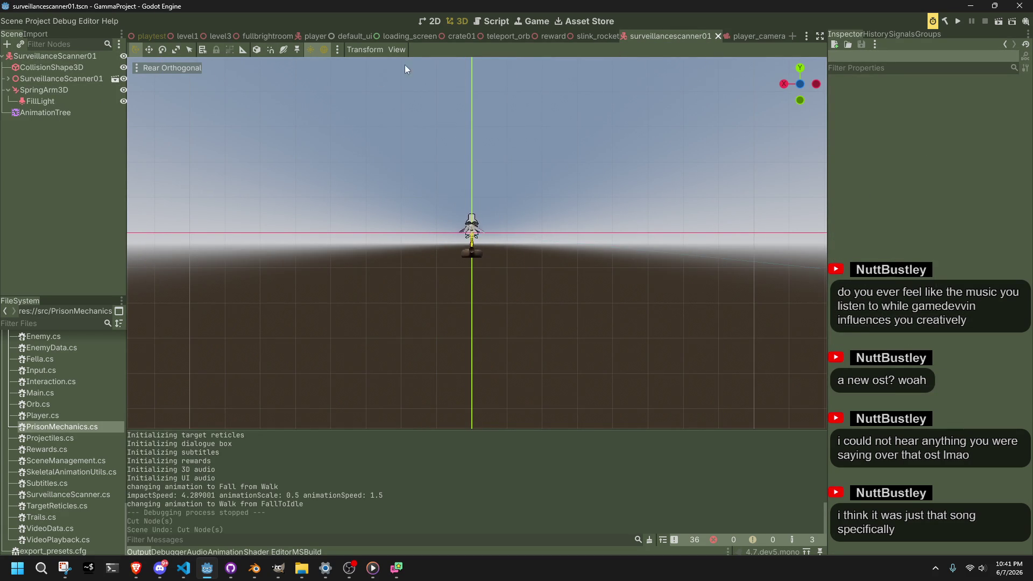
pyautogui.click(70, 92)
pyautogui.hotkey('ctrl', 'x')
pyautogui.hotkey('ctrl', 'z')
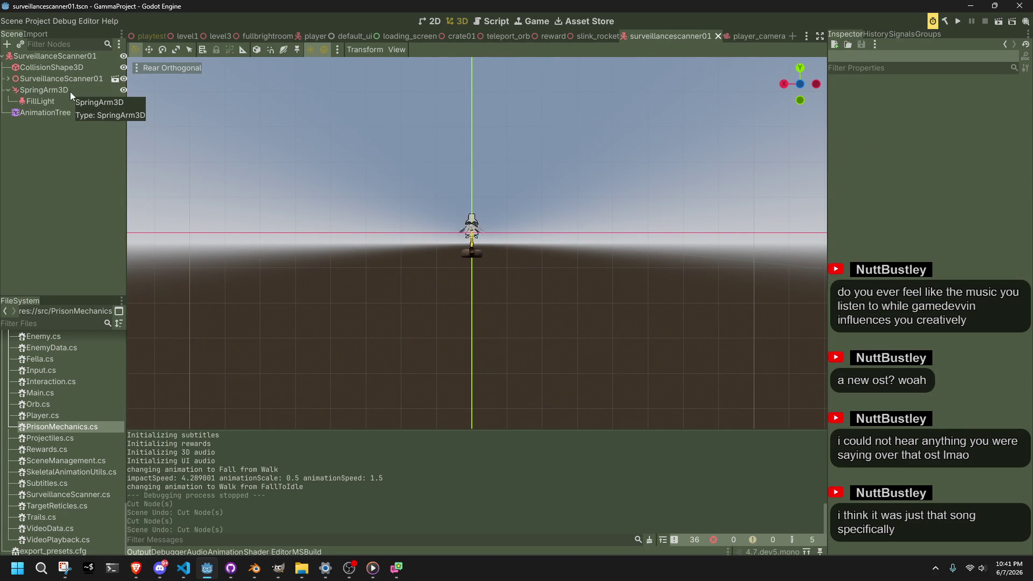
pyautogui.click(57, 101)
pyautogui.keyDown('ctrl'); pyautogui.click(42, 88); pyautogui.keyUp('ctrl')
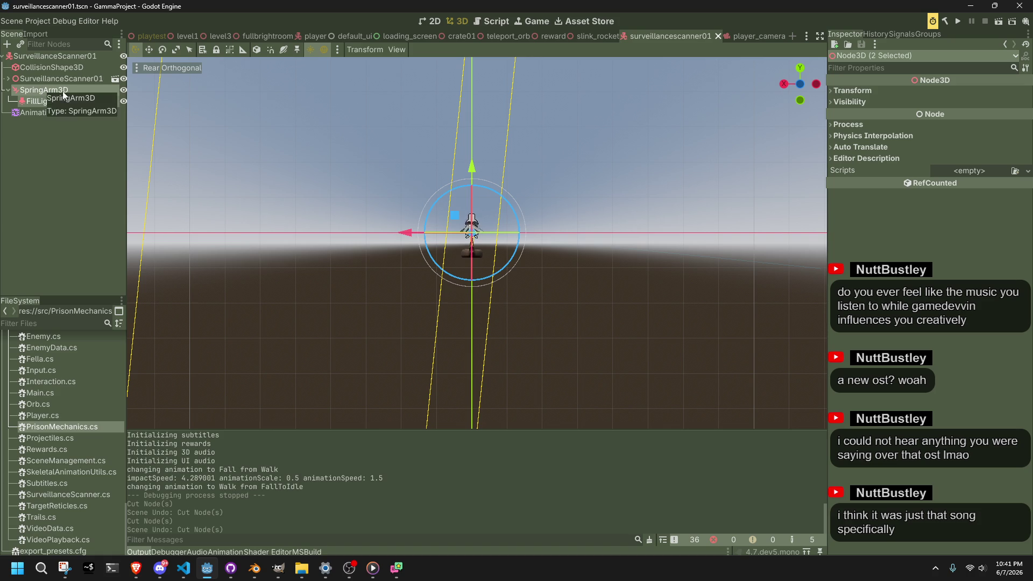
# Cut SpringArm3D with its FillLight out of surveillancescanner01 via the node context menu
pyautogui.click(753, 37)
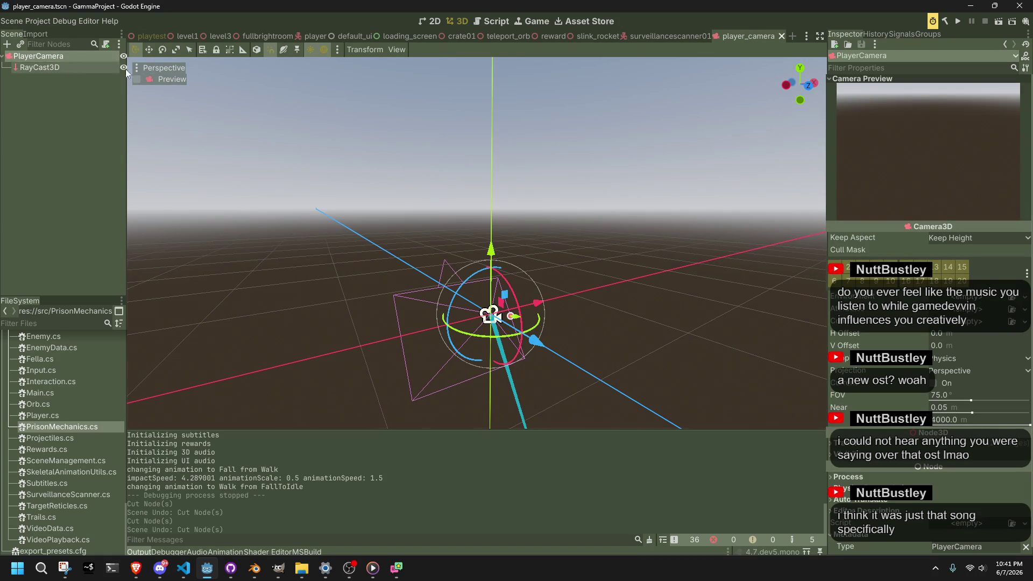
pyautogui.click(660, 34)
pyautogui.click(65, 134)
pyautogui.click(41, 81)
pyautogui.keyDown('shift'); pyautogui.click(47, 90); pyautogui.keyUp('shift')
pyautogui.rightClick(50, 93)
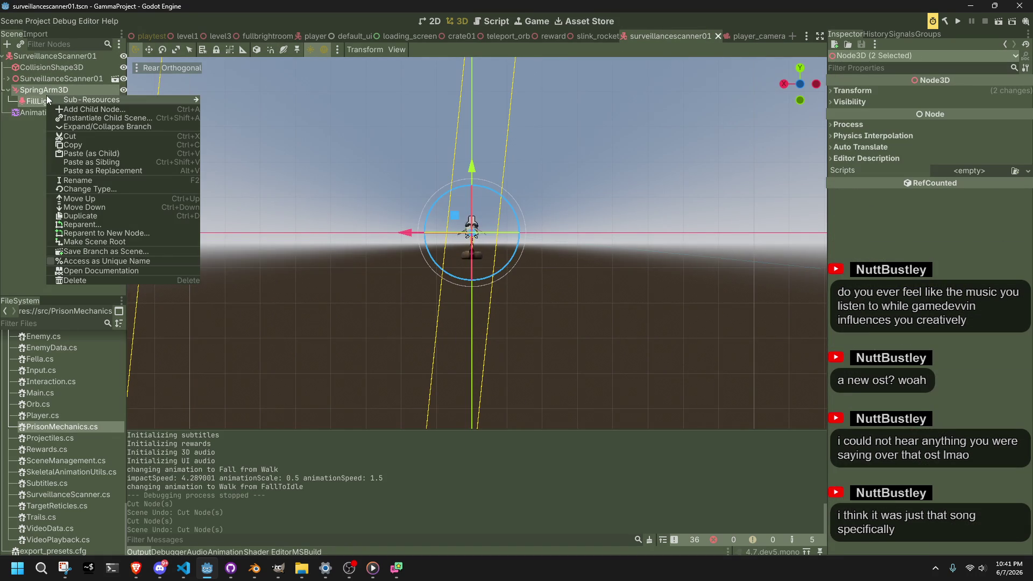
pyautogui.click(68, 135)
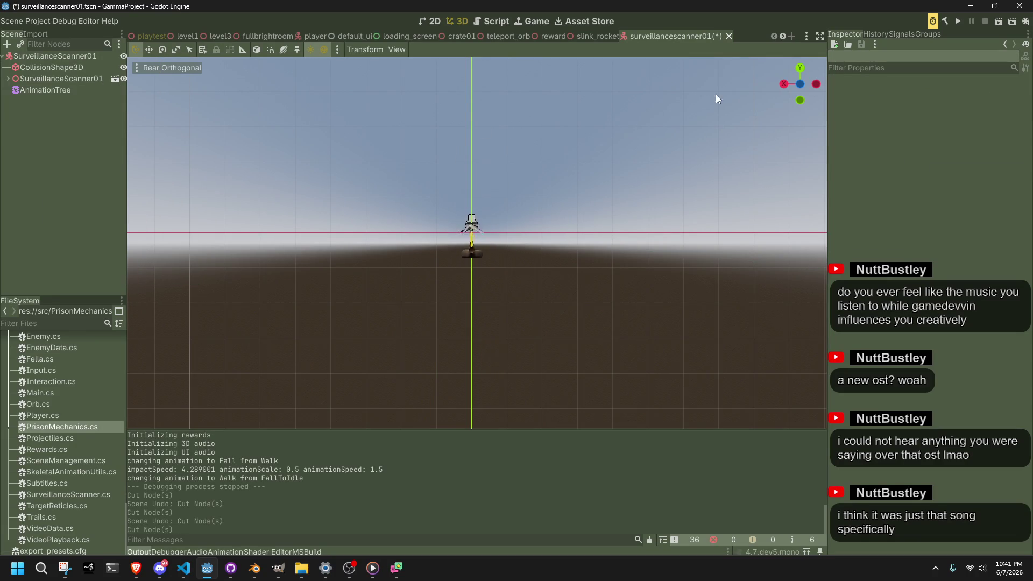
# Paste SpringArm3D and FillLight under PlayerCamera and save the player_camera scene
pyautogui.click(780, 37)
pyautogui.click(709, 36)
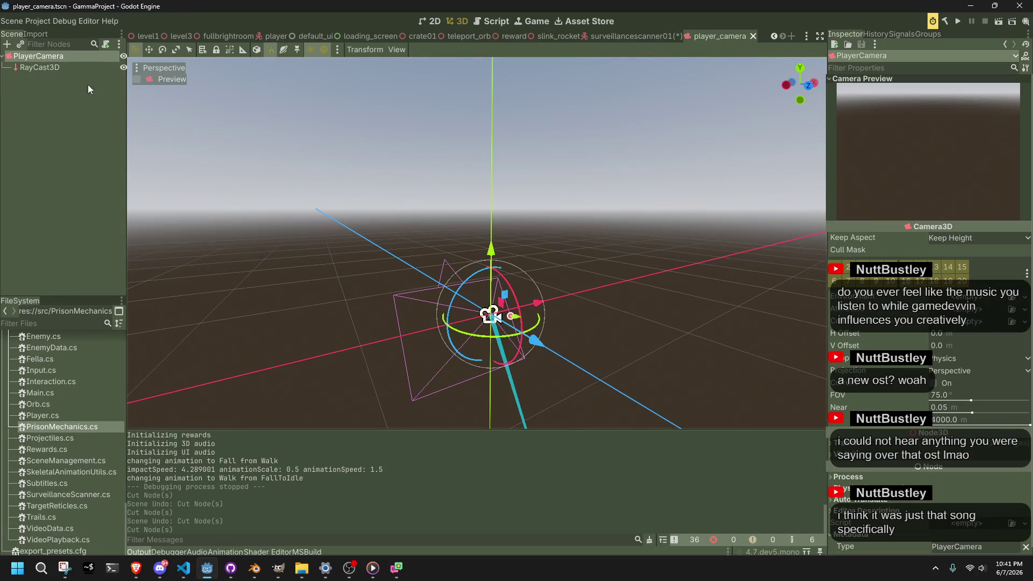
pyautogui.rightClick(47, 57)
pyautogui.click(75, 102)
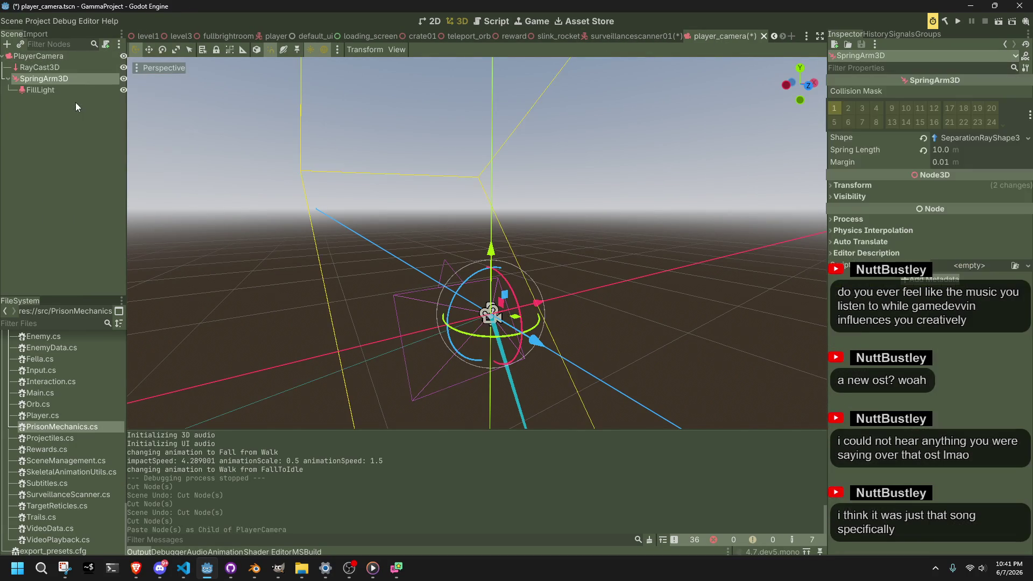
pyautogui.click(69, 123)
pyautogui.hotkey('ctrl', 's')
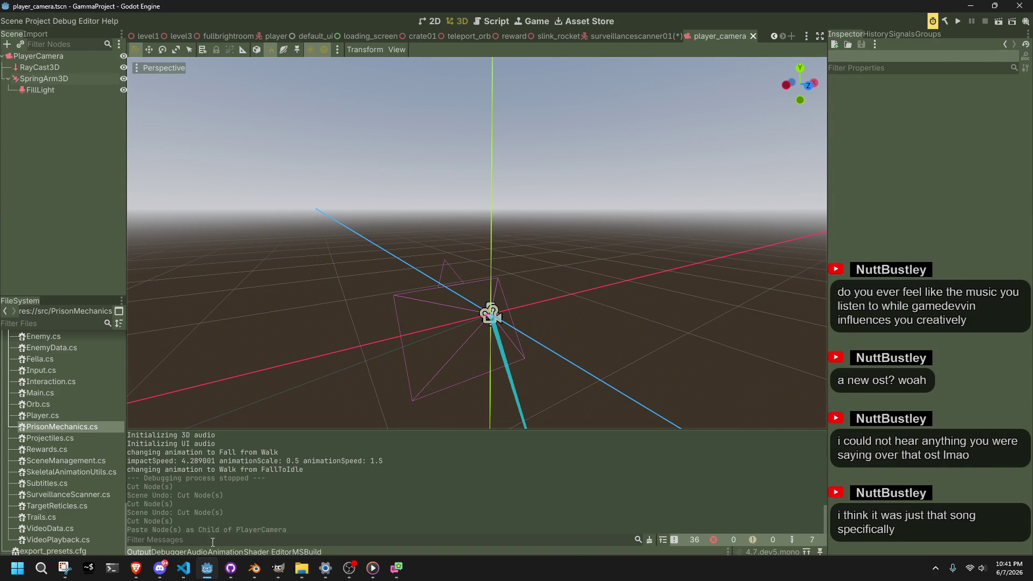
pyautogui.click(183, 568)
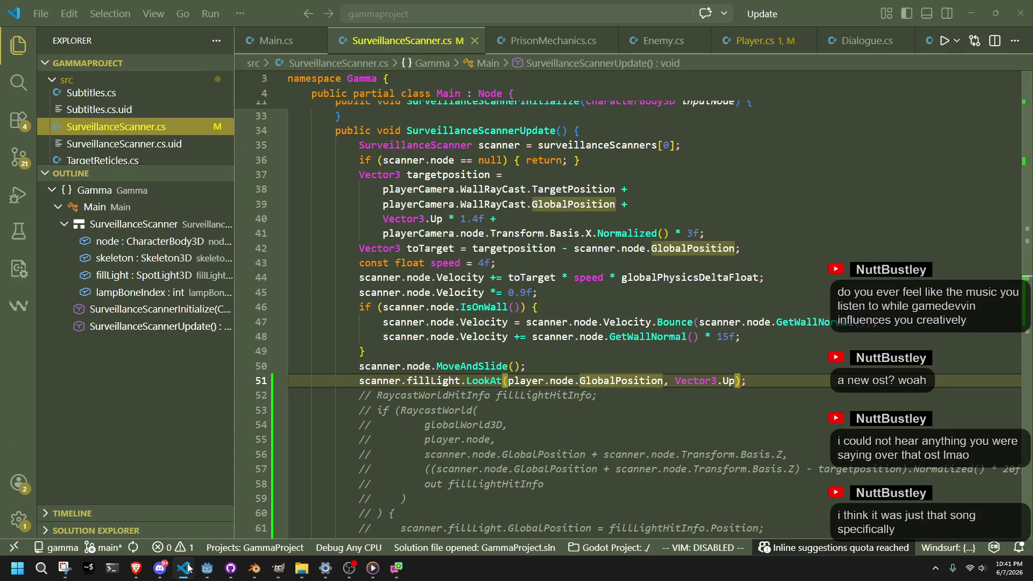
# Review Player.cs around the fillLight LookAt line 51 and the commented raycast code
pyautogui.click(615, 417)
pyautogui.click(748, 380)
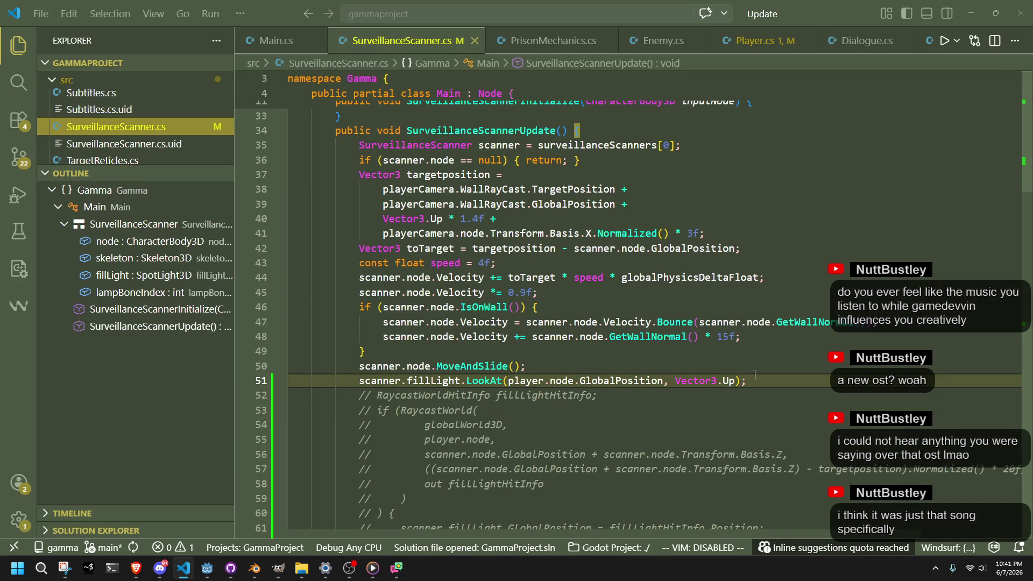
pyautogui.click(731, 49)
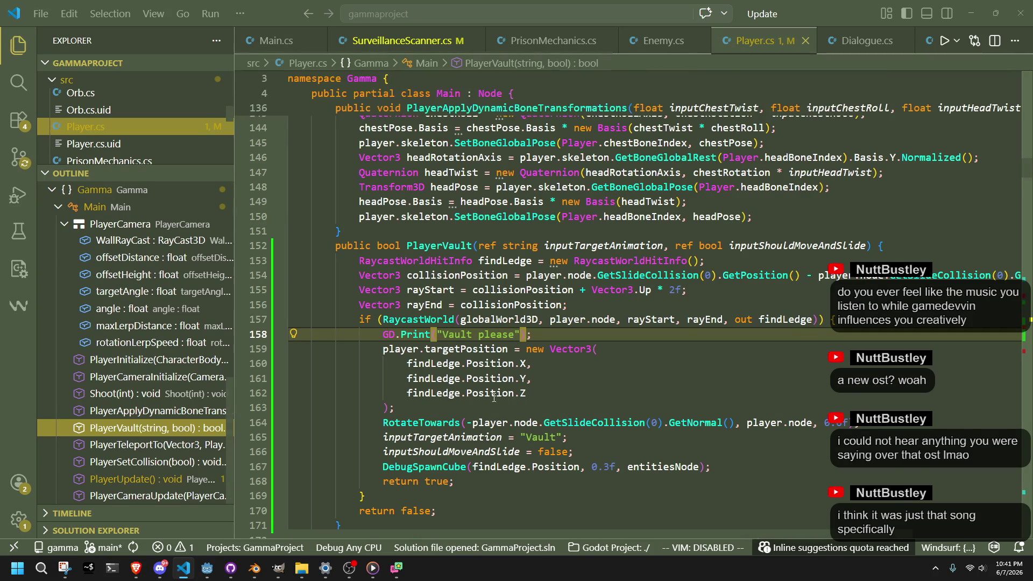
pyautogui.scroll(-6, 503, 394)
pyautogui.scroll(-15, 502, 395)
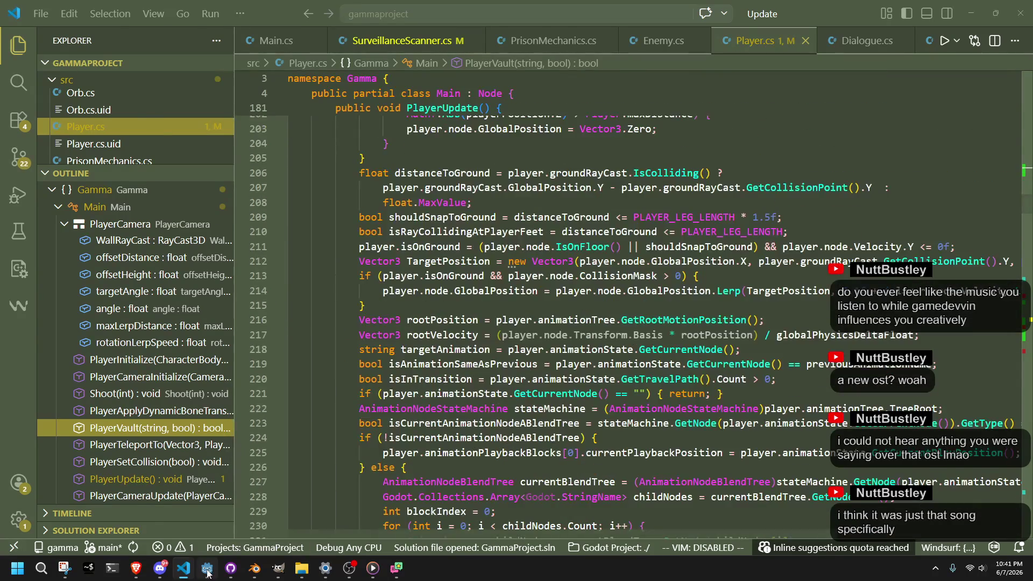
# Delete the pasted SpringArm3D node from the player_camera scene
pyautogui.click(208, 568)
pyautogui.click(51, 78)
pyautogui.press('Delete')
pyautogui.click(499, 296)
# Search Player.cs for "fill" references
pyautogui.hotkey('alt', 'Tab')
pyautogui.scroll(5, 623, 371)
pyautogui.scroll(5, 623, 372)
pyautogui.scroll(-10, 619, 374)
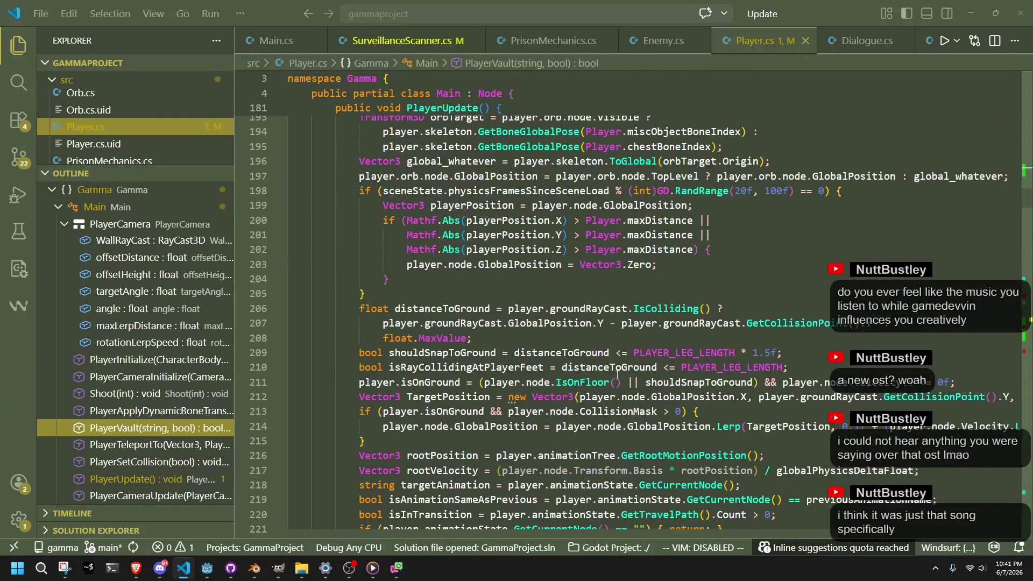
pyautogui.scroll(-4, 617, 375)
pyautogui.hotkey('ctrl', 'f')
pyautogui.write('fill')
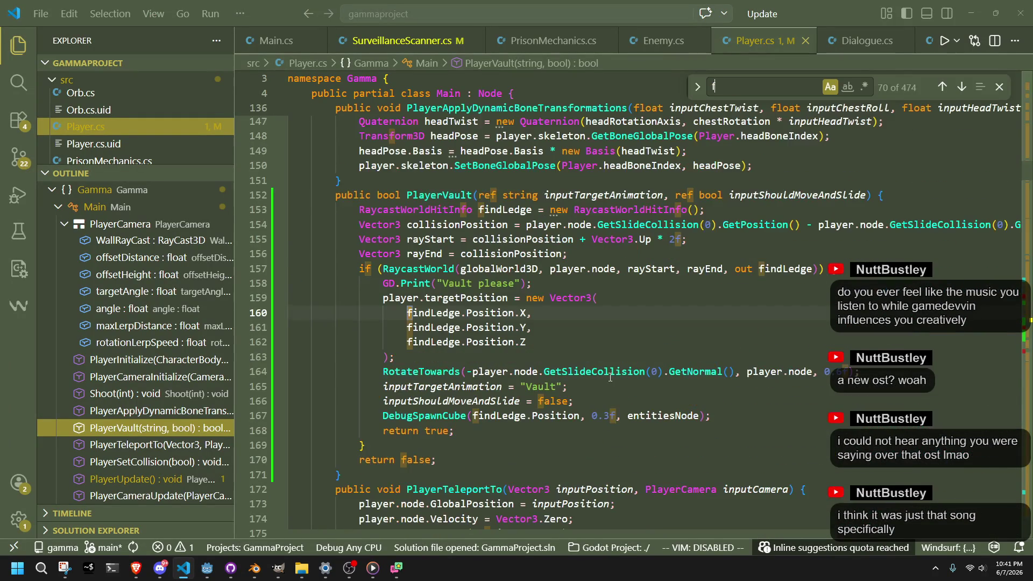
pyautogui.press('BackSpace')
pyautogui.press('BackSpace')
pyautogui.press('BackSpace')
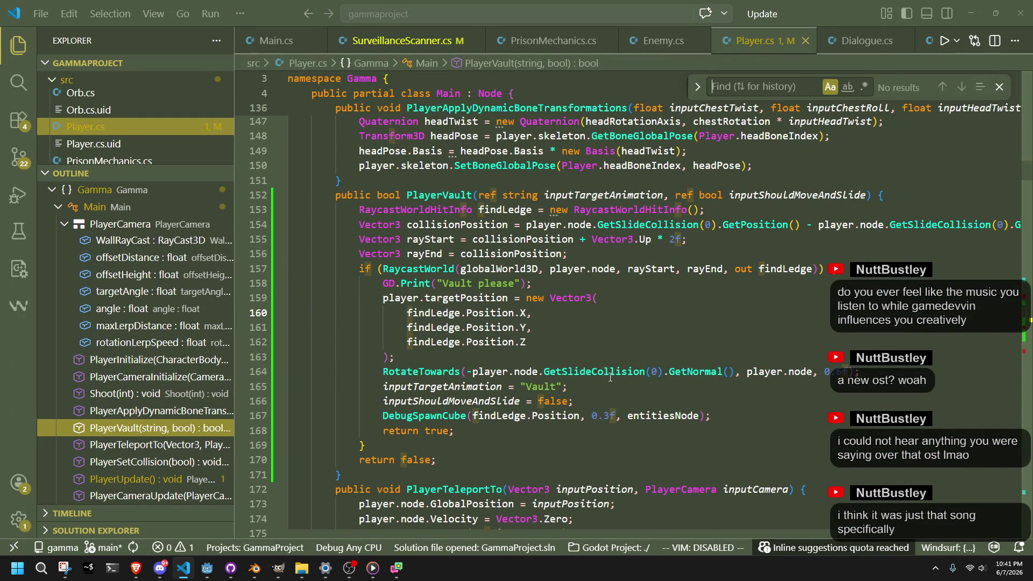
# Look over the PlayerVault code near line 166 before returning to Godot
pyautogui.click(646, 395)
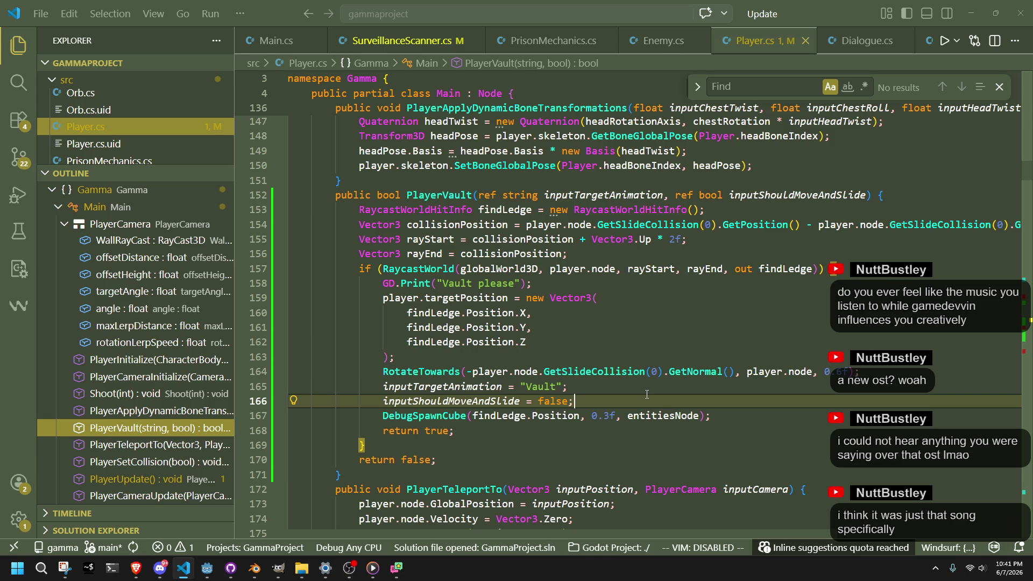
pyautogui.scroll(6, 630, 397)
pyautogui.scroll(9, 629, 397)
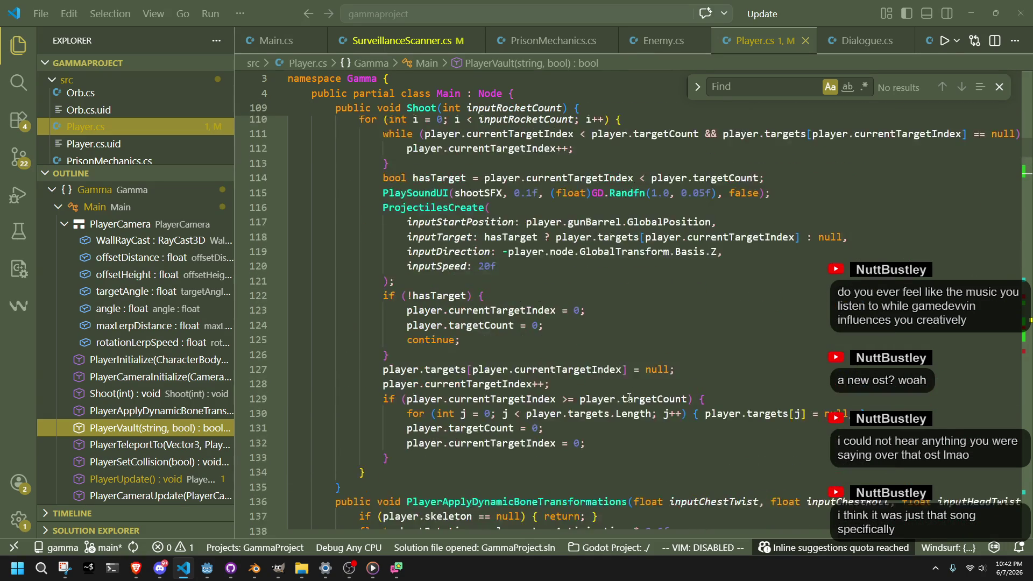
pyautogui.click(210, 568)
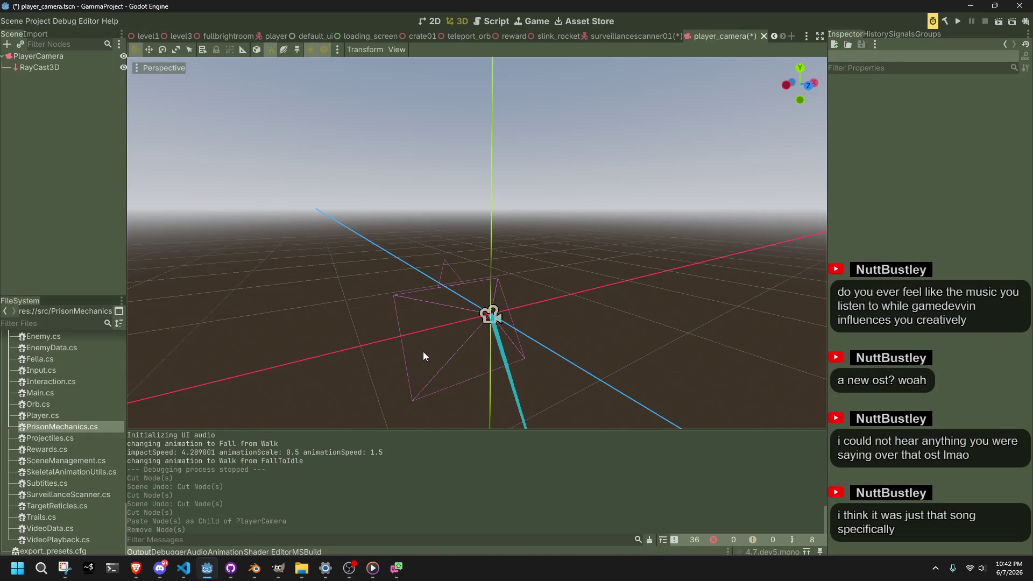
# Restore SpringArm3D and FillLight with undo, saving player_camera and surveillancescanner01
pyautogui.scroll(-5, 420, 350)
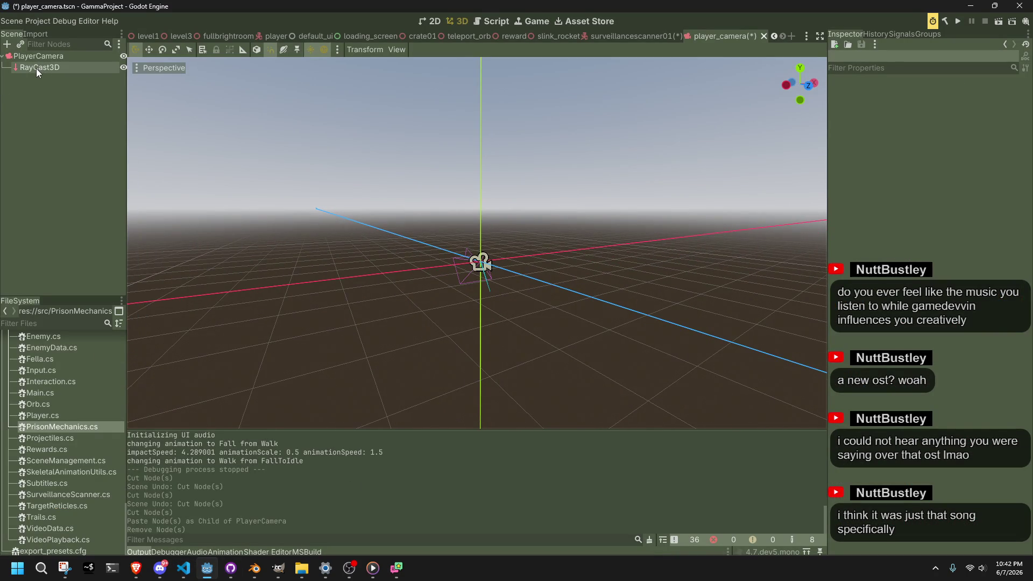
pyautogui.hotkey('ctrl', 'z')
pyautogui.hotkey('ctrl', 's')
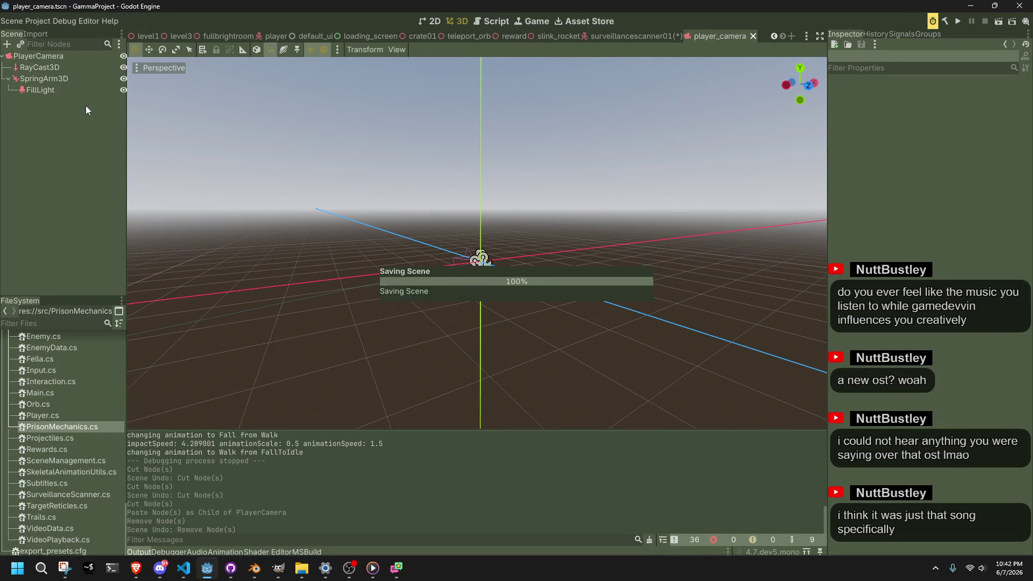
pyautogui.click(622, 40)
pyautogui.hotkey('ctrl', 's')
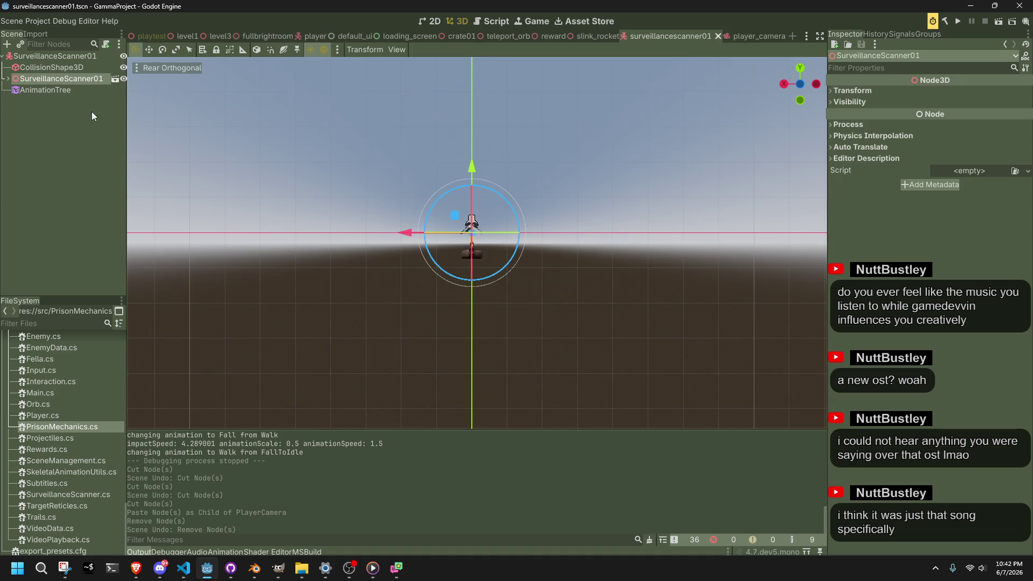
pyautogui.click(745, 37)
# Select SpringArm3D, rotate it around one axis and save
pyautogui.scroll(2, 743, 276)
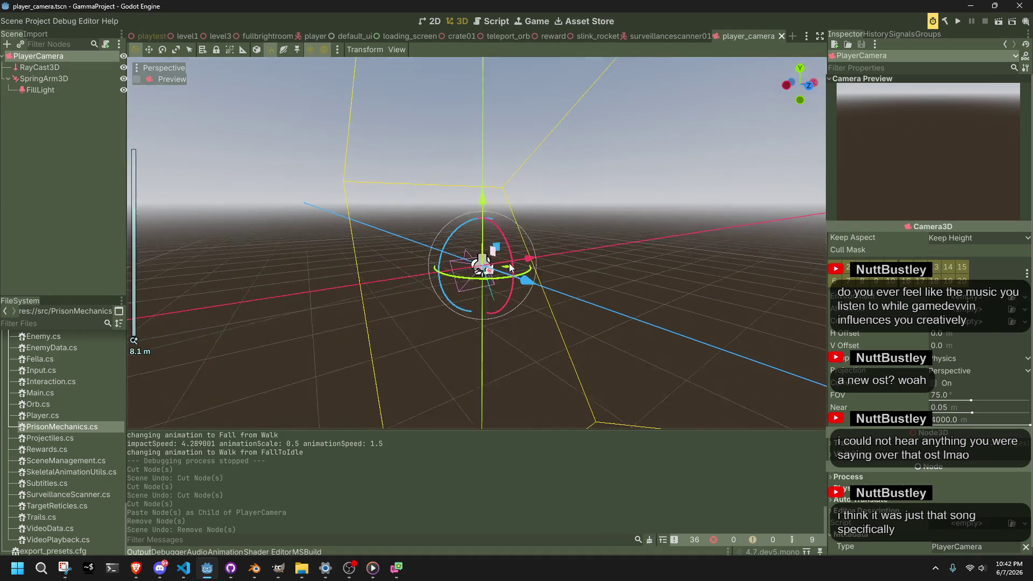
pyautogui.moveTo(743, 276)
pyautogui.mouseDown()
pyautogui.moveTo(811, 273)
pyautogui.moveTo(722, 220)
pyautogui.moveTo(580, 244)
pyautogui.moveTo(409, 230)
pyautogui.mouseUp()
pyautogui.click(56, 79)
pyautogui.scroll(-3, 261, 220)
pyautogui.moveTo(260, 221)
pyautogui.mouseDown()
pyautogui.moveTo(425, 363)
pyautogui.moveTo(365, 351)
pyautogui.mouseUp()
pyautogui.moveTo(438, 218)
pyautogui.mouseDown()
pyautogui.moveTo(422, 218)
pyautogui.moveTo(460, 214)
pyautogui.mouseUp()
pyautogui.hotkey('ctrl', 's')
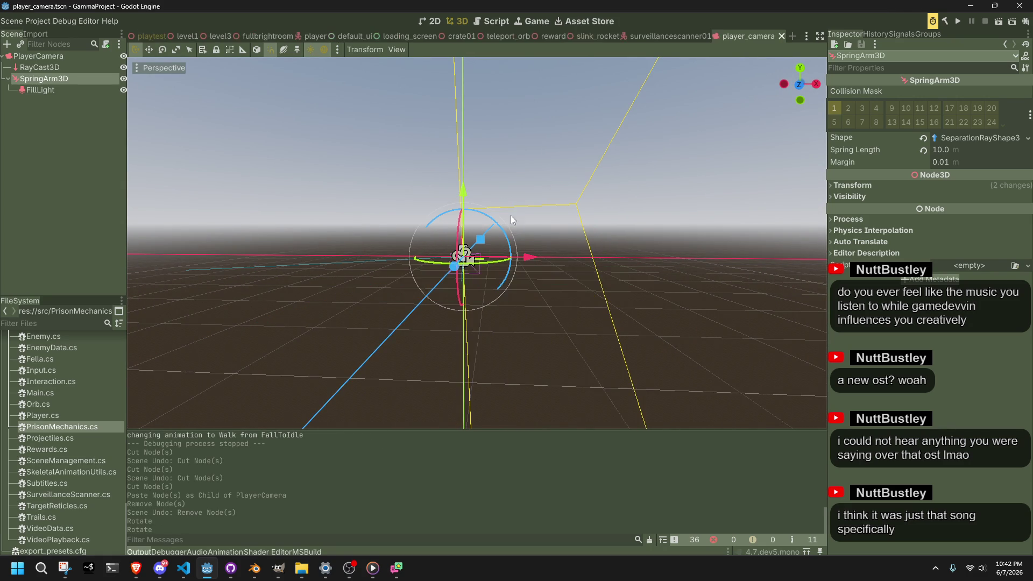
# Tilt the spring arm about 15 degrees from the front view and save
pyautogui.click(805, 90)
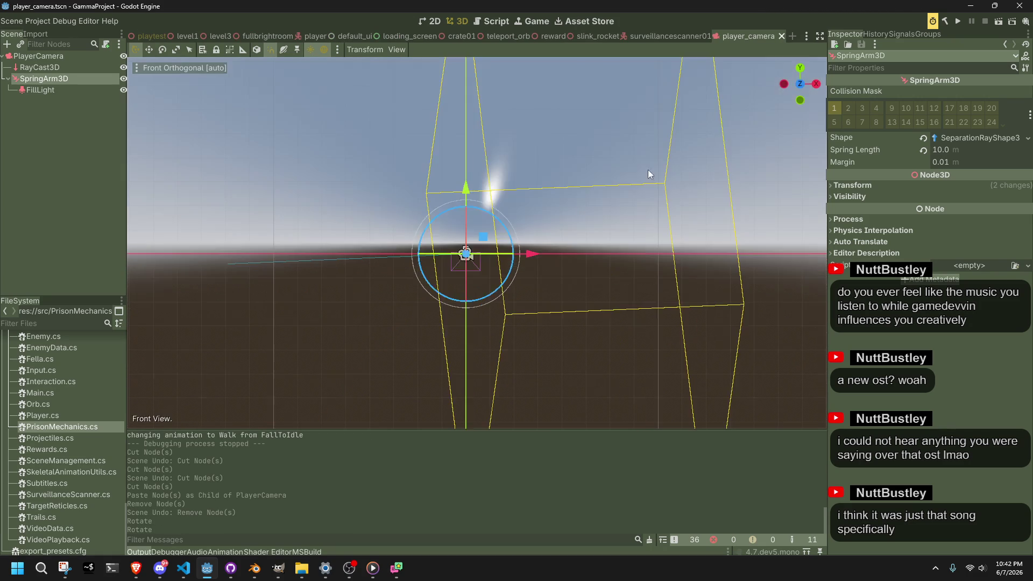
pyautogui.moveTo(467, 207); pyautogui.dragTo(484, 205)
pyautogui.hotkey('ctrl', 's')
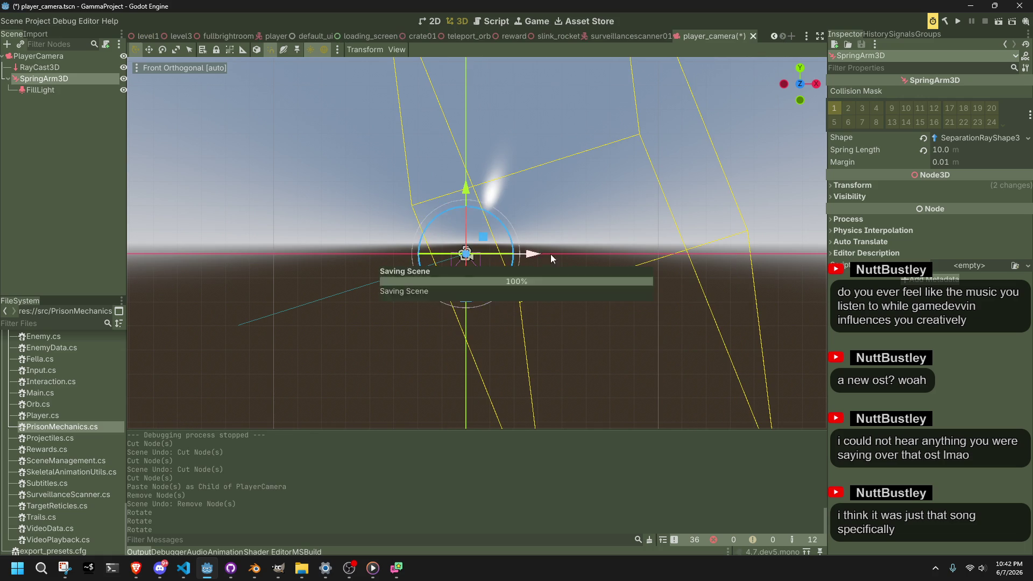
pyautogui.moveTo(588, 282)
pyautogui.mouseDown()
pyautogui.moveTo(502, 283)
pyautogui.moveTo(493, 298)
pyautogui.moveTo(492, 286)
pyautogui.moveTo(517, 294)
pyautogui.mouseUp()
pyautogui.hotkey('ctrl', 's')
# Set the SpringArm3D spring length to 5.0 m and save
pyautogui.moveTo(571, 319)
pyautogui.mouseDown()
pyautogui.moveTo(796, 240)
pyautogui.moveTo(1, 220)
pyautogui.mouseUp()
pyautogui.moveTo(539, 229)
pyautogui.mouseDown()
pyautogui.moveTo(779, 305)
pyautogui.moveTo(758, 303)
pyautogui.mouseUp()
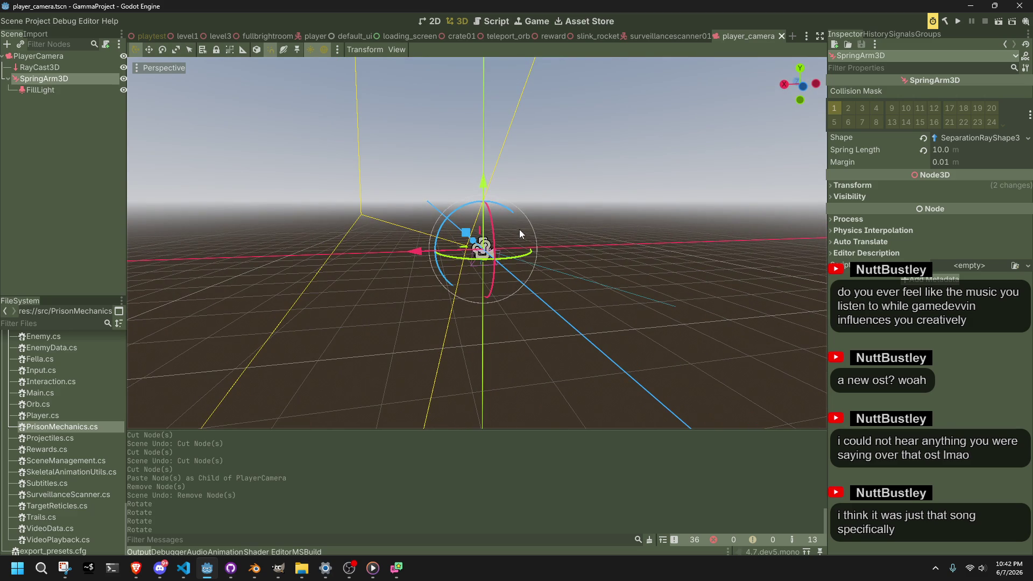
pyautogui.click(957, 149)
pyautogui.write('5')
pyautogui.press('Return')
pyautogui.hotkey('ctrl', 's')
# Rotate the spring arm once more and save the scene
pyautogui.moveTo(787, 204)
pyautogui.mouseDown()
pyautogui.moveTo(708, 262)
pyautogui.moveTo(644, 224)
pyautogui.mouseUp()
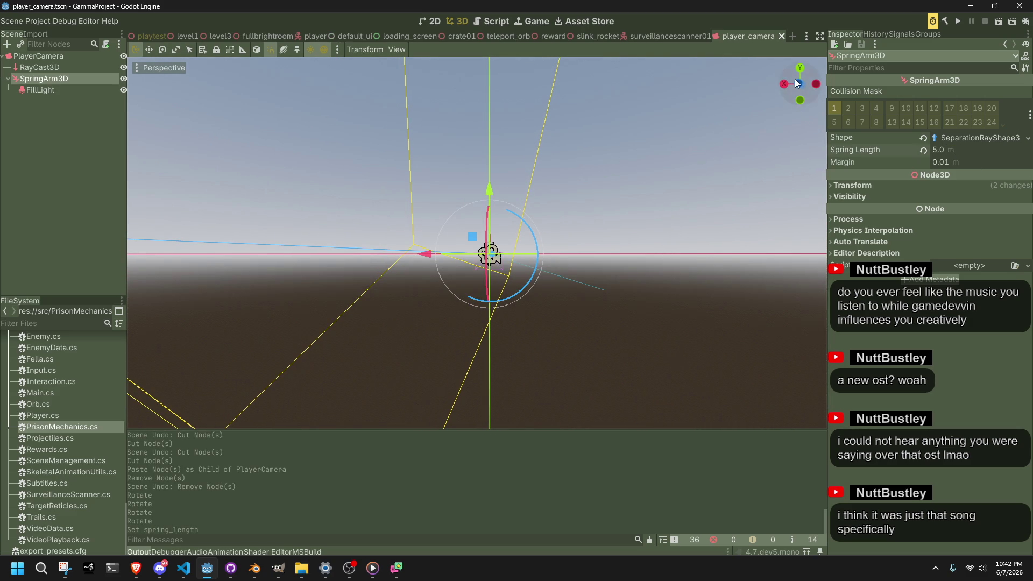
pyautogui.moveTo(529, 226)
pyautogui.mouseDown()
pyautogui.moveTo(521, 216)
pyautogui.moveTo(534, 228)
pyautogui.mouseUp()
pyautogui.hotkey('ctrl', 's')
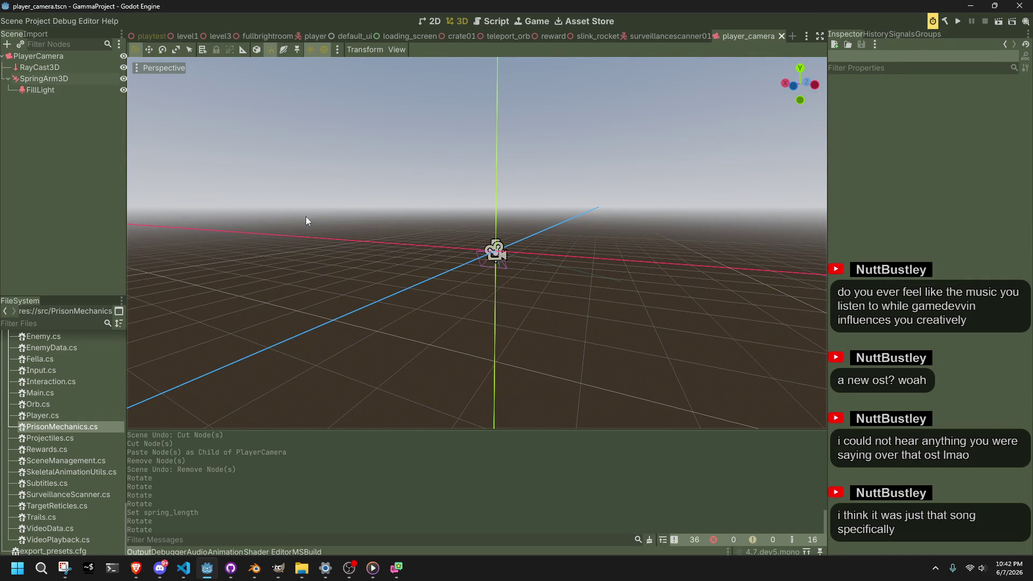
# Select FillLight and expand its Transform to check position, rotation and scale
pyautogui.click(57, 92)
pyautogui.scroll(2, 679, 287)
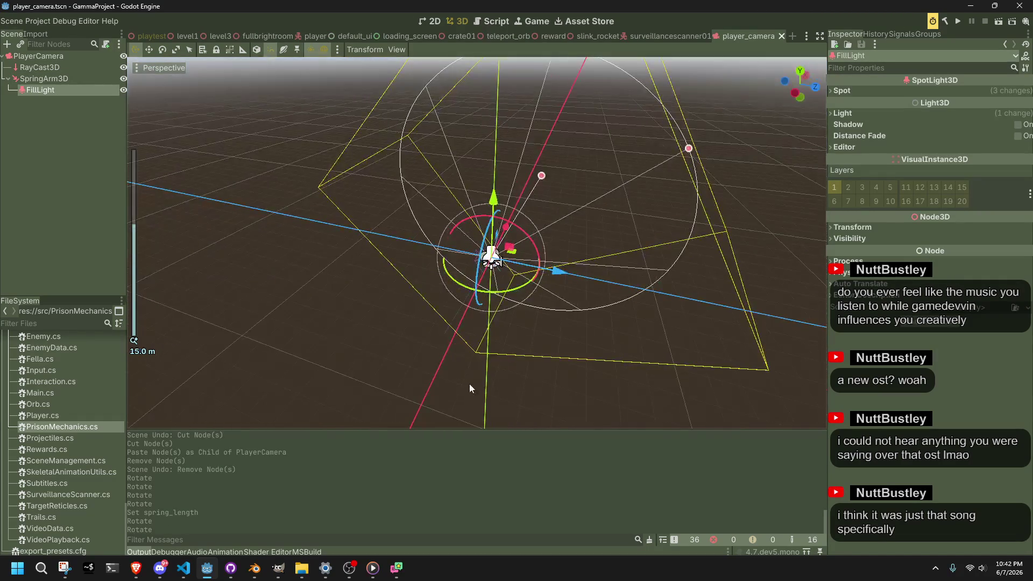
pyautogui.click(861, 225)
pyautogui.moveTo(751, 281)
pyautogui.mouseDown()
pyautogui.moveTo(572, 273)
pyautogui.moveTo(674, 254)
pyautogui.moveTo(808, 273)
pyautogui.moveTo(632, 194)
pyautogui.mouseUp()
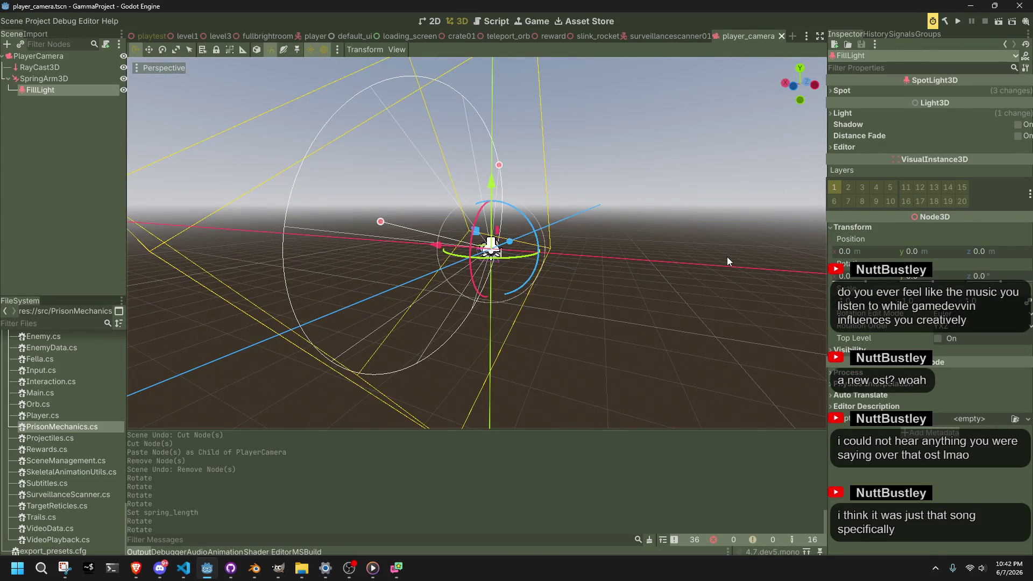
pyautogui.hotkey('alt', 'Tab')
pyautogui.scroll(-15, 601, 334)
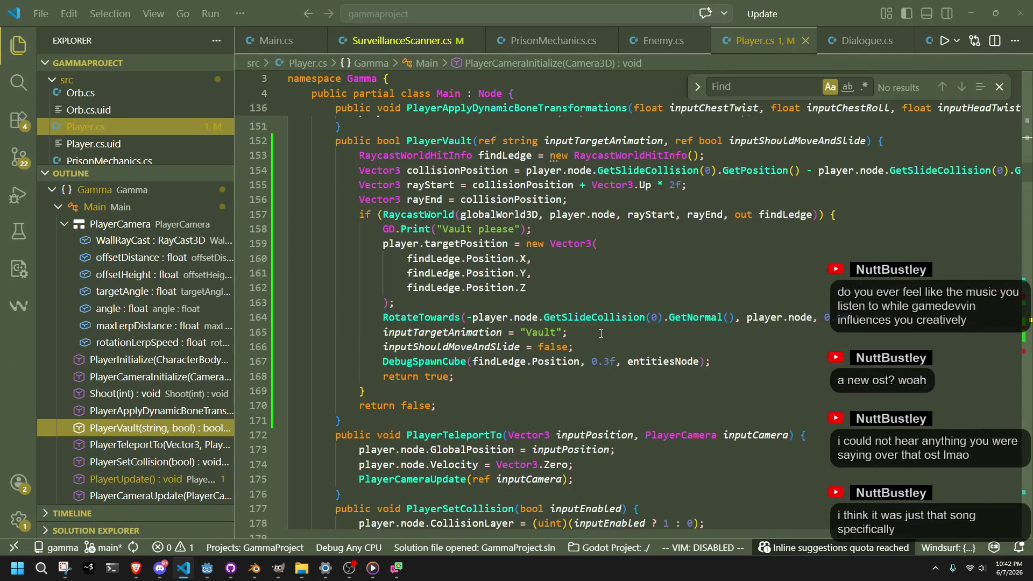
# Scroll Player.cs down to the PlayerCameraUpdate method and highlight its name
pyautogui.scroll(-16, 602, 334)
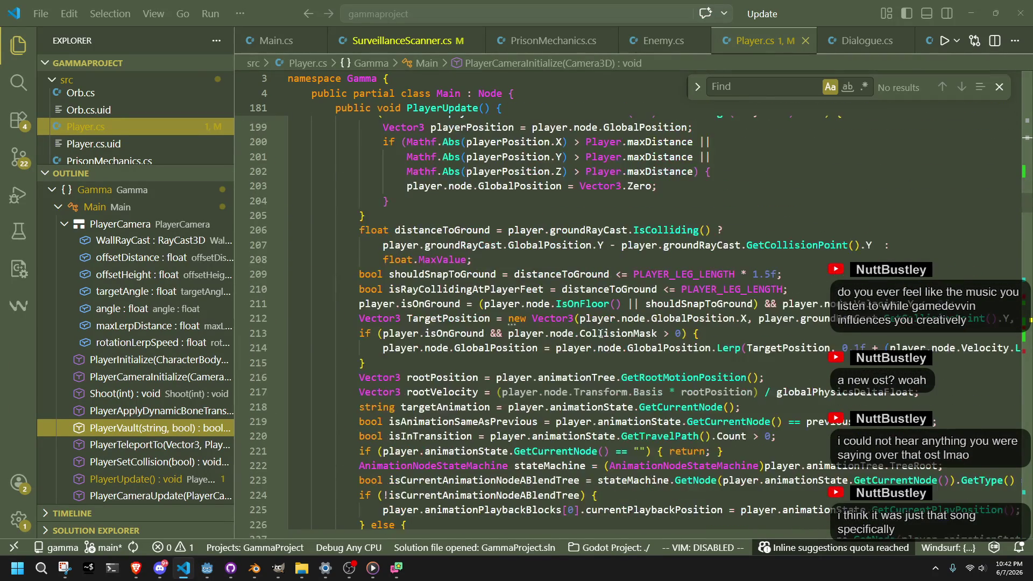
pyautogui.scroll(-20, 601, 333)
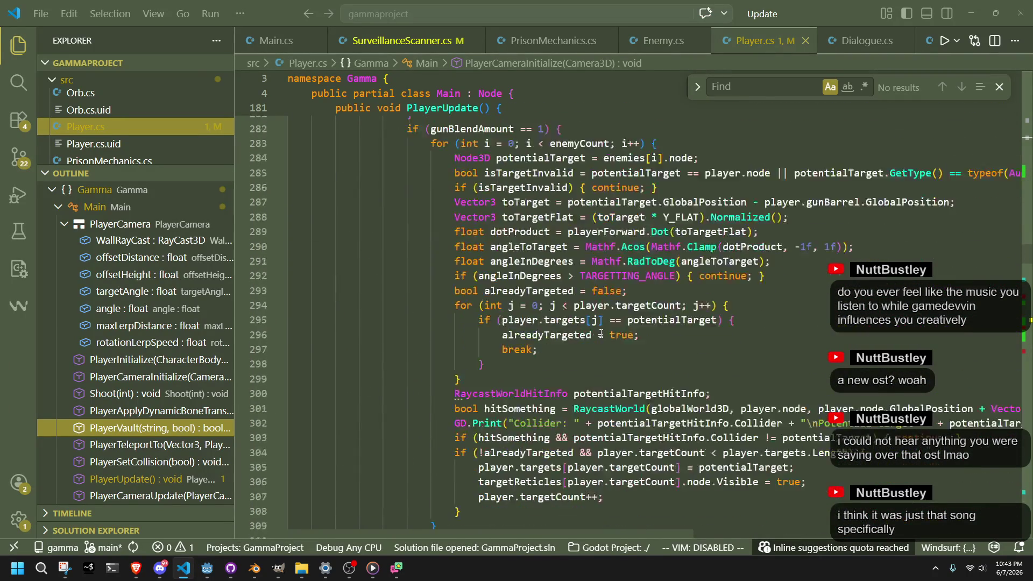
pyautogui.scroll(-20, 601, 334)
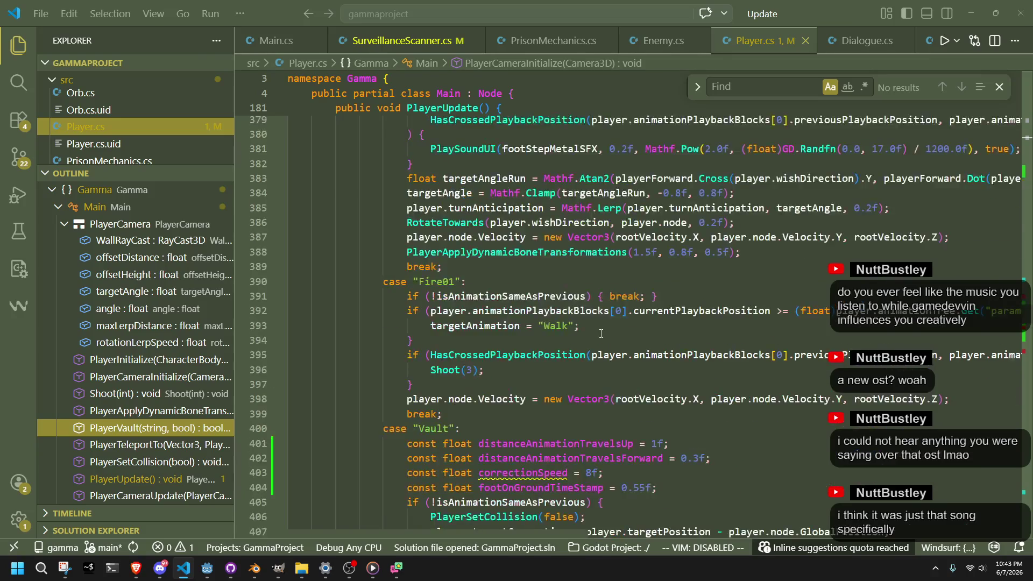
pyautogui.scroll(-20, 601, 334)
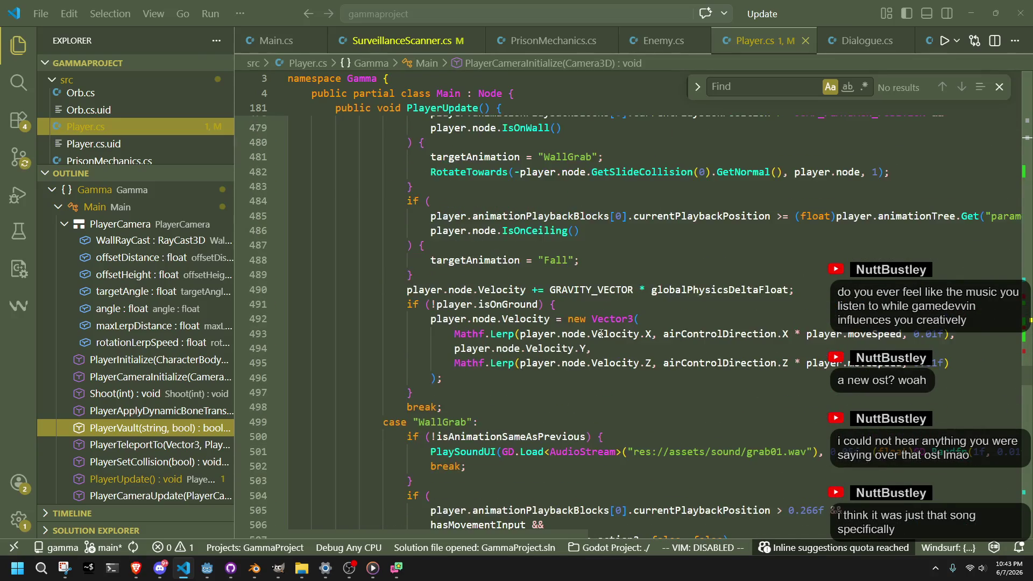
pyautogui.scroll(-12, 601, 334)
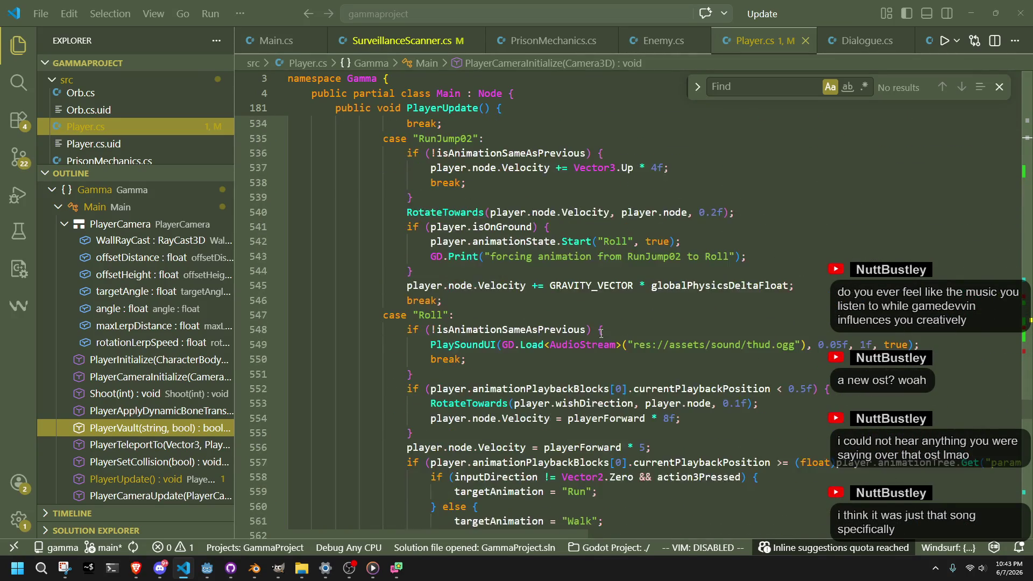
pyautogui.scroll(-7, 601, 333)
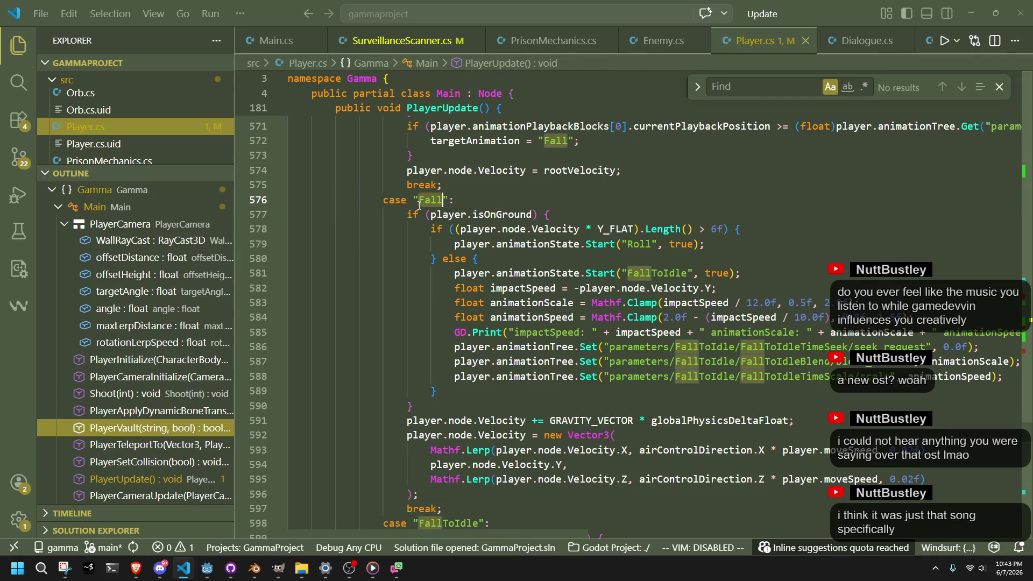
pyautogui.scroll(-8, 495, 315)
pyautogui.scroll(-8, 495, 315)
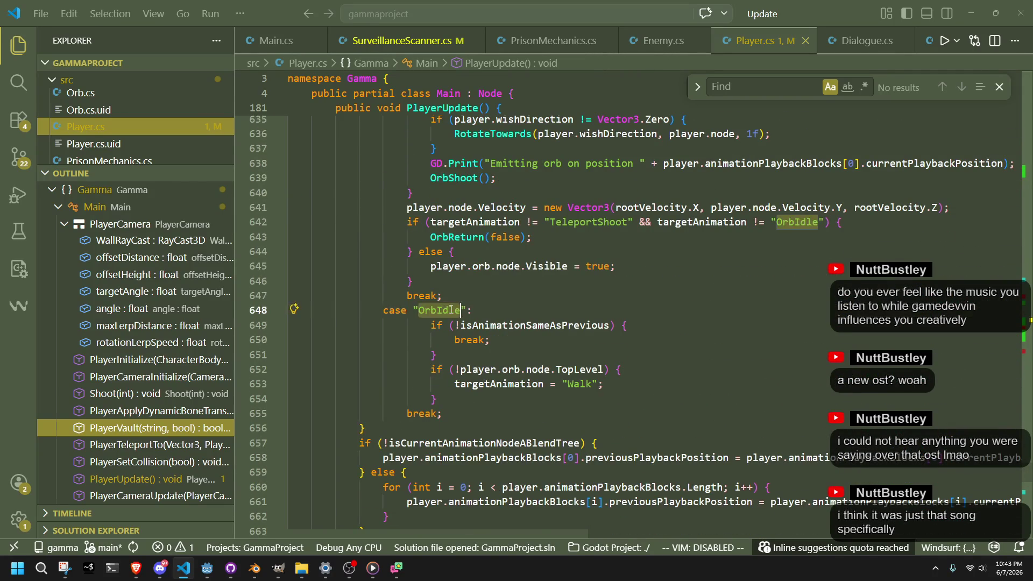
pyautogui.scroll(-8, 456, 309)
pyautogui.scroll(-2, 454, 311)
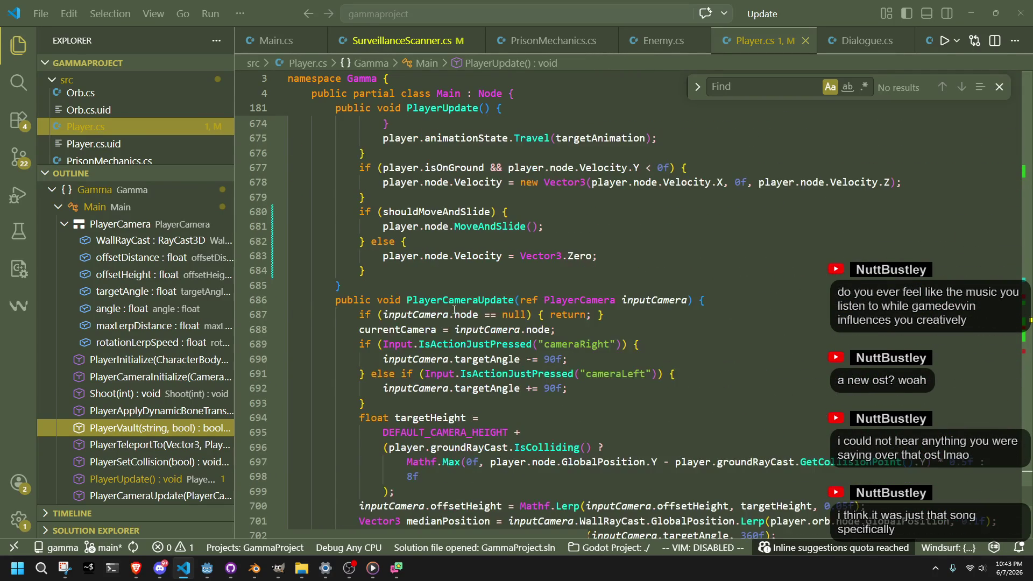
pyautogui.doubleClick(494, 299)
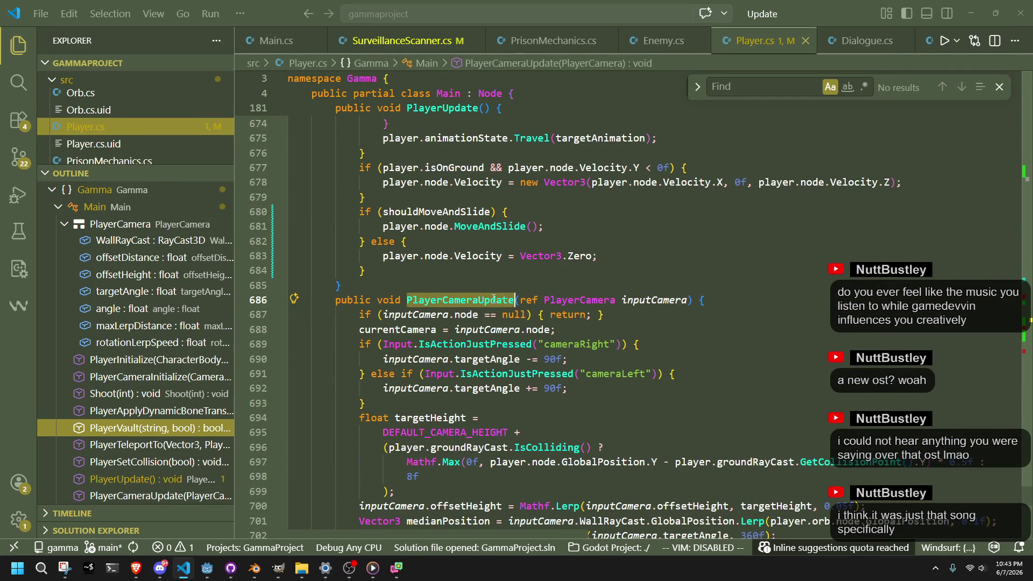
# Place the insertion point among lines 687–689 inside PlayerCameraUpdate
pyautogui.click(667, 328)
pyautogui.click(689, 314)
pyautogui.click(711, 301)
pyautogui.click(720, 318)
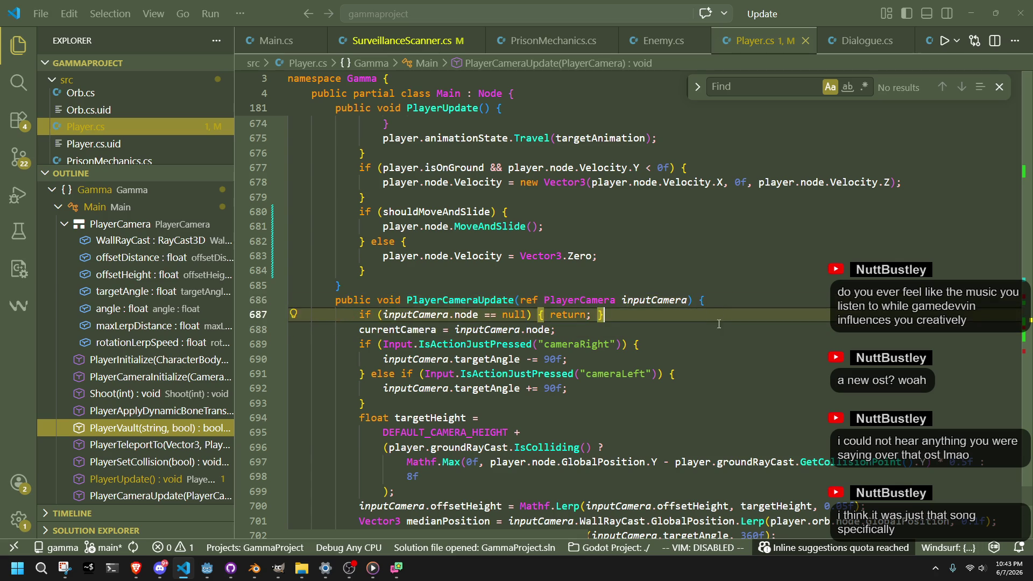
pyautogui.click(717, 330)
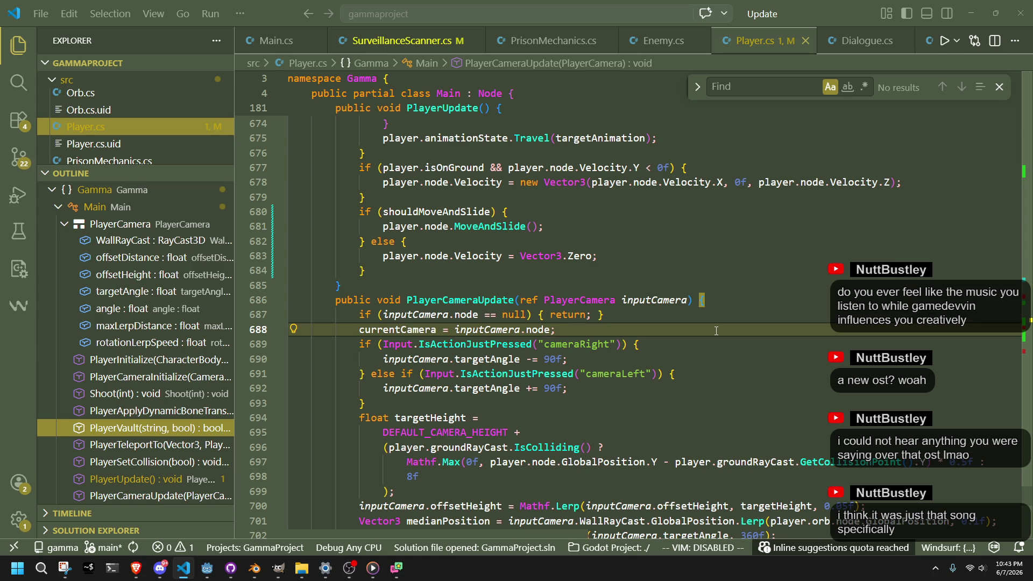
pyautogui.click(704, 350)
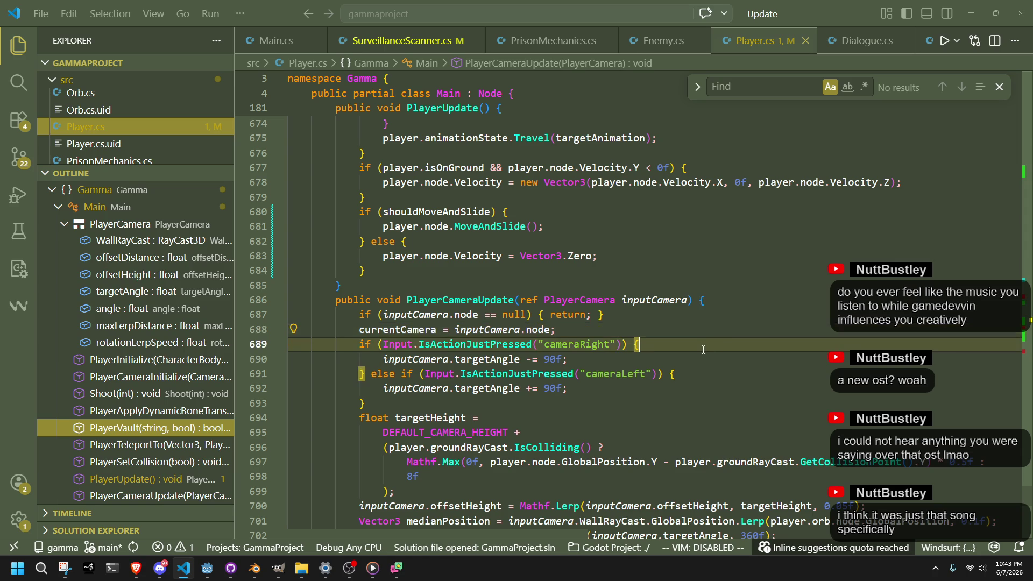
pyautogui.click(680, 336)
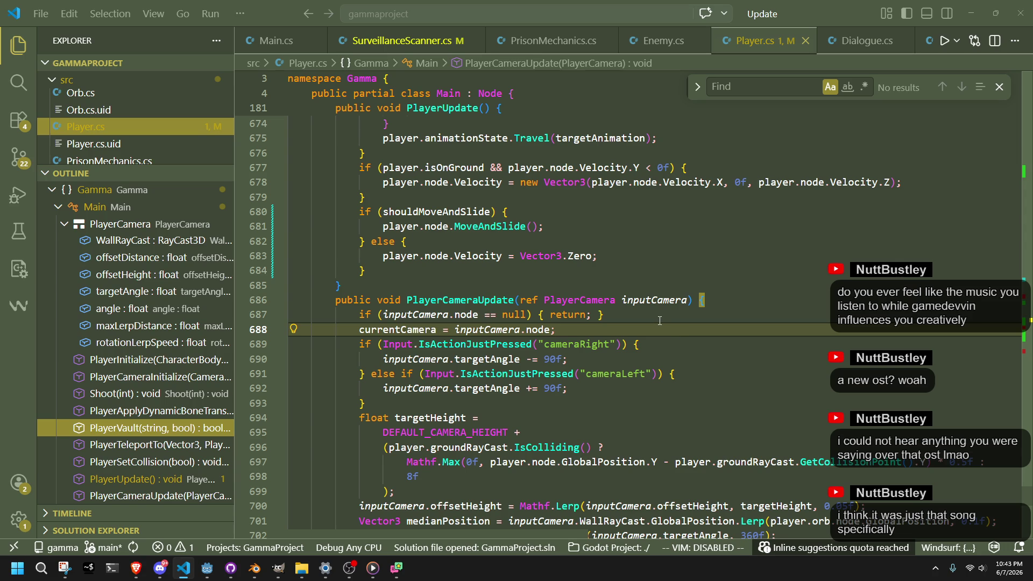
pyautogui.click(639, 314)
pyautogui.click(639, 345)
pyautogui.click(619, 329)
pyautogui.click(599, 315)
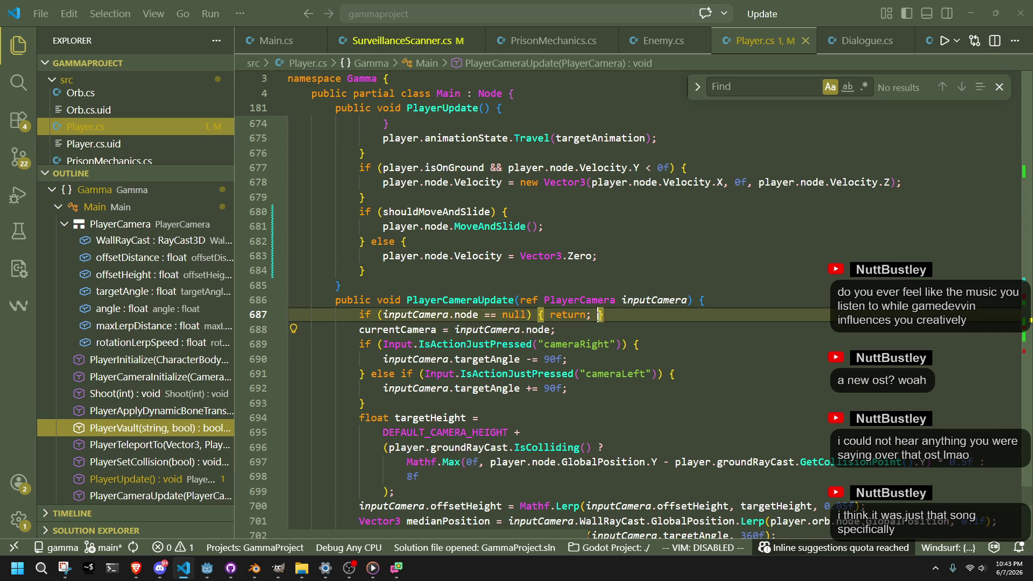
pyautogui.click(609, 333)
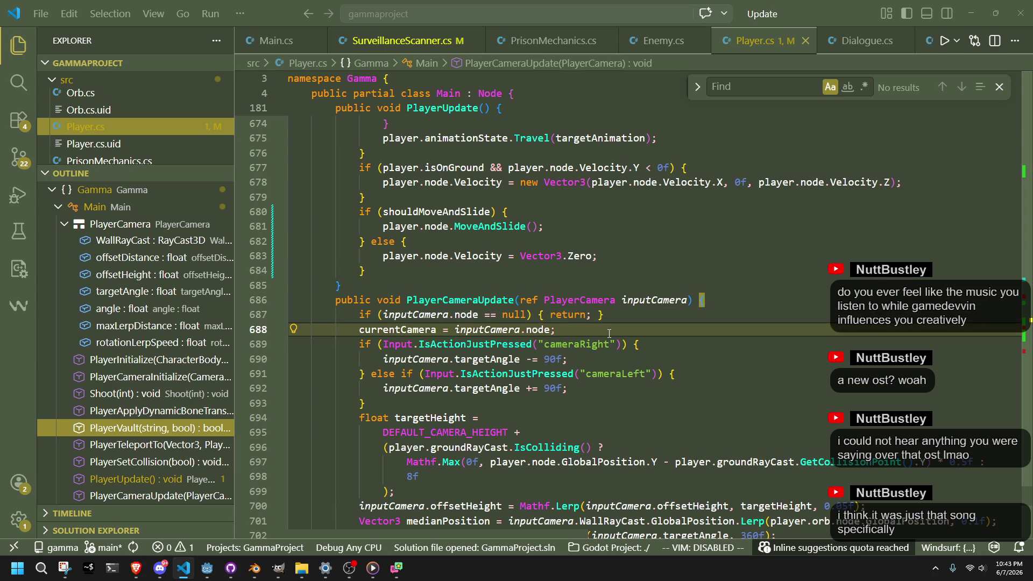
pyautogui.scroll(-10, 609, 334)
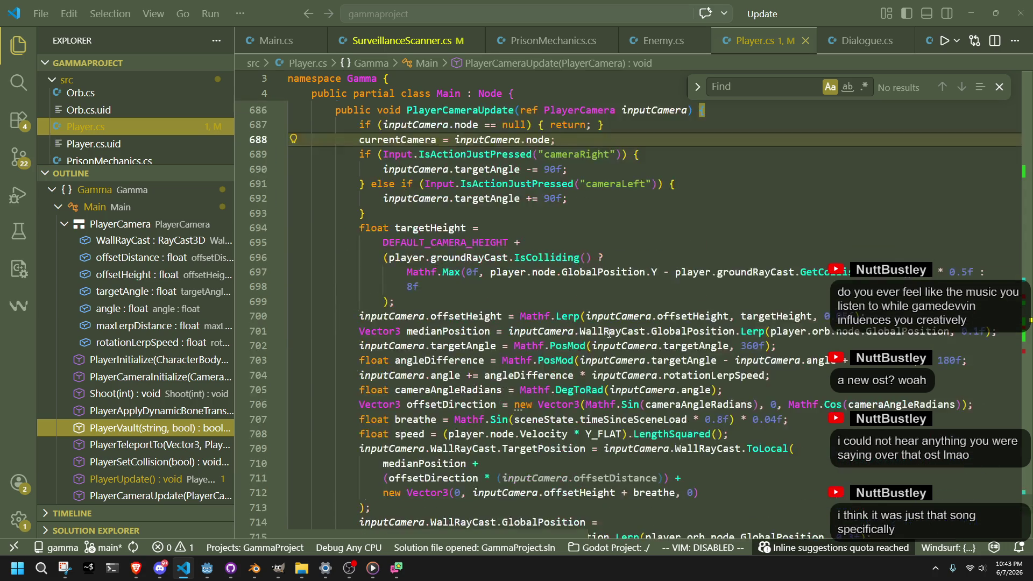
# Begin a SpotLight3D declaration on a new line after the Fov assignment
pyautogui.scroll(8, 501, 394)
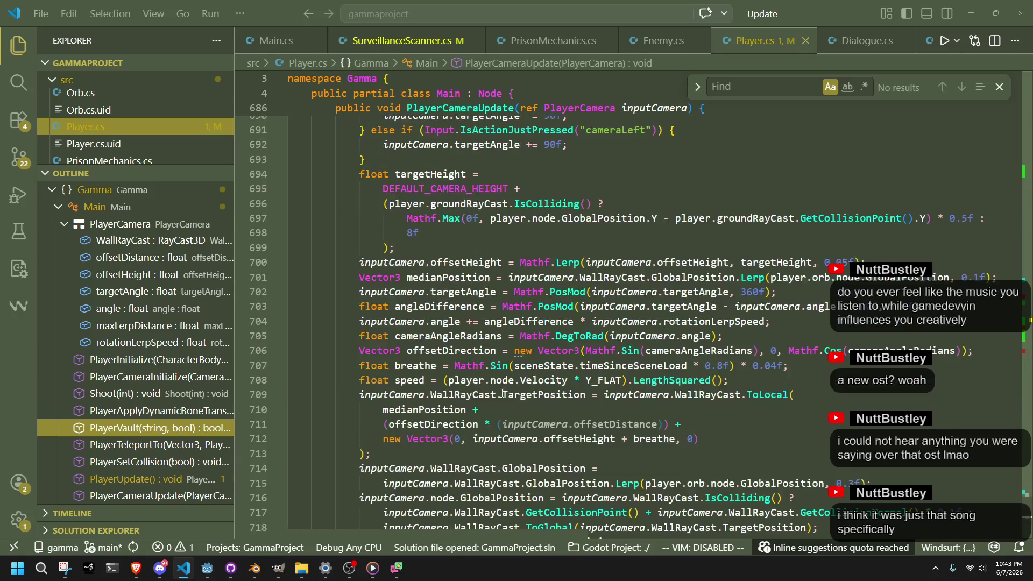
pyautogui.scroll(-8, 447, 392)
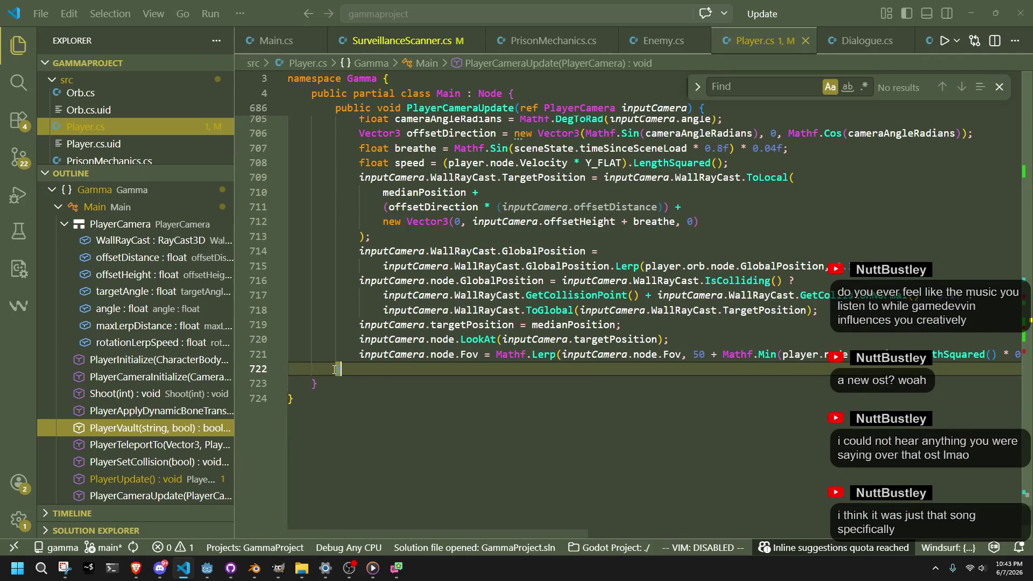
pyautogui.press('Return')
pyautogui.click(381, 369)
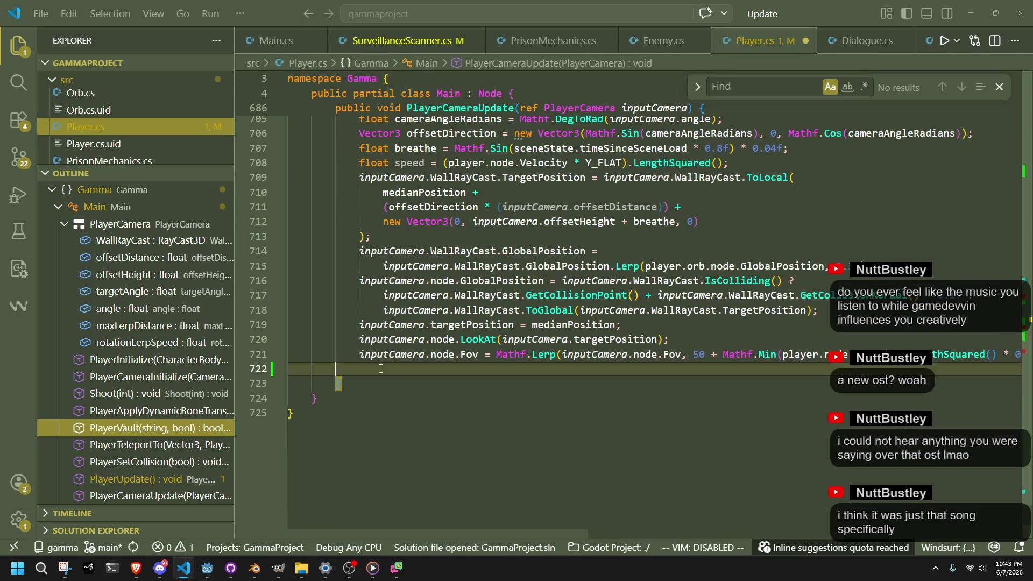
pyautogui.write('inputCamera.')
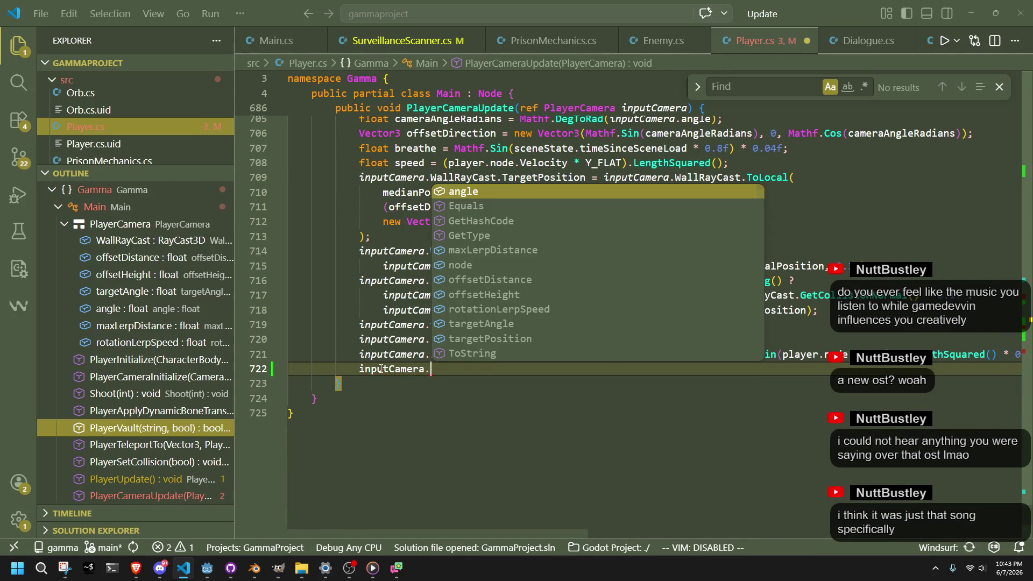
pyautogui.write('getc')
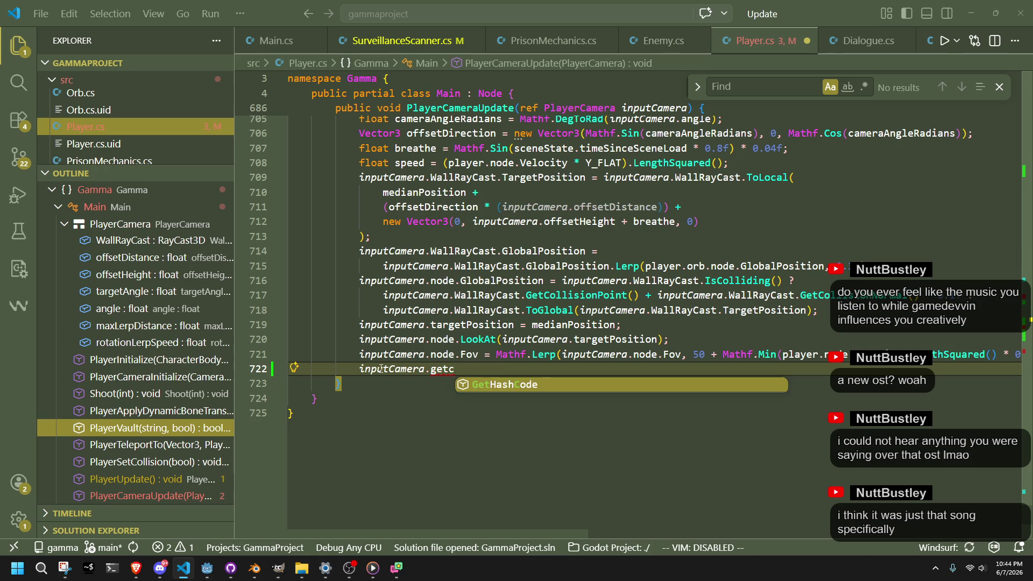
pyautogui.hotkey('ctrl', 'BackSpace')
pyautogui.hotkey('ctrl', 'BackSpace')
pyautogui.hotkey('ctrl', 'BackSpace')
pyautogui.write('fill')
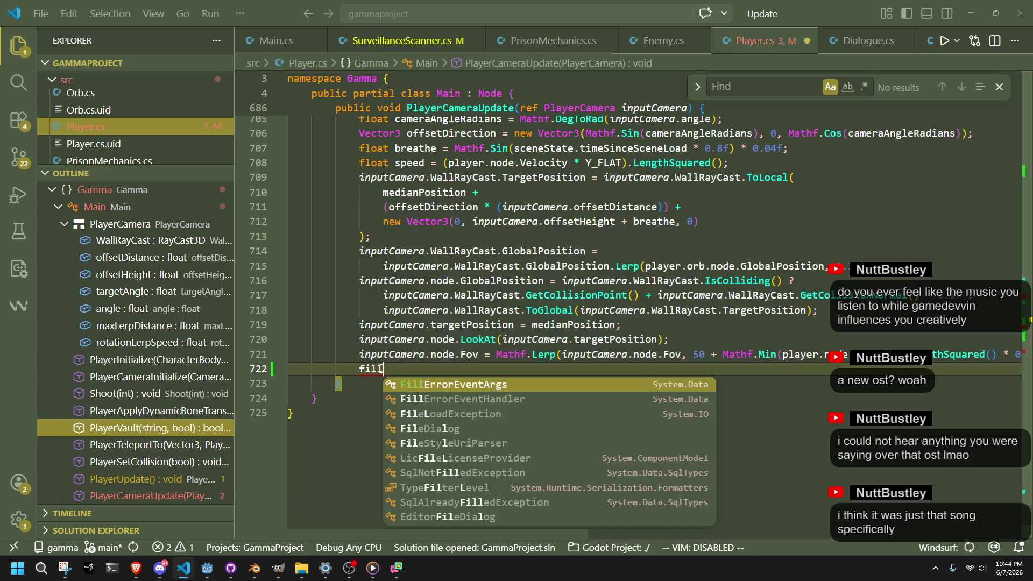
pyautogui.press('BackSpace')
pyautogui.press('BackSpace')
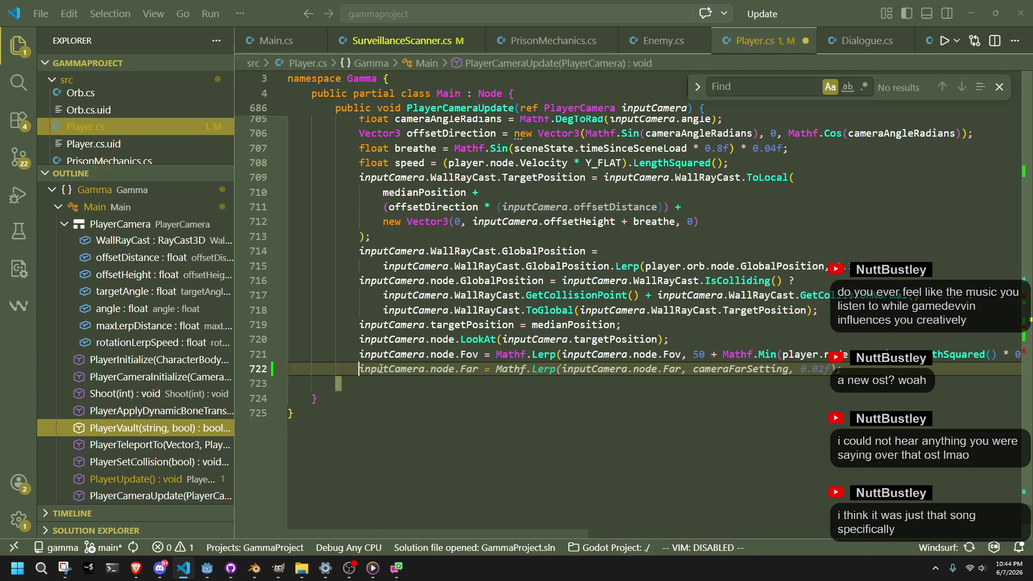
pyautogui.write('Spotligh3')
pyautogui.press('BackSpace')
pyautogui.press('Tab')
# Assign fillLight = inputCamera.node.GetNode<SpotLight3D>(...) using autocomplete
pyautogui.write('fillLight =')
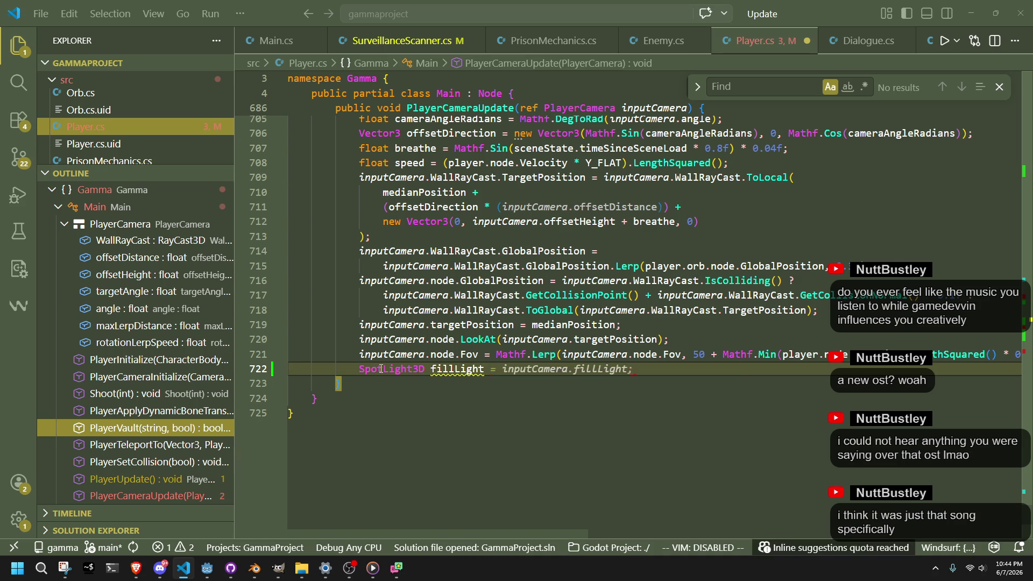
pyautogui.write(' inputCamera.g')
pyautogui.press('Escape')
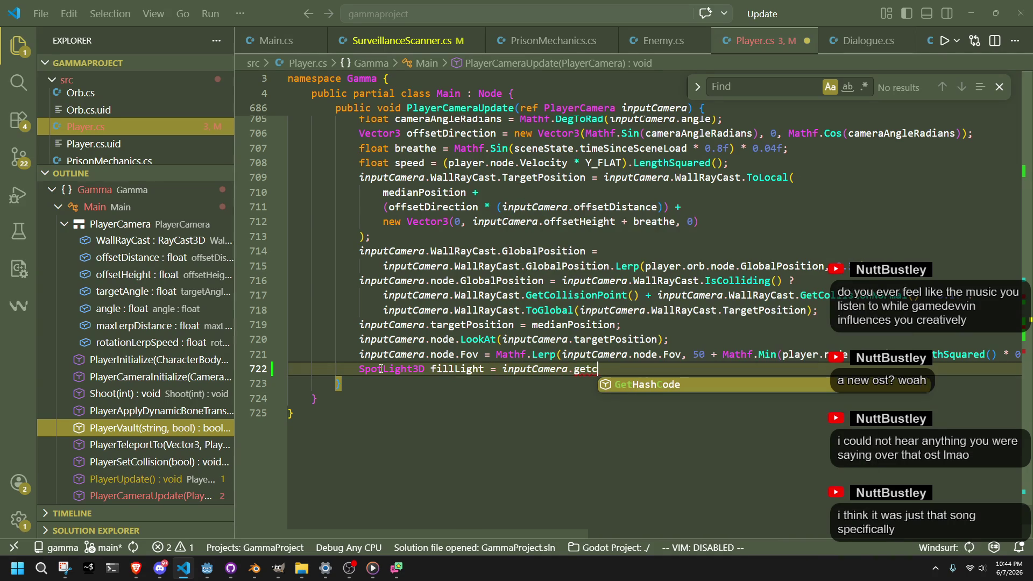
pyautogui.press('BackSpace')
pyautogui.write('fillLight;')
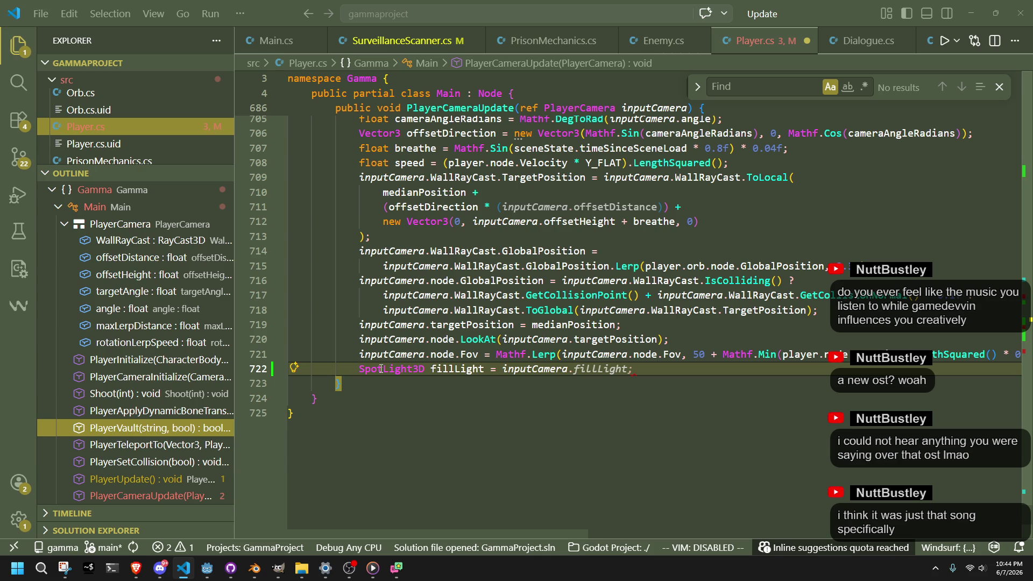
pyautogui.write('node')
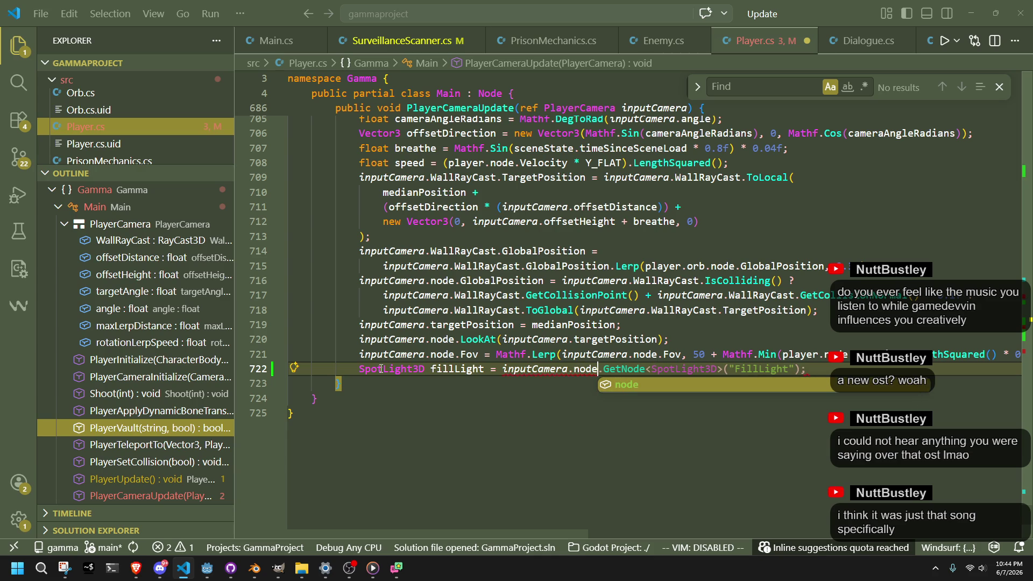
pyautogui.press('Tab')
# Copy FillLight's node path in Godot and paste 'SpringArm3D/FillLight' inside the GetNode quotes
pyautogui.hotkey('alt', 'Tab')
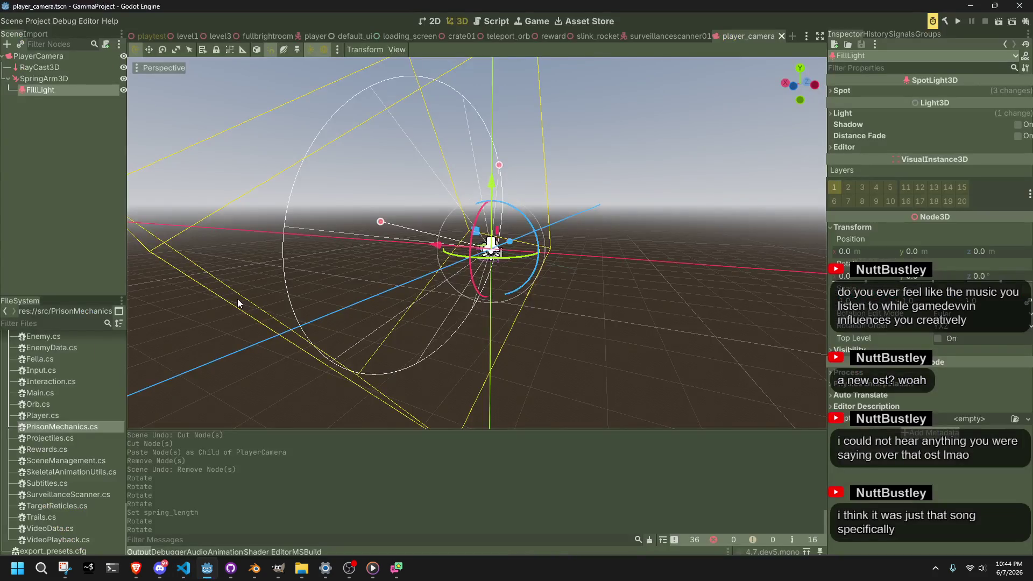
pyautogui.rightClick(34, 90)
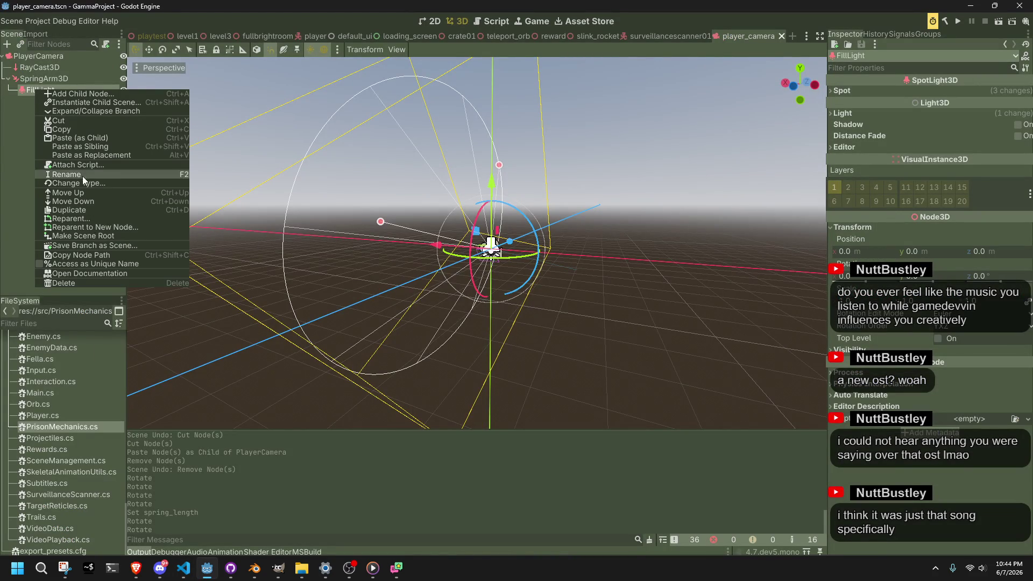
pyautogui.click(82, 255)
pyautogui.hotkey('alt', 'Tab')
pyautogui.doubleClick(736, 369)
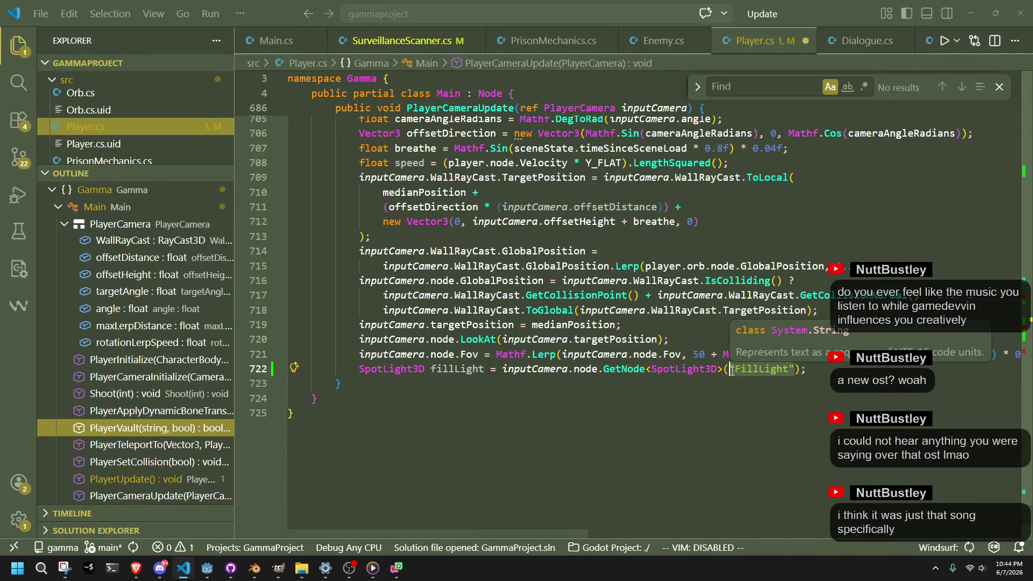
pyautogui.hotkey('ctrl', 'v')
pyautogui.hotkey('ctrl', 'z')
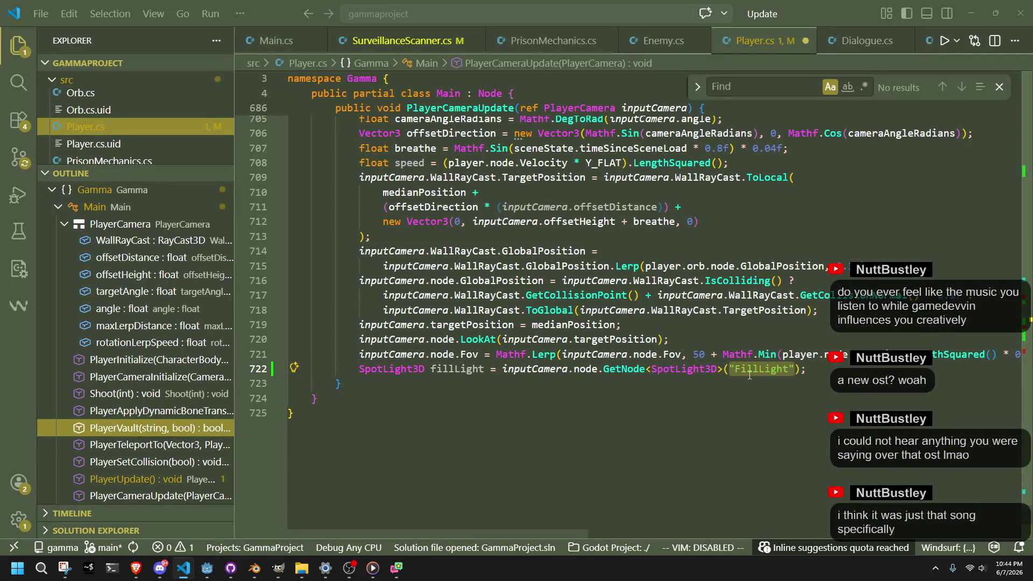
pyautogui.hotkey('ctrl', 'v')
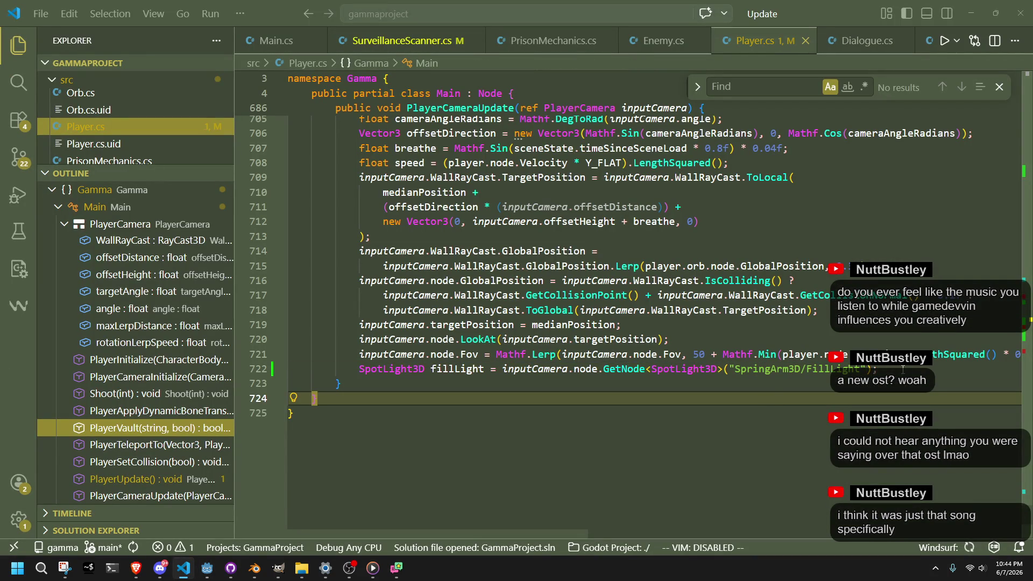
# Add fillLight.LookAt at the player's GlobalPosition + Vector3.Up, save, and run the game
pyautogui.click(922, 369)
pyautogui.press('Return')
pyautogui.write('fillLight')
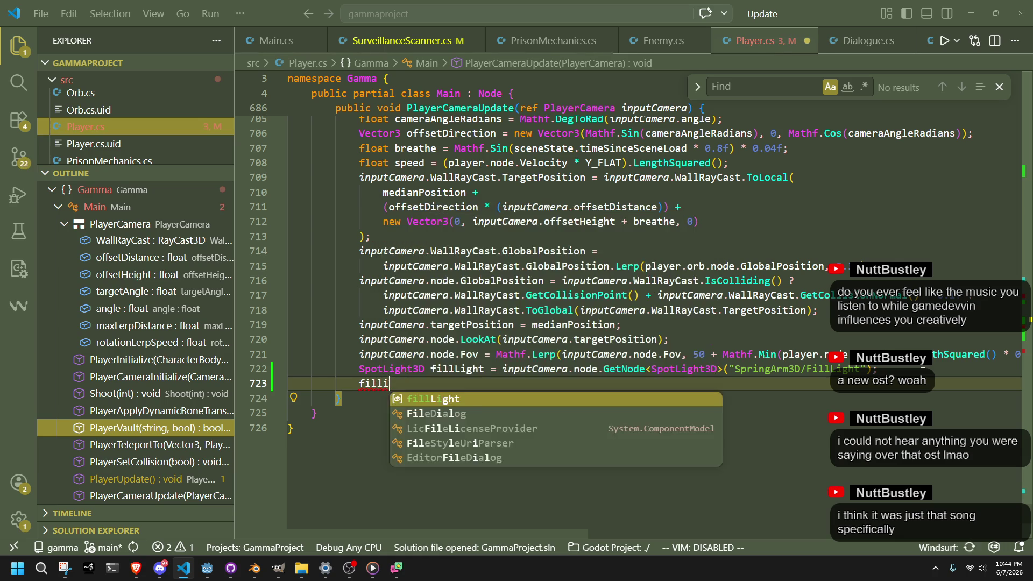
pyautogui.write('.LookAt')
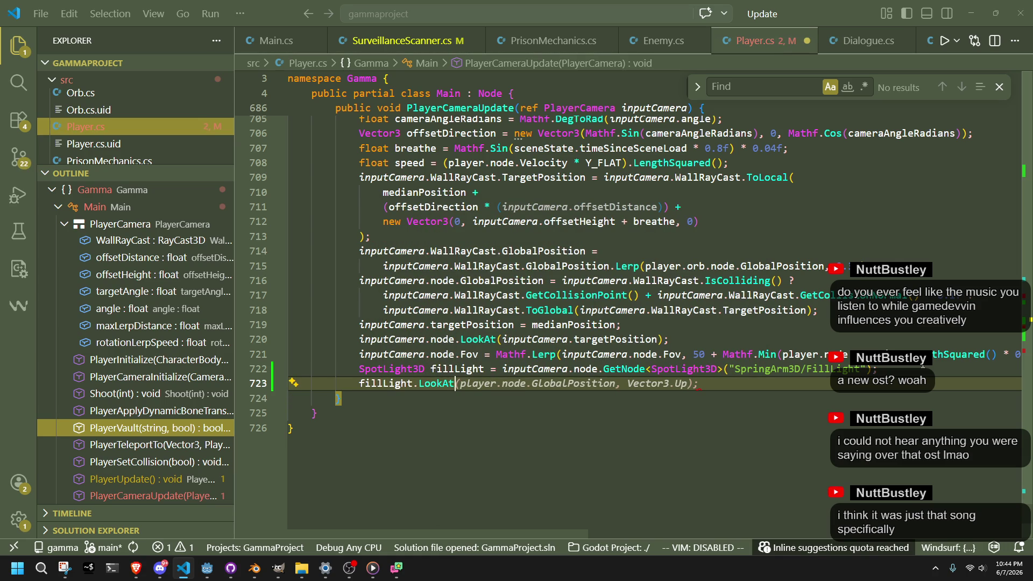
pyautogui.press('Tab')
pyautogui.click(616, 383)
pyautogui.hotkey('ctrl', 's')
pyautogui.write('+ Vector3.Up, Vector3.Up);')
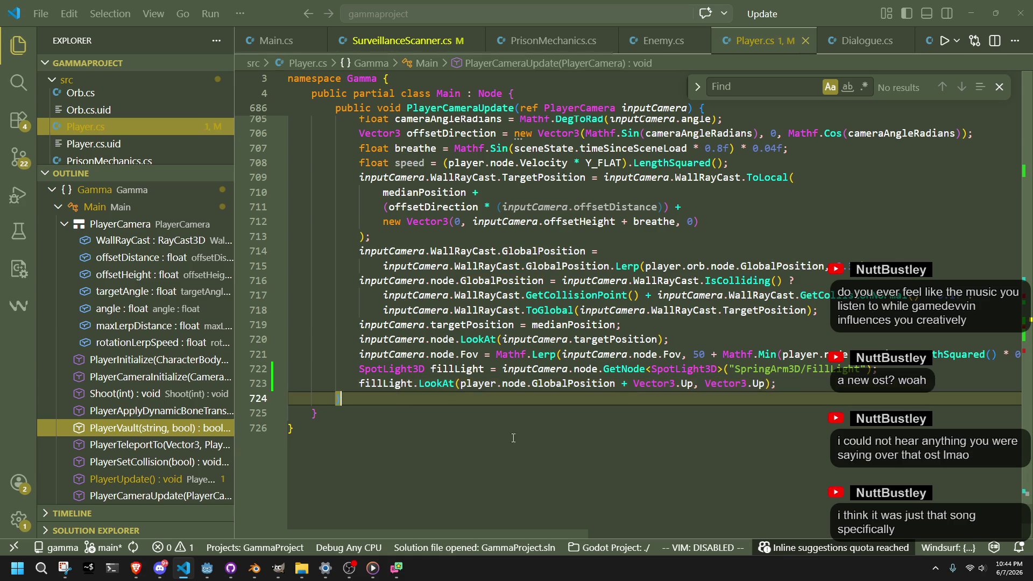
pyautogui.click(207, 568)
pyautogui.click(958, 24)
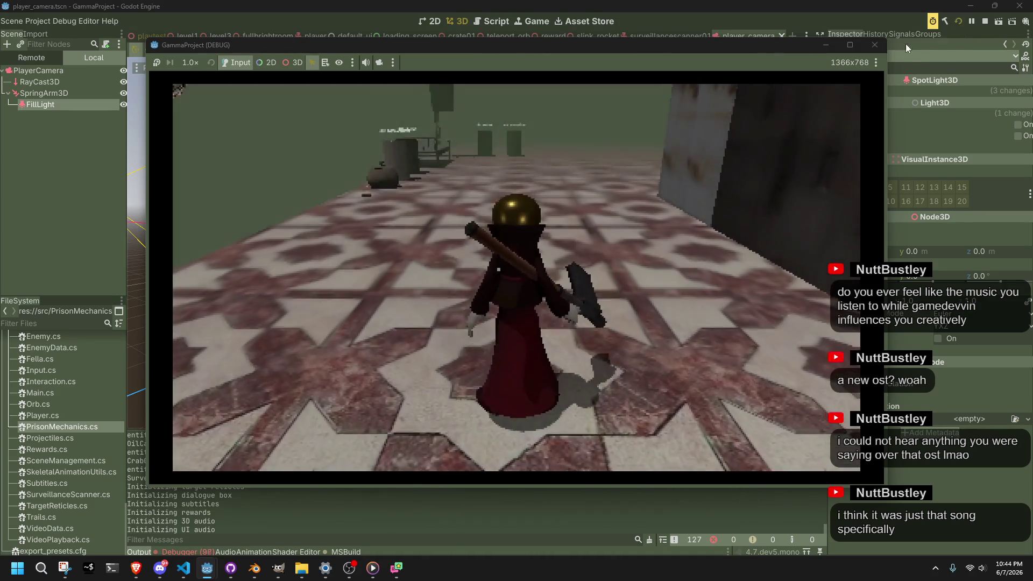
# Stop the game, review the missing FillLight errors, and open SurveillanceScanner.cs at line 51
pyautogui.click(878, 46)
pyautogui.click(202, 550)
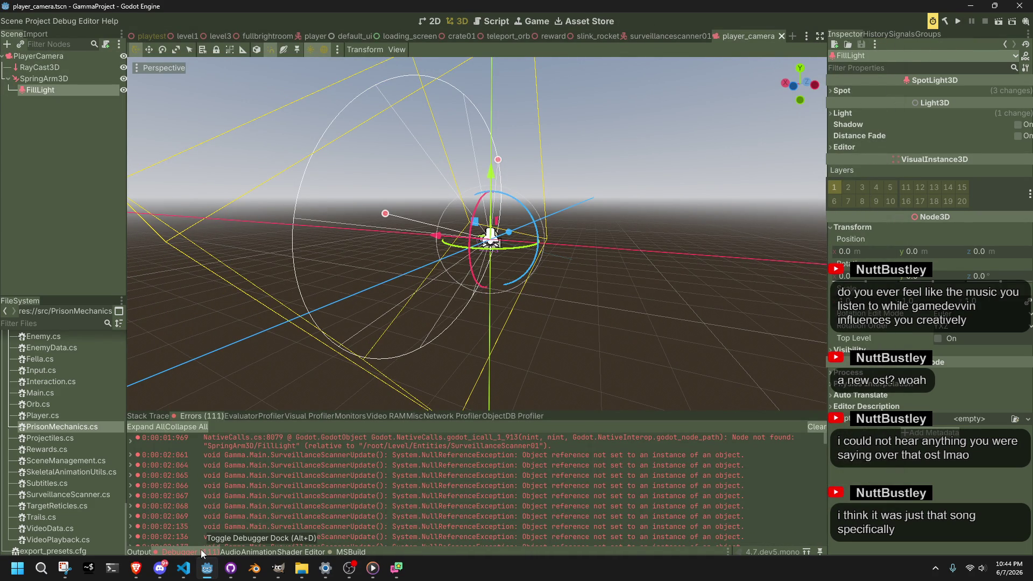
pyautogui.click(183, 568)
pyautogui.click(365, 47)
pyautogui.scroll(10, 692, 329)
pyautogui.scroll(-1, 693, 329)
pyautogui.scroll(-7, 692, 328)
pyautogui.click(358, 381)
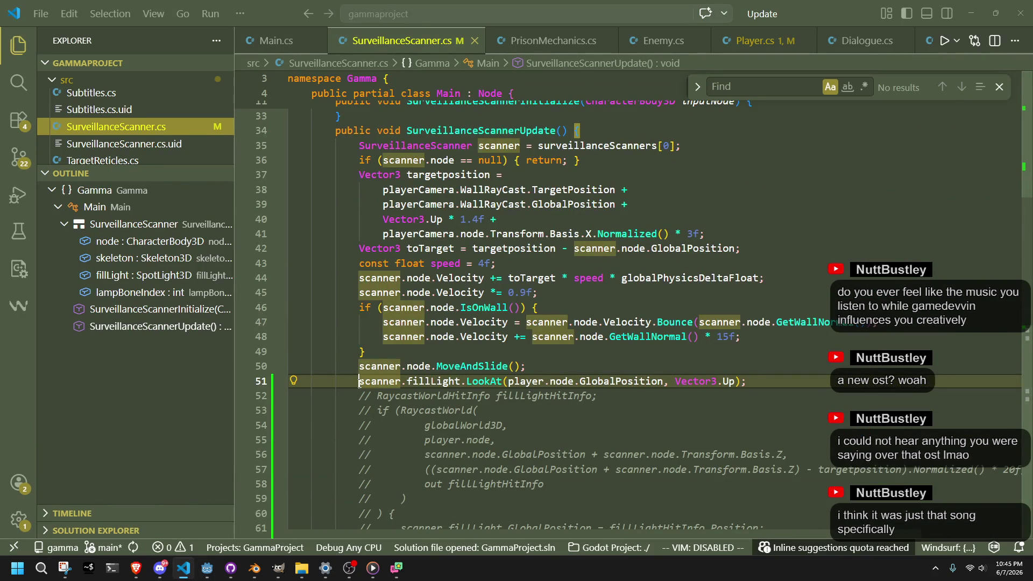
# Comment out the scanner's fillLight.LookAt on line 51 and save SurveillanceScanner.cs
pyautogui.press('space')
pyautogui.press('BackSpace')
pyautogui.hotkey('ctrl', '/')
pyautogui.hotkey('ctrl', 's')
# Review the lampBoneIndex loop in SurveillanceScannerInitialize, then run the game again
pyautogui.scroll(8, 595, 417)
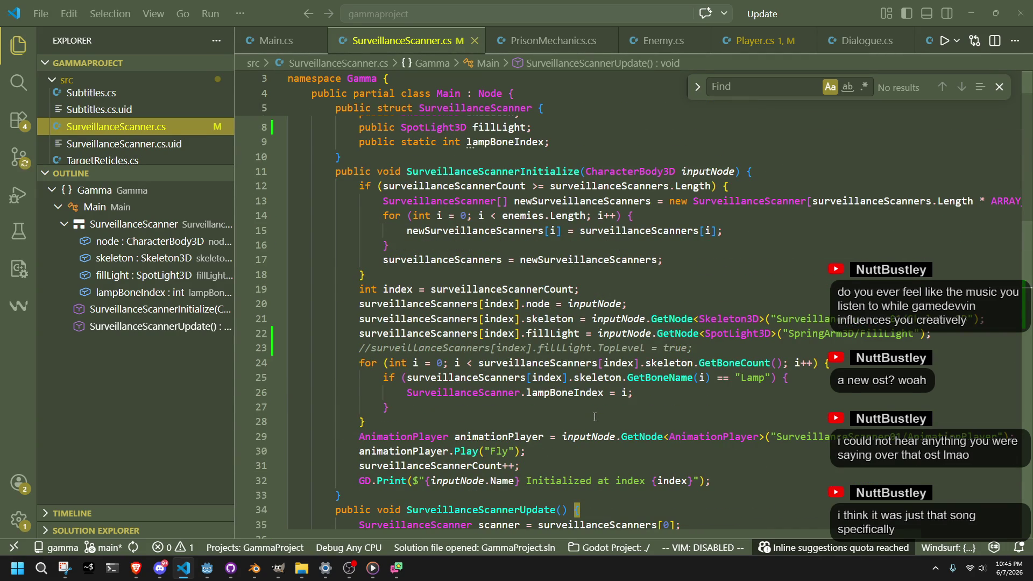
pyautogui.scroll(3, 594, 417)
pyautogui.click(451, 251)
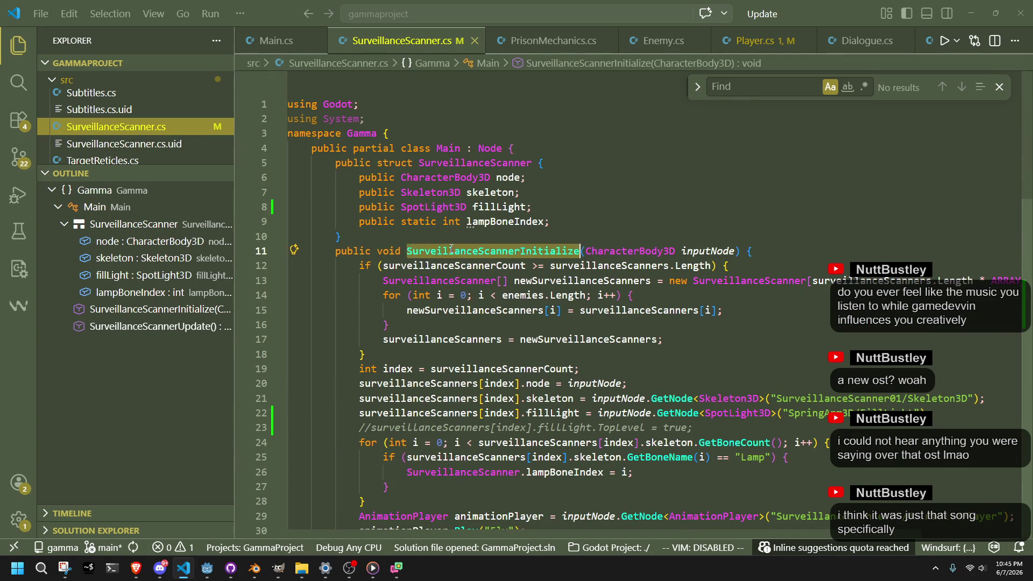
pyautogui.scroll(-3, 484, 312)
pyautogui.click(512, 378)
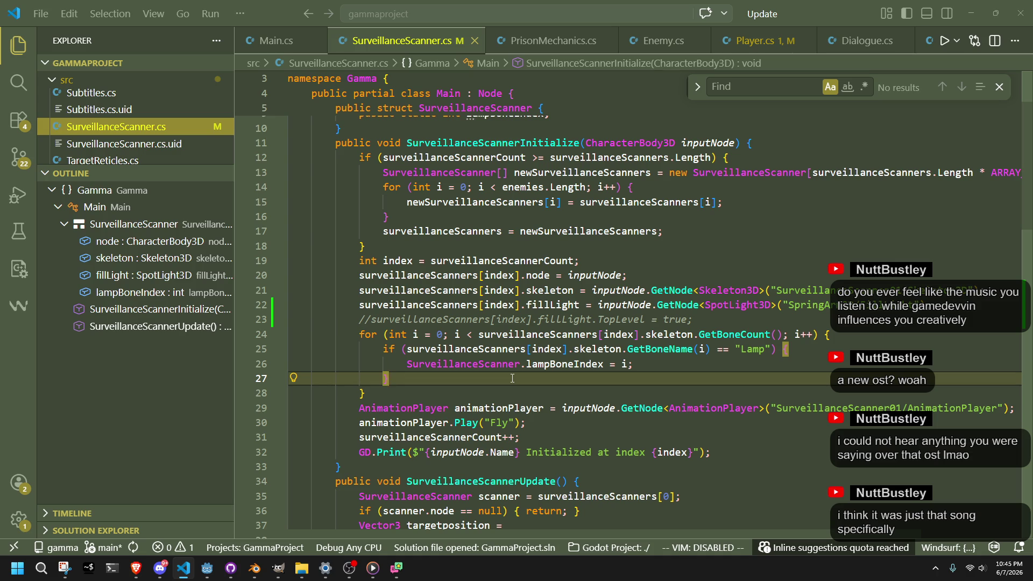
pyautogui.click(568, 360)
pyautogui.click(525, 393)
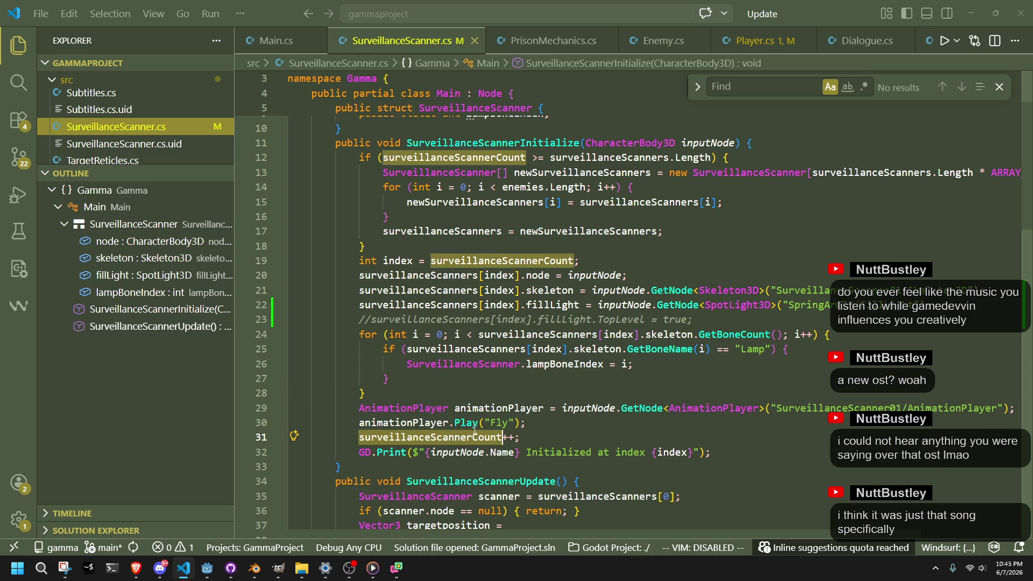
pyautogui.moveTo(467, 423)
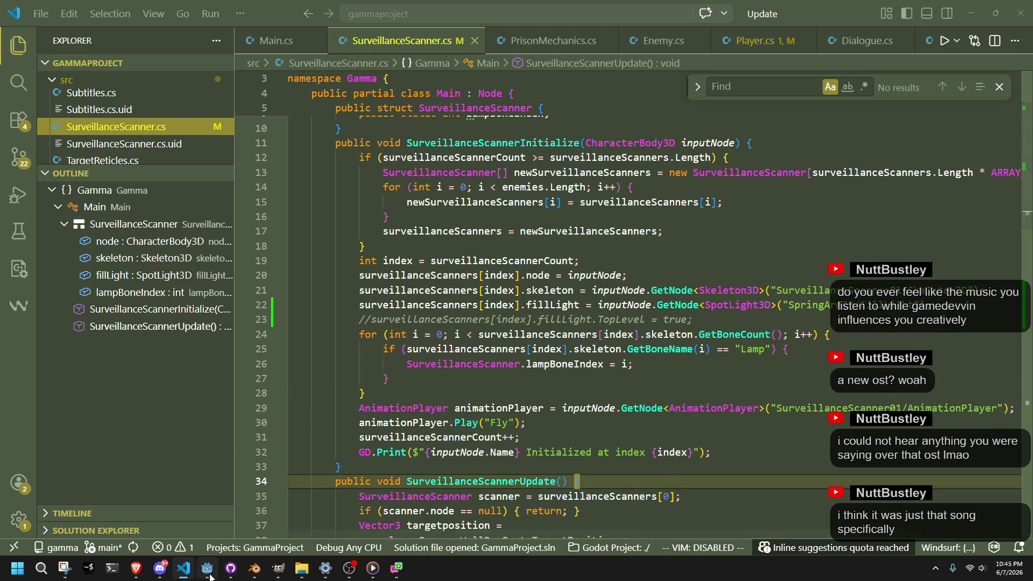
pyautogui.click(207, 569)
pyautogui.click(959, 24)
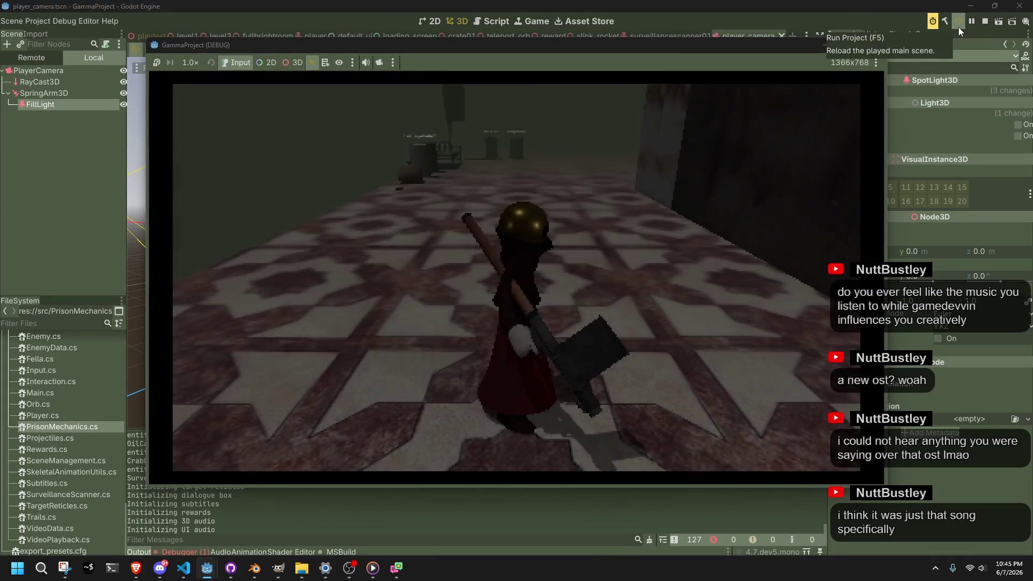
# Stop the game and expand the node-not-found error, tracing it to SurveillanceScanner.cs line 22
pyautogui.click(875, 46)
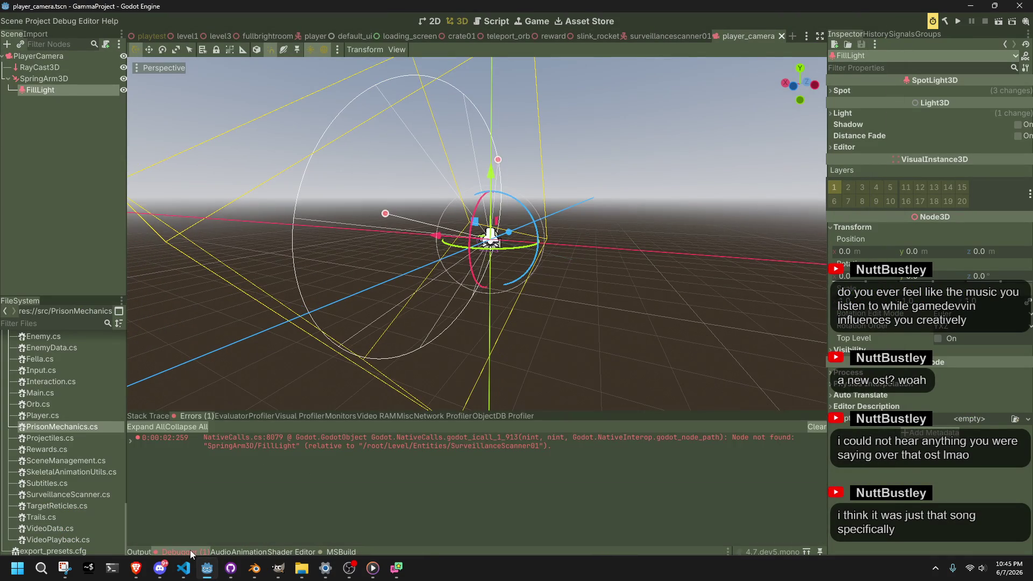
pyautogui.click(192, 550)
pyautogui.doubleClick(330, 447)
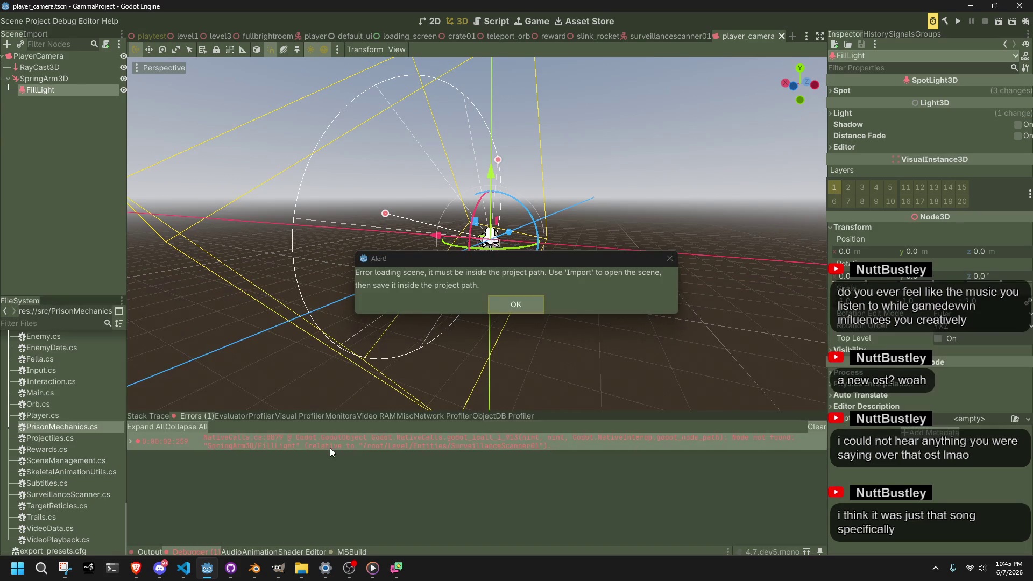
pyautogui.click(517, 302)
pyautogui.doubleClick(128, 440)
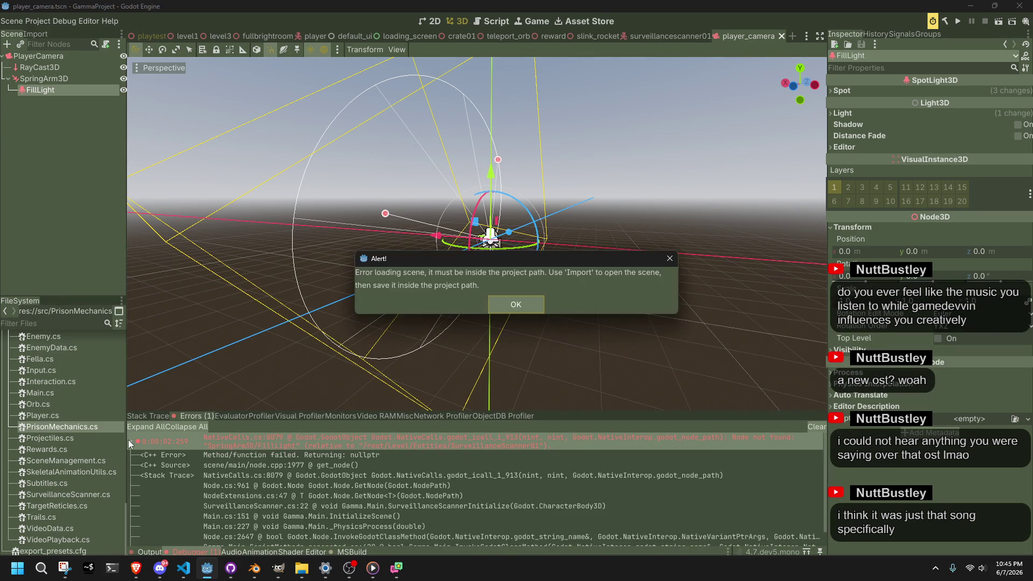
pyautogui.click(516, 304)
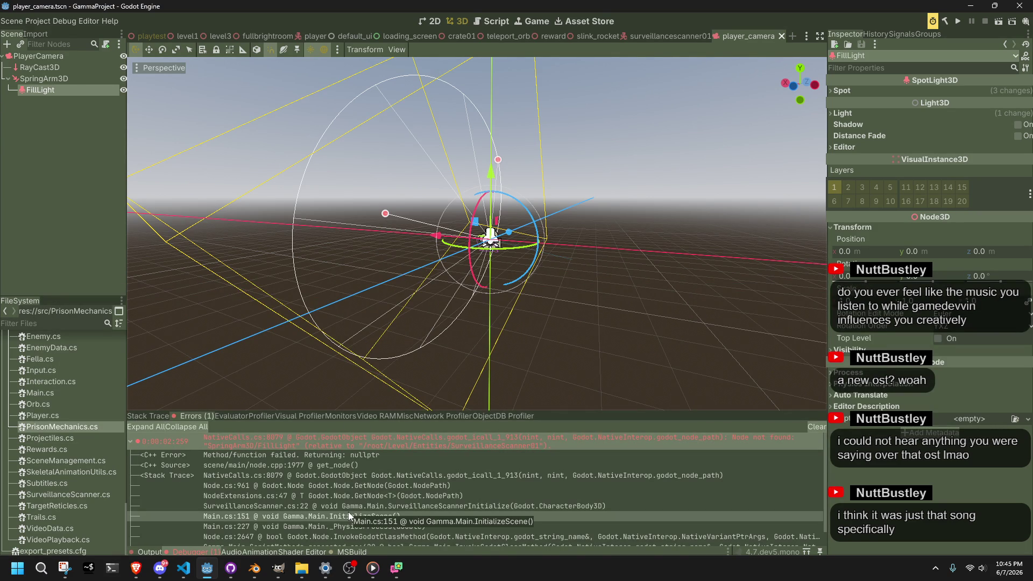
pyautogui.scroll(-1, 380, 541)
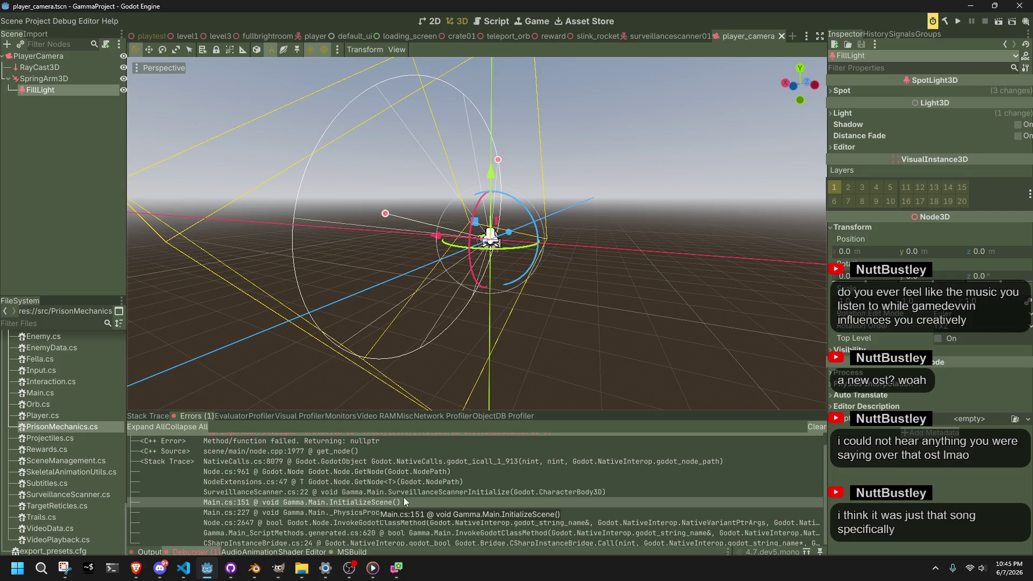
pyautogui.click(184, 568)
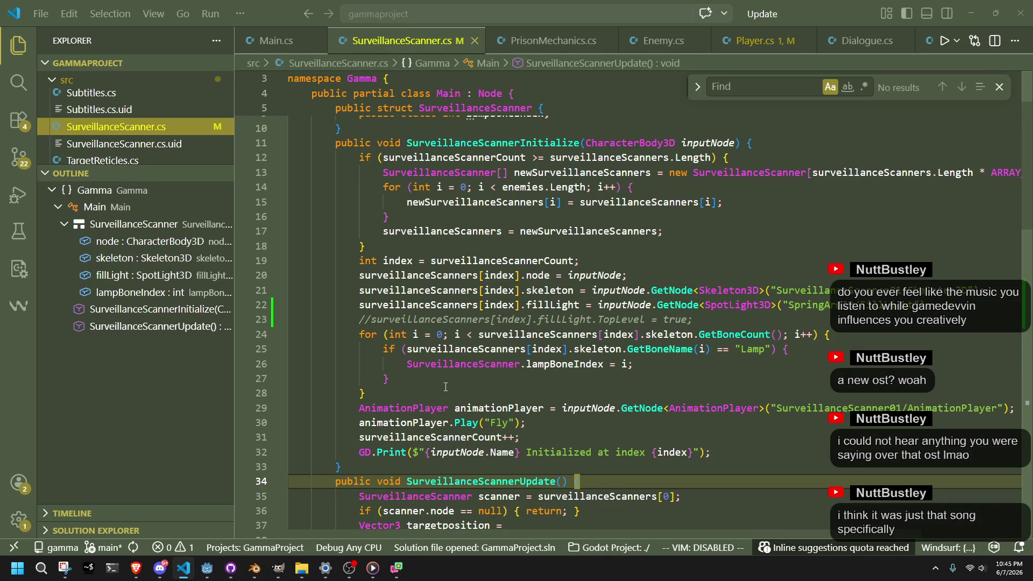
# Comment out the scanner's SpringArm3D/FillLight lookup on line 22 and relaunch the game
pyautogui.doubleClick(608, 321)
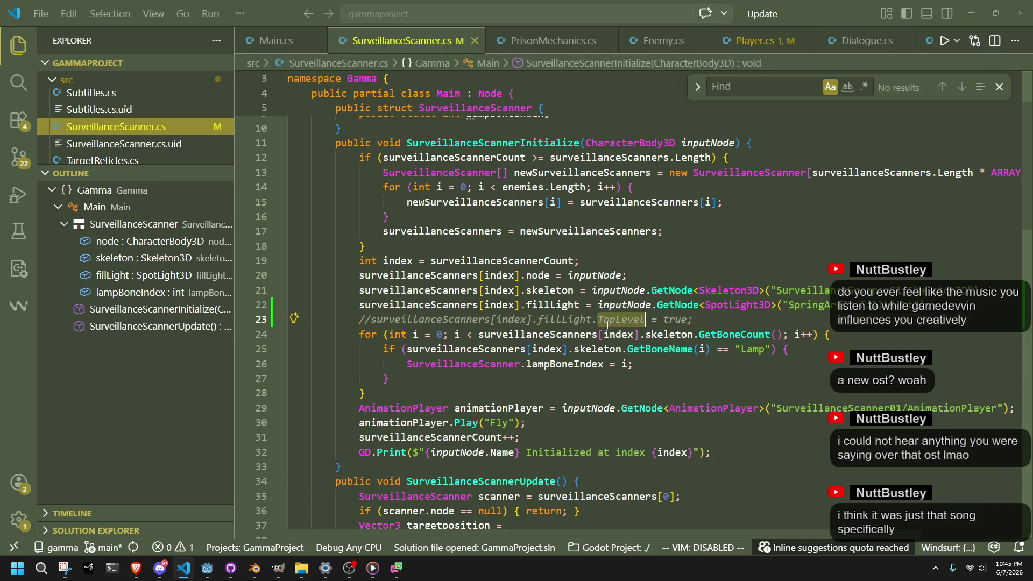
pyautogui.click(359, 306)
pyautogui.hotkey('ctrl', '/')
pyautogui.click(386, 379)
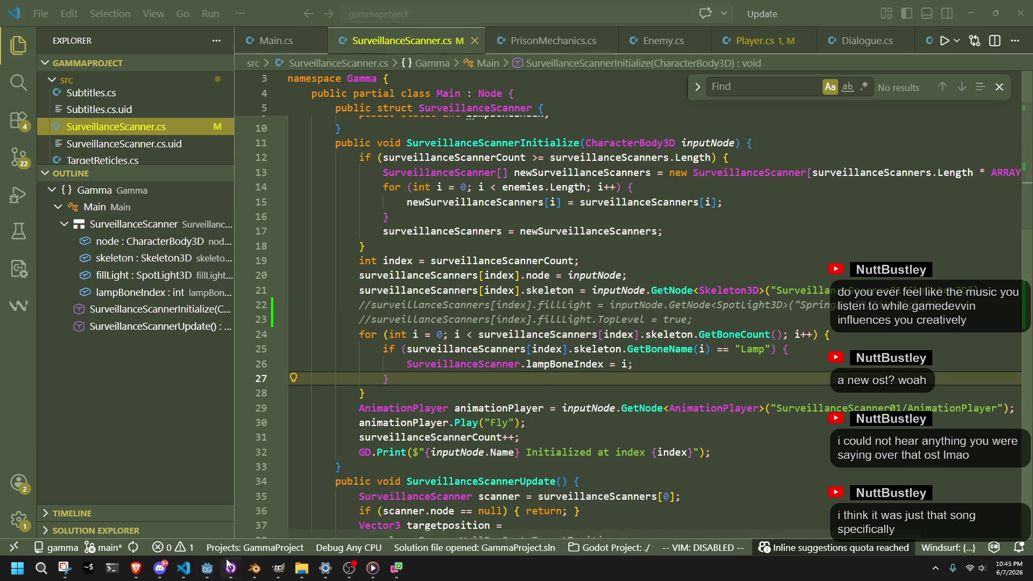
pyautogui.click(214, 569)
pyautogui.click(959, 21)
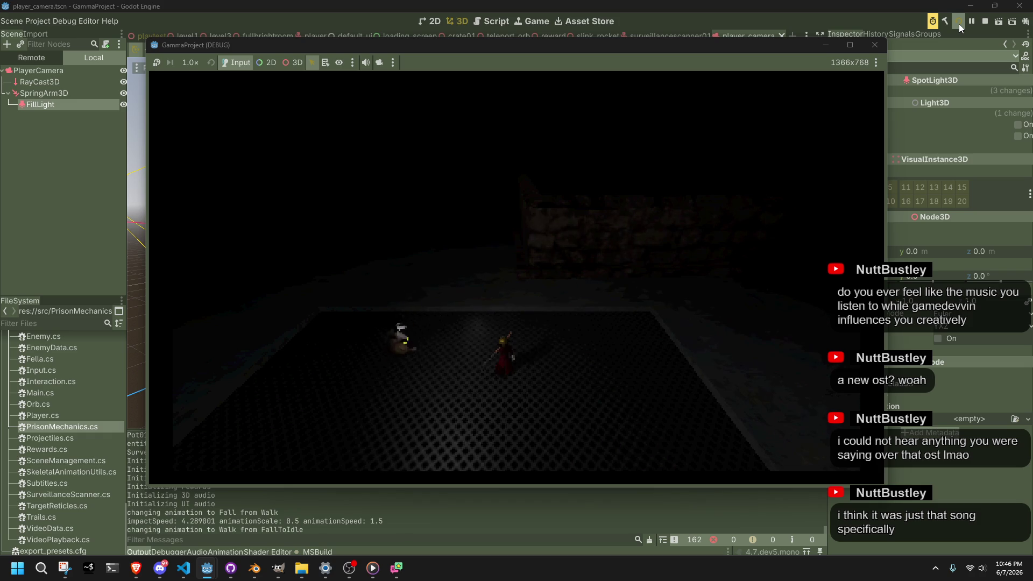
# Walk the character forward with W, fire a teleport orb, then stop and switch to level1
pyautogui.press('w')
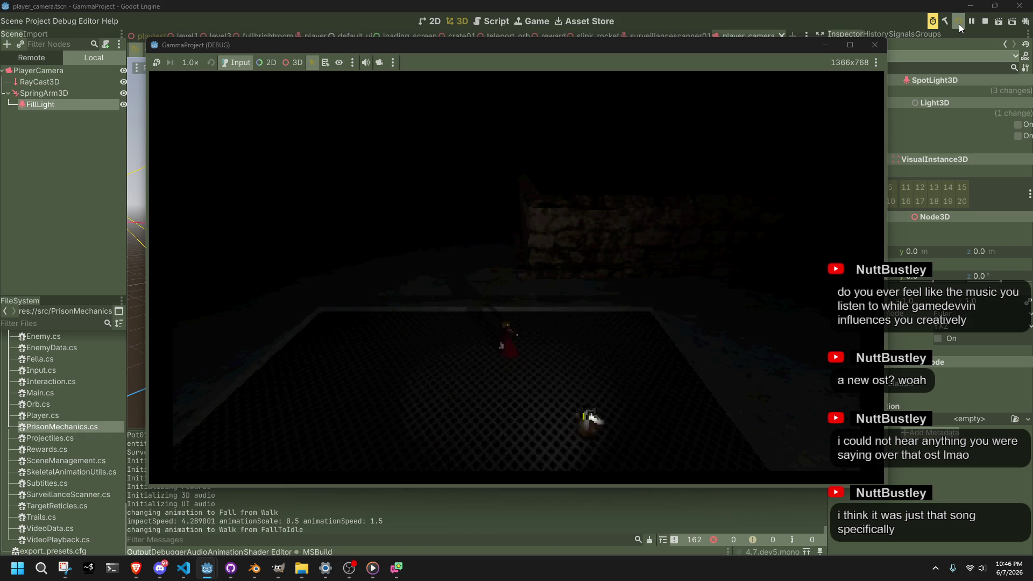
pyautogui.press('w')
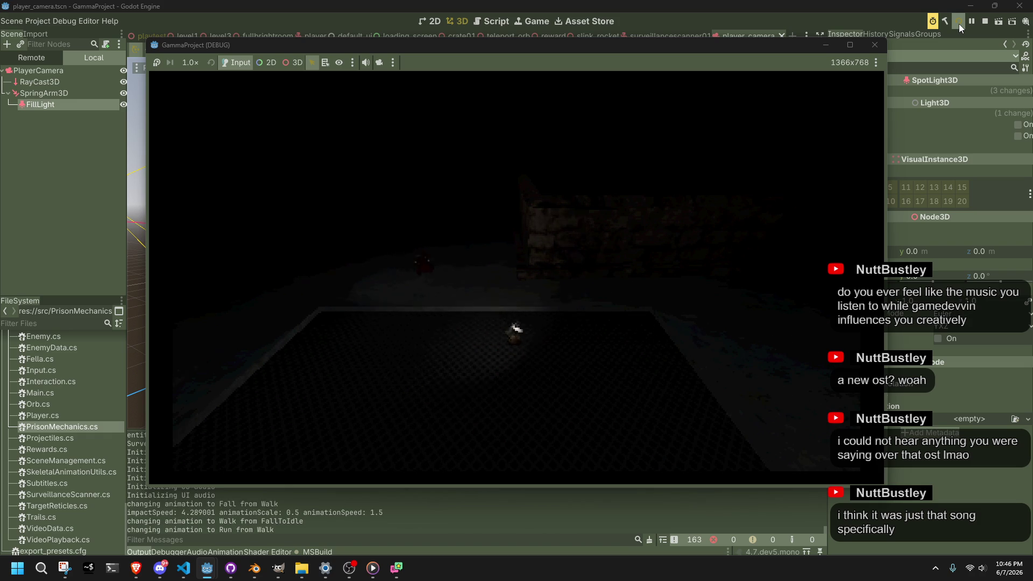
pyautogui.press('w')
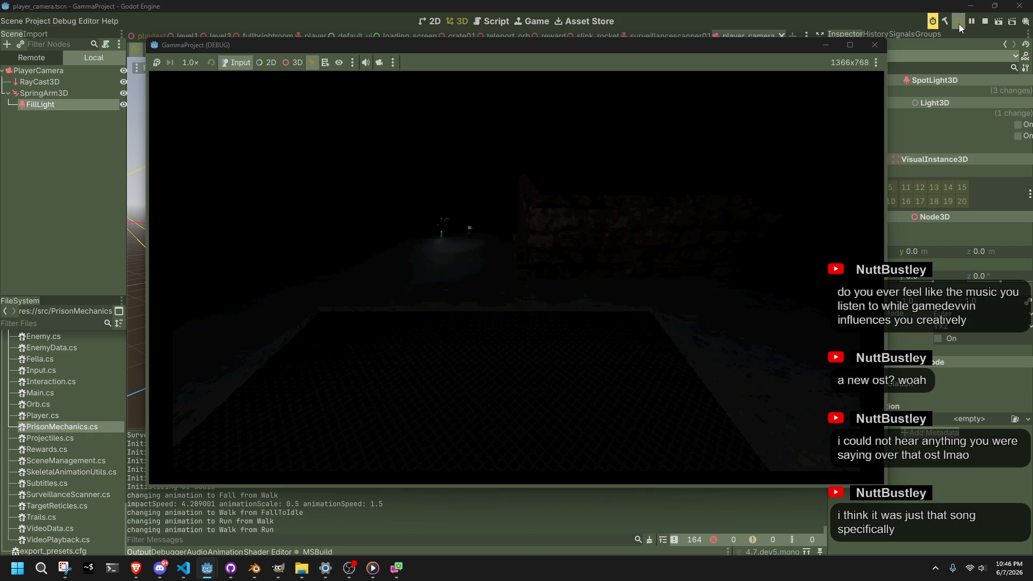
pyautogui.press('e')
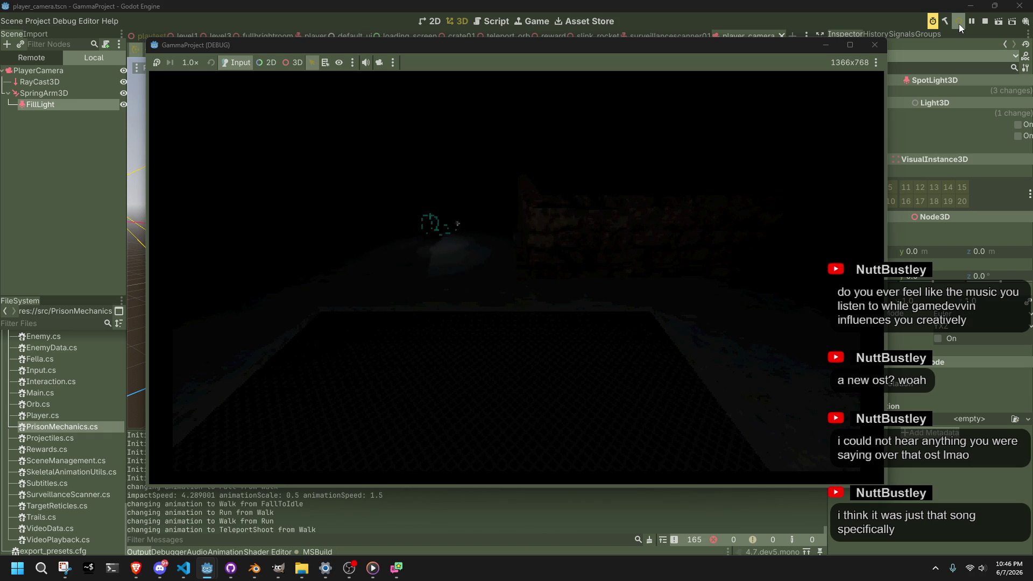
pyautogui.press('w')
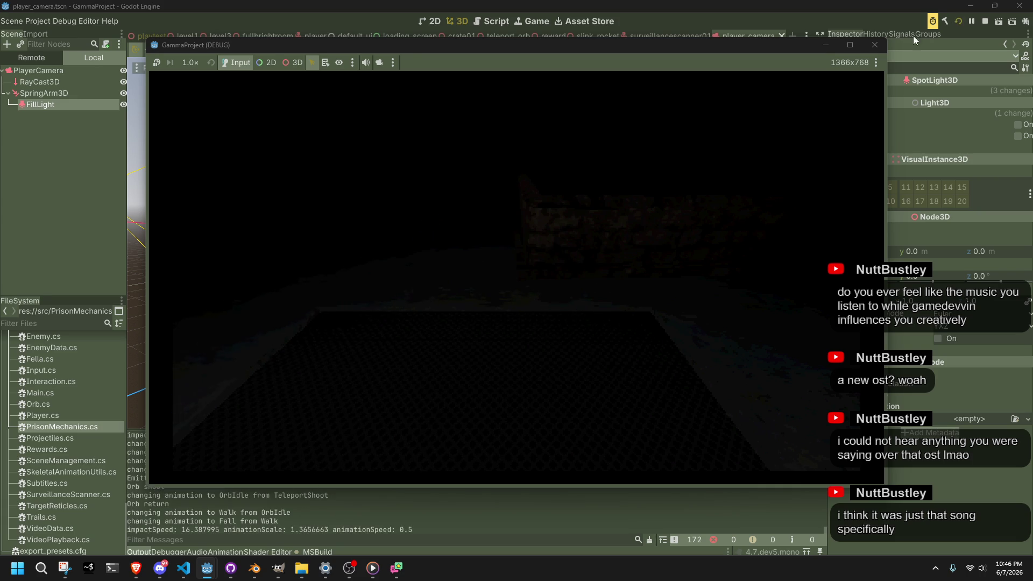
pyautogui.click(874, 45)
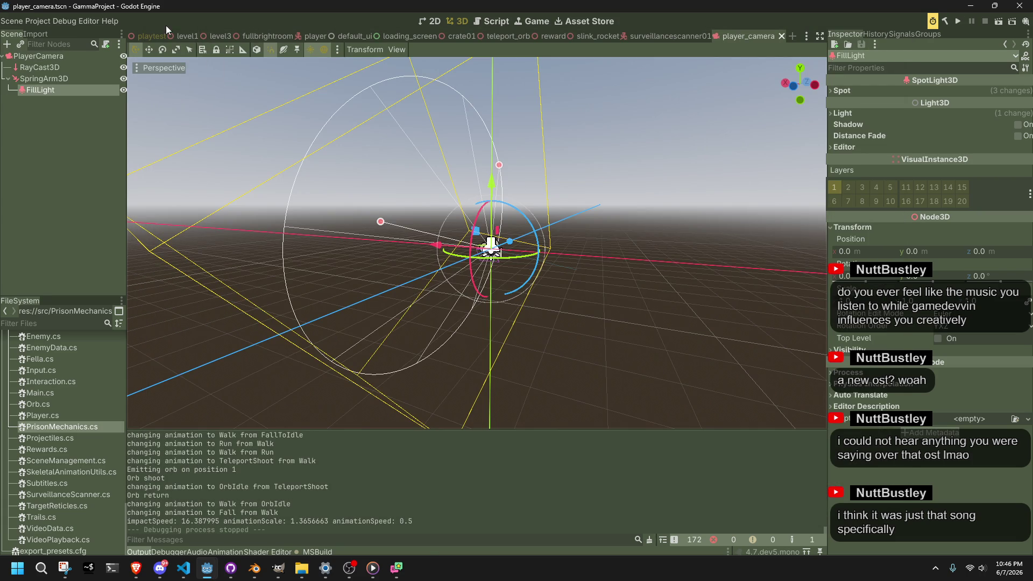
pyautogui.click(177, 35)
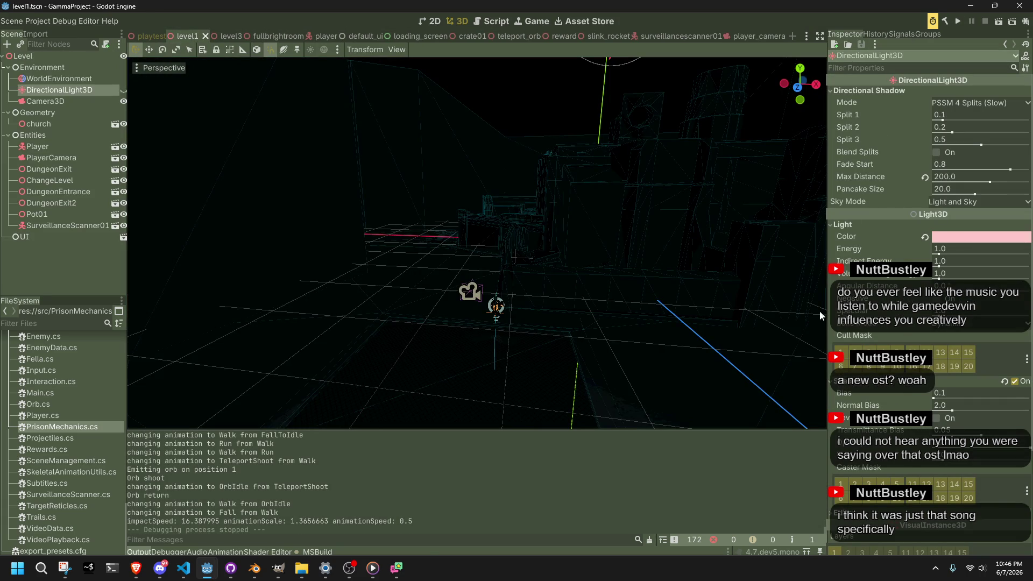
# Make level1's Camera3D current and play-test the level with it
pyautogui.click(51, 102)
pyautogui.click(49, 92)
pyautogui.click(60, 103)
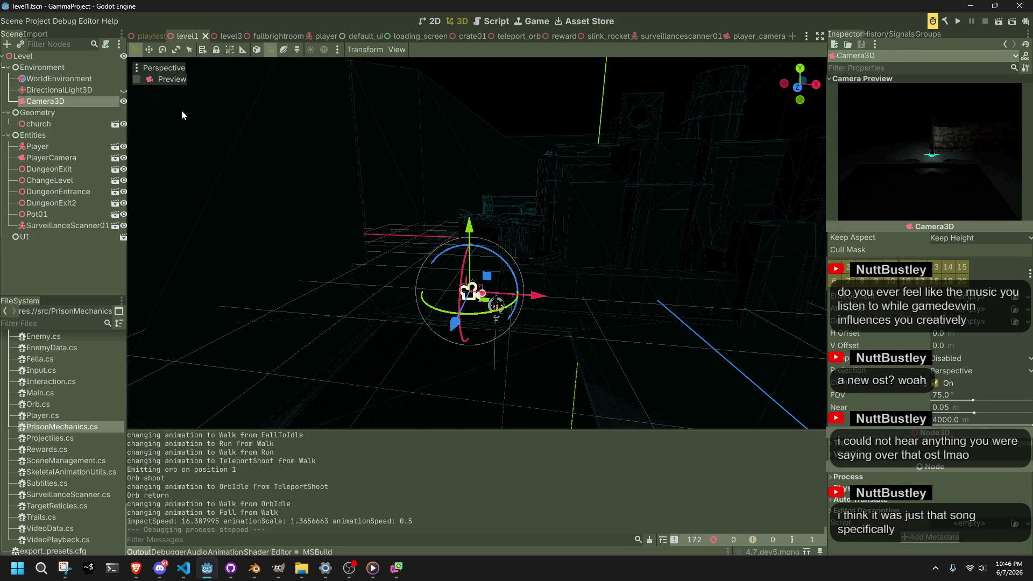
pyautogui.click(937, 382)
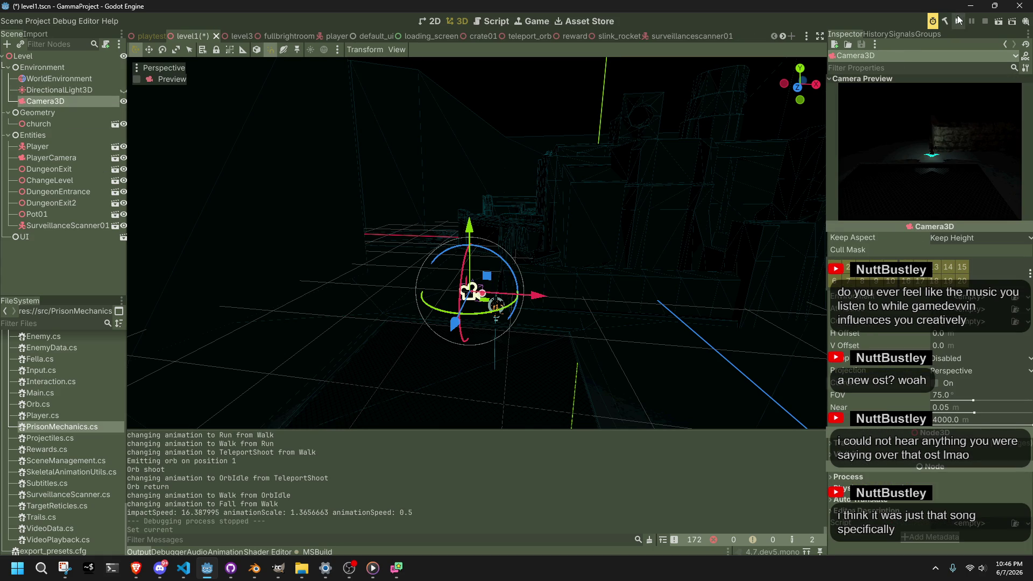
pyautogui.click(958, 21)
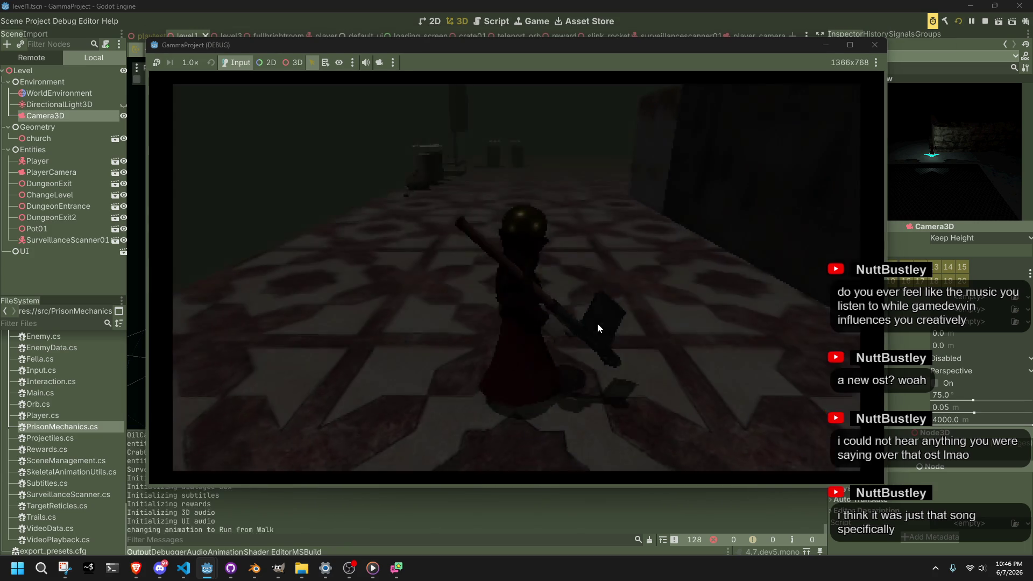
pyautogui.press('a')
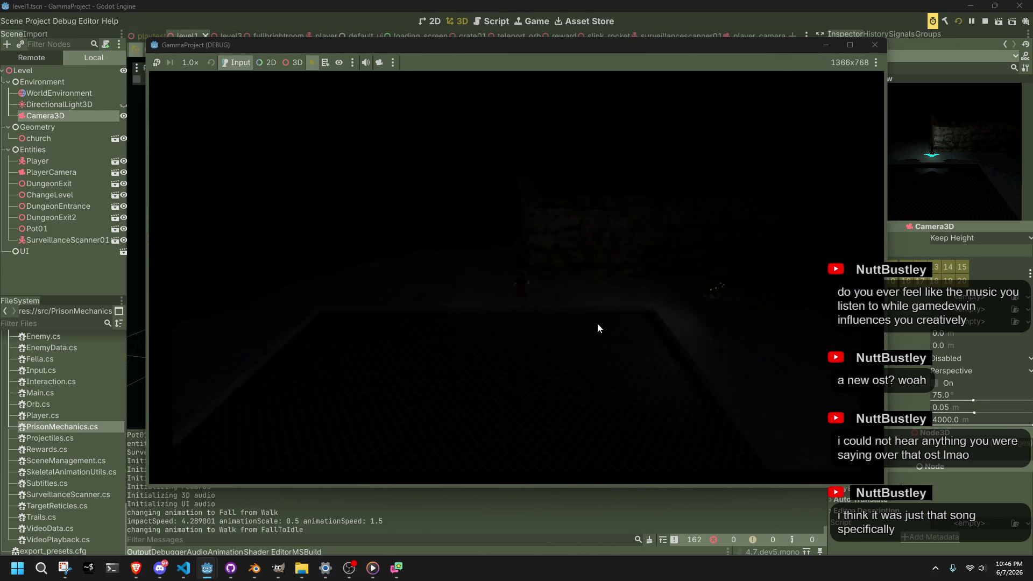
pyautogui.click(875, 45)
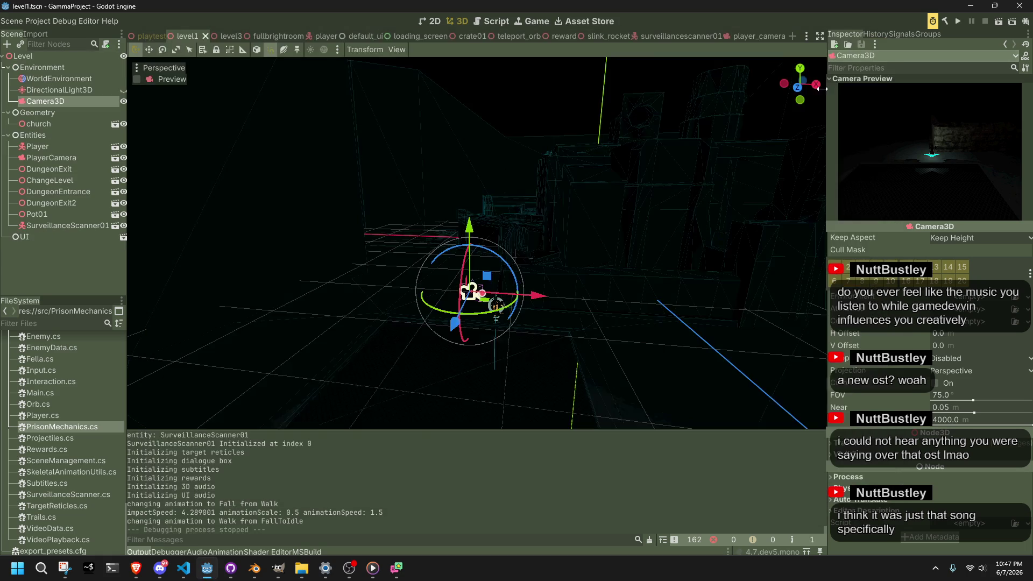
# Delete the Camera3D from level1 and play-test again
pyautogui.press('Delete')
pyautogui.press('Return')
pyautogui.click(958, 21)
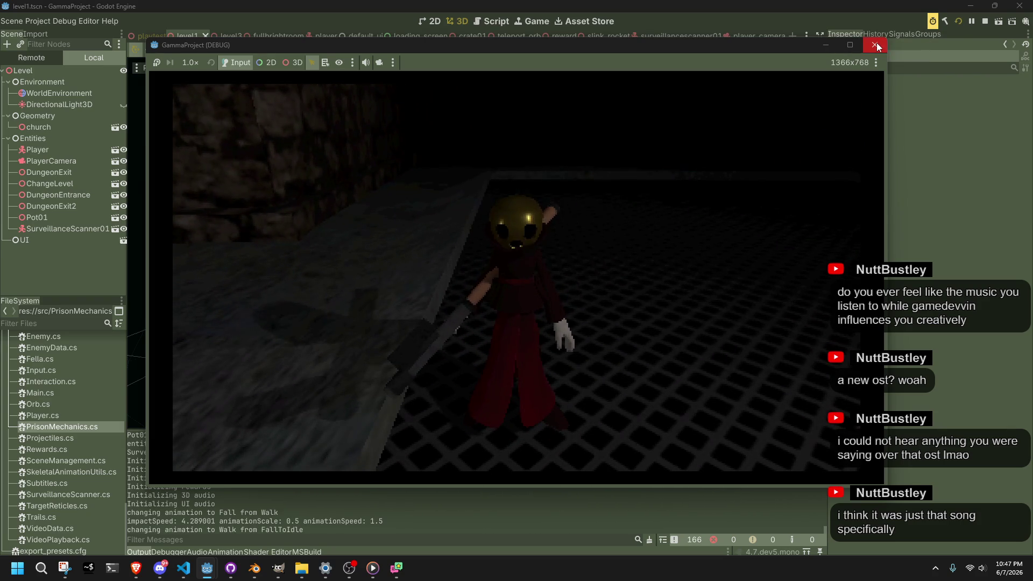
pyautogui.click(877, 46)
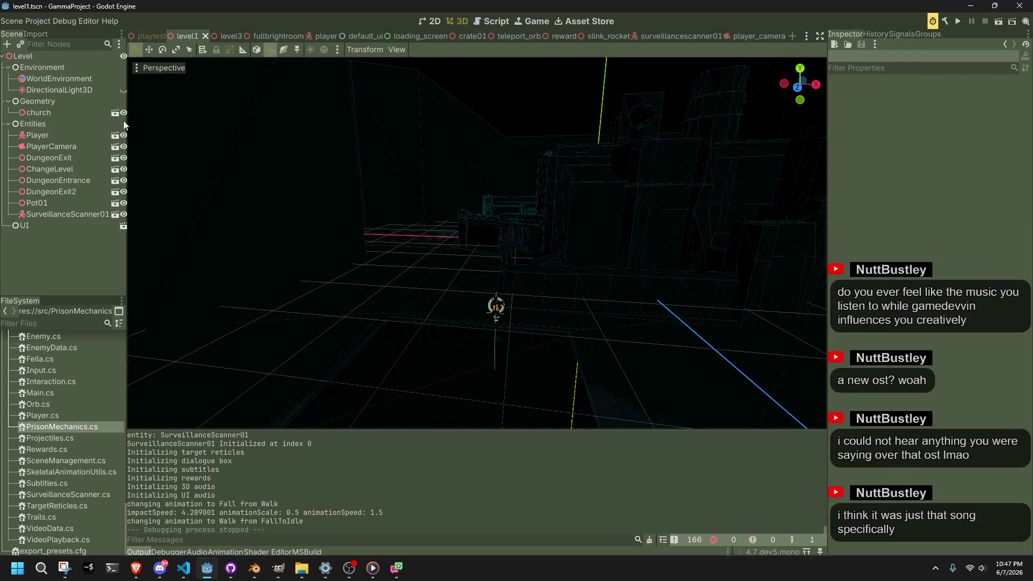
# Set the PlayerCamera FillLight to energy 0.1 and spot attenuation 1.2, then save the scene
pyautogui.click(749, 35)
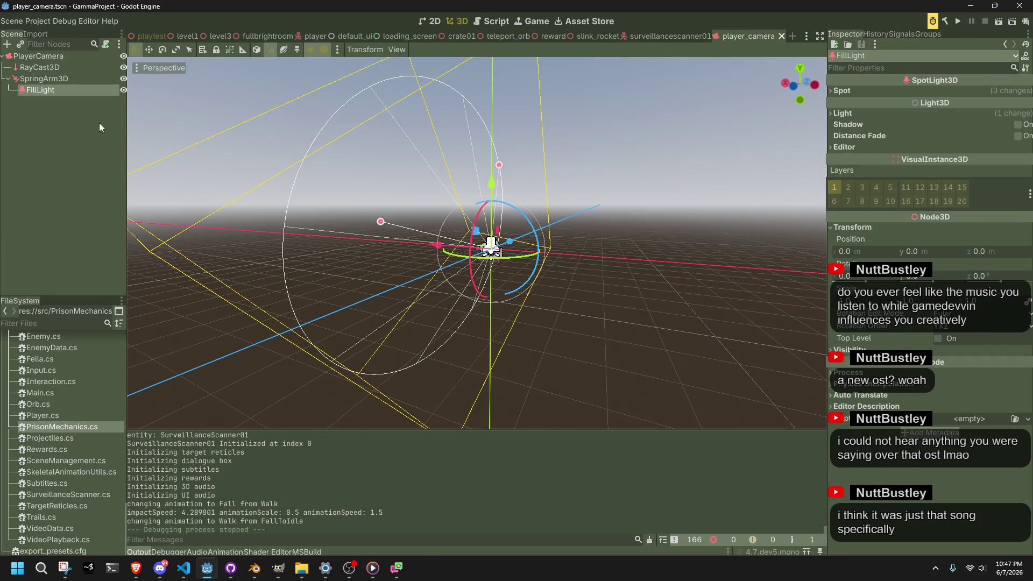
pyautogui.click(878, 113)
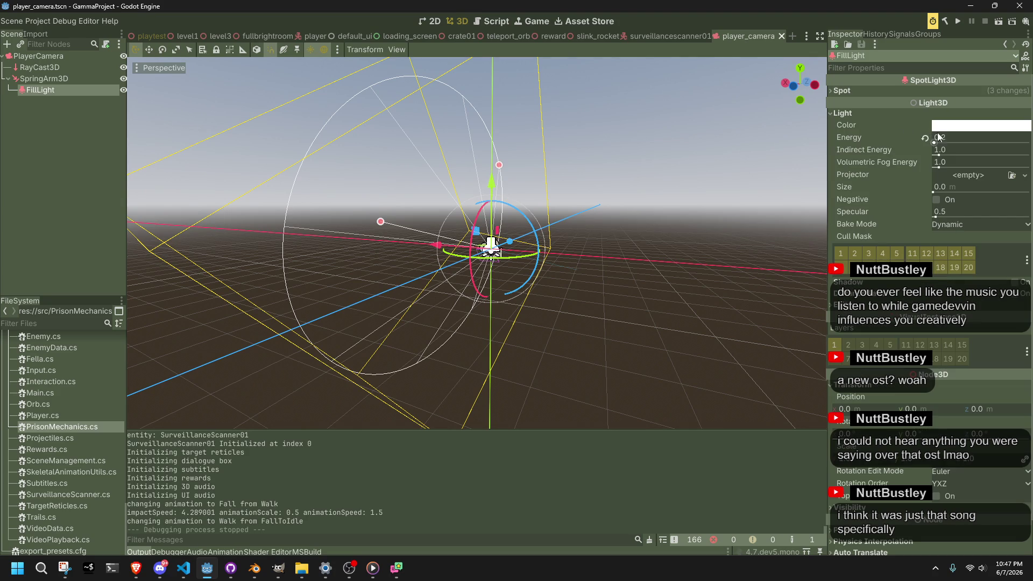
pyautogui.press('Return')
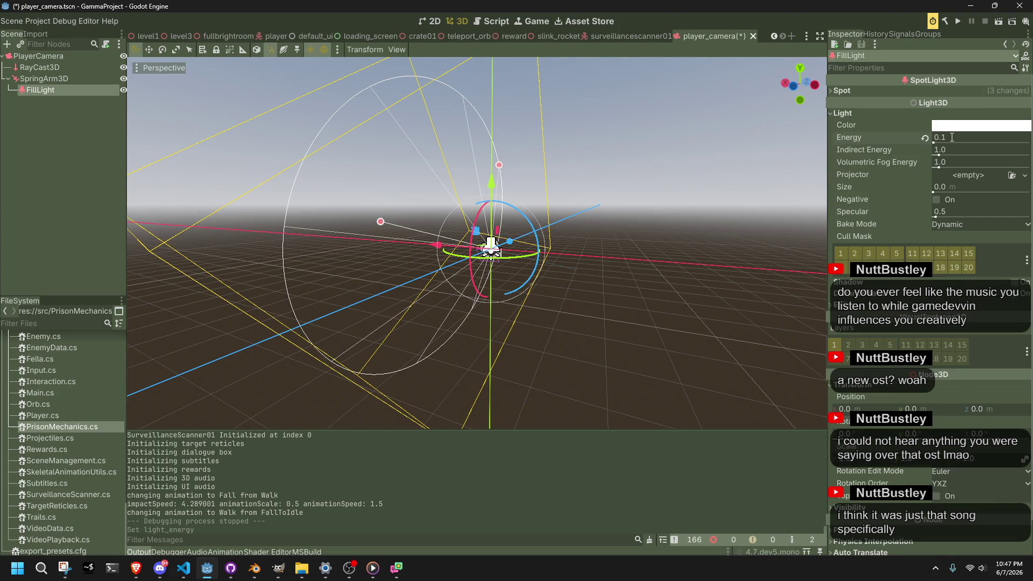
pyautogui.click(865, 88)
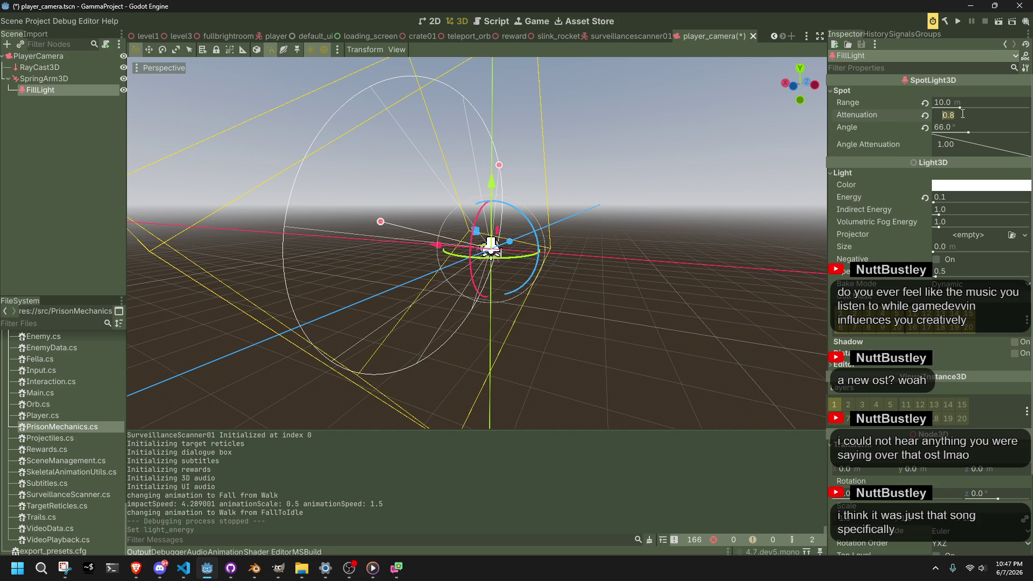
pyautogui.write('1.2')
pyautogui.press('Return')
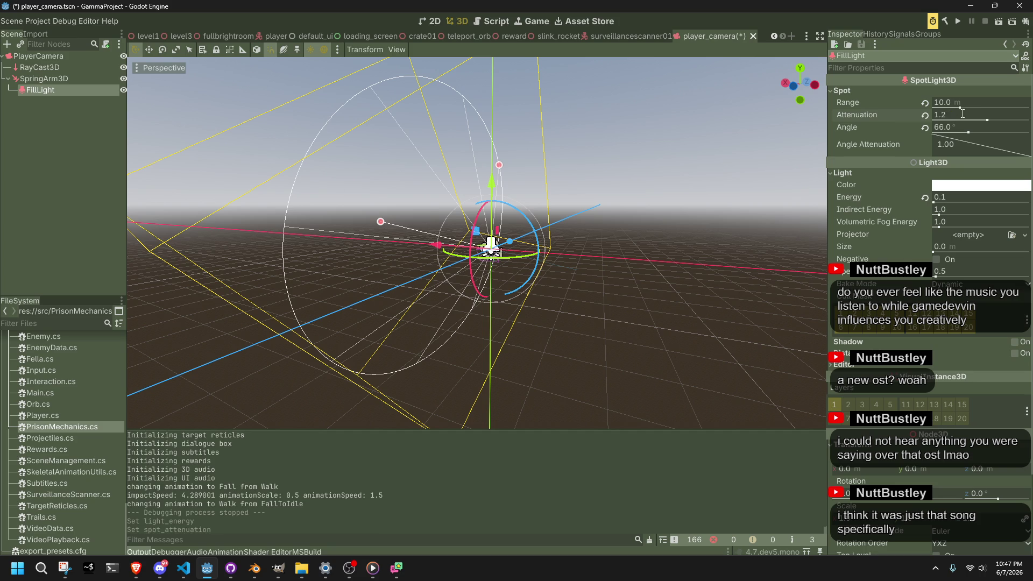
pyautogui.hotkey('ctrl', 's')
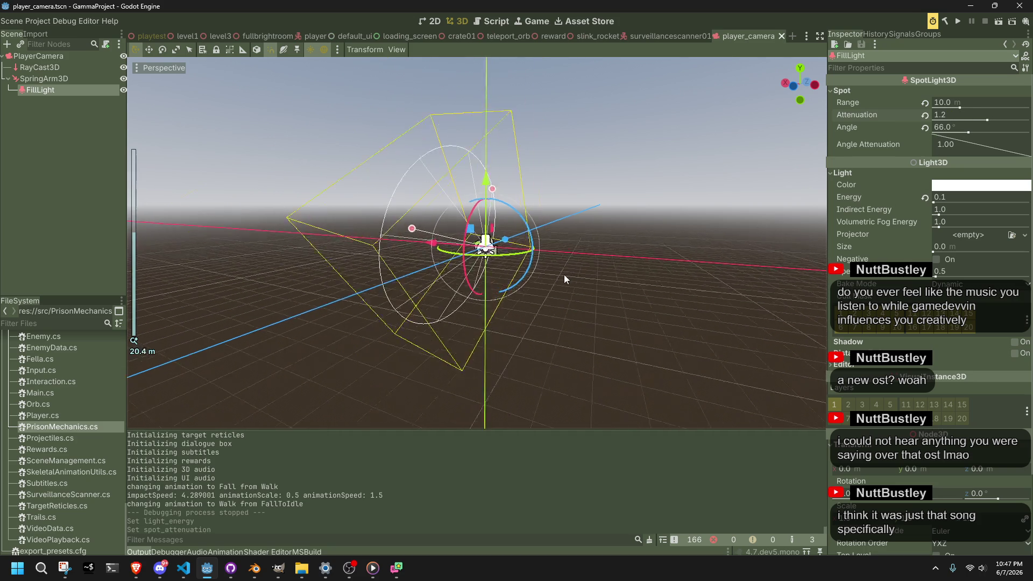
pyautogui.hotkey('alt', 'Tab')
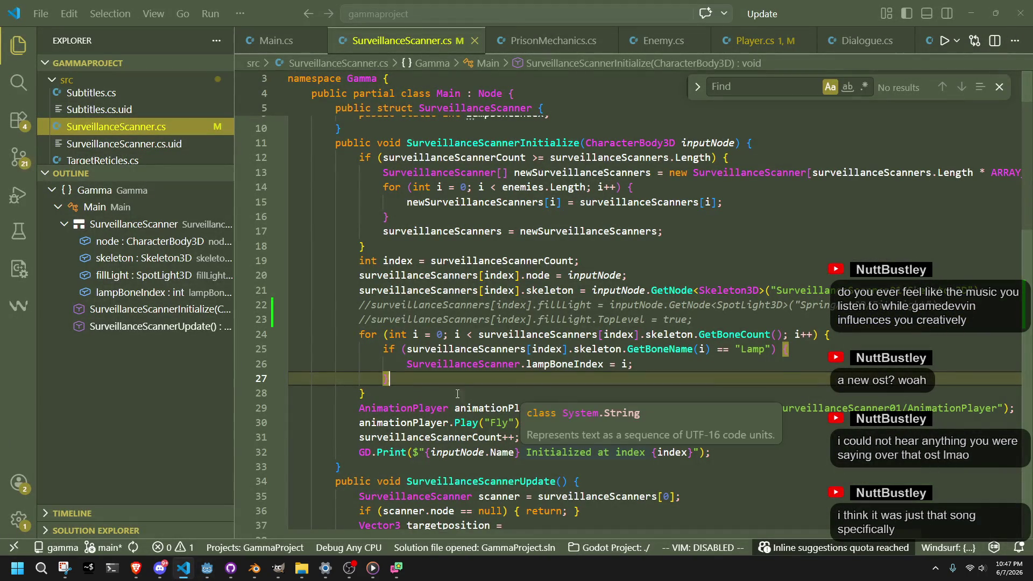
# Add a GD.Print line logging the 'distance to target' below the fill light aiming line
pyautogui.click(756, 41)
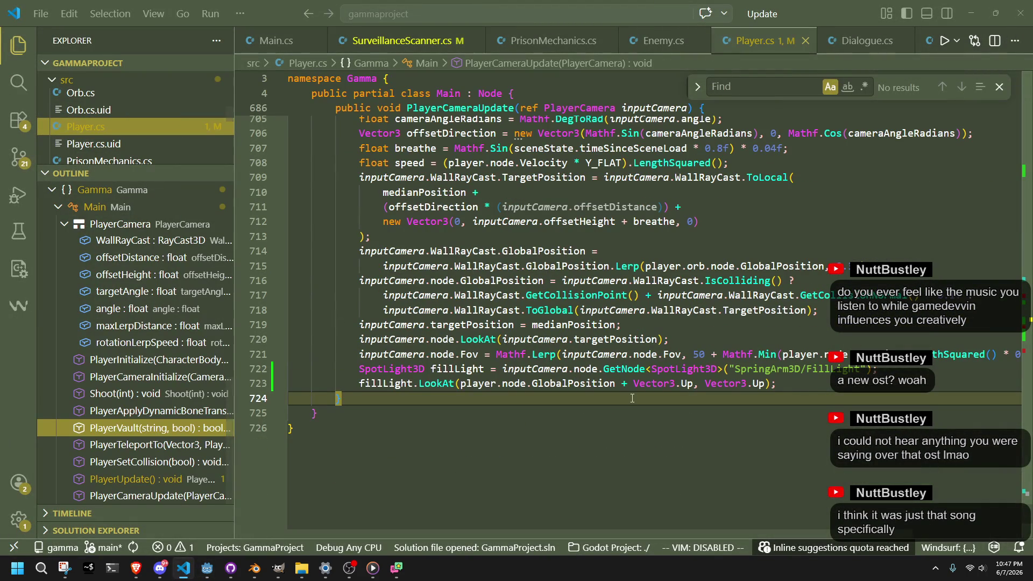
pyautogui.click(817, 383)
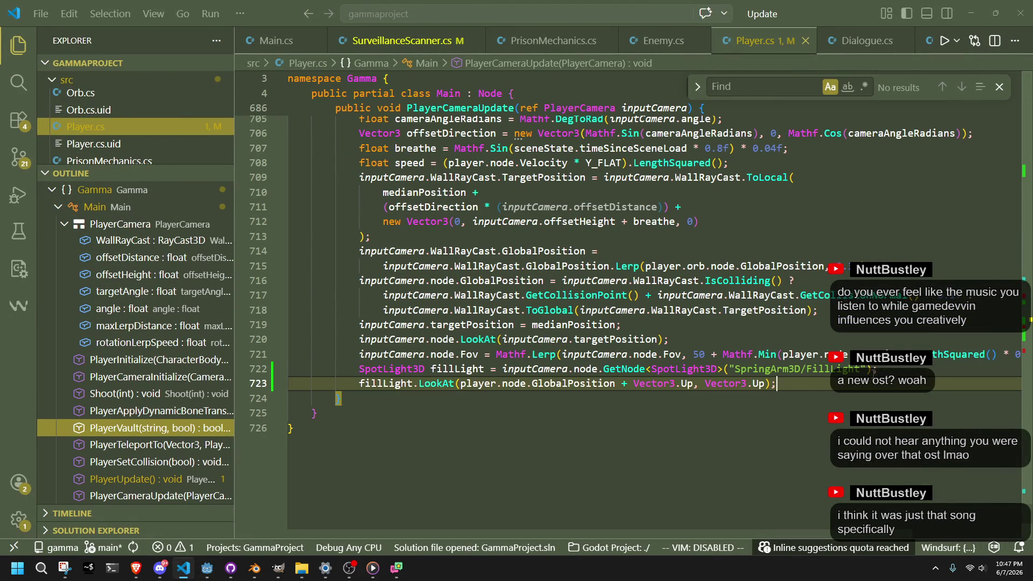
pyautogui.press('Return')
pyautogui.write('GD.Print("Camera updated");')
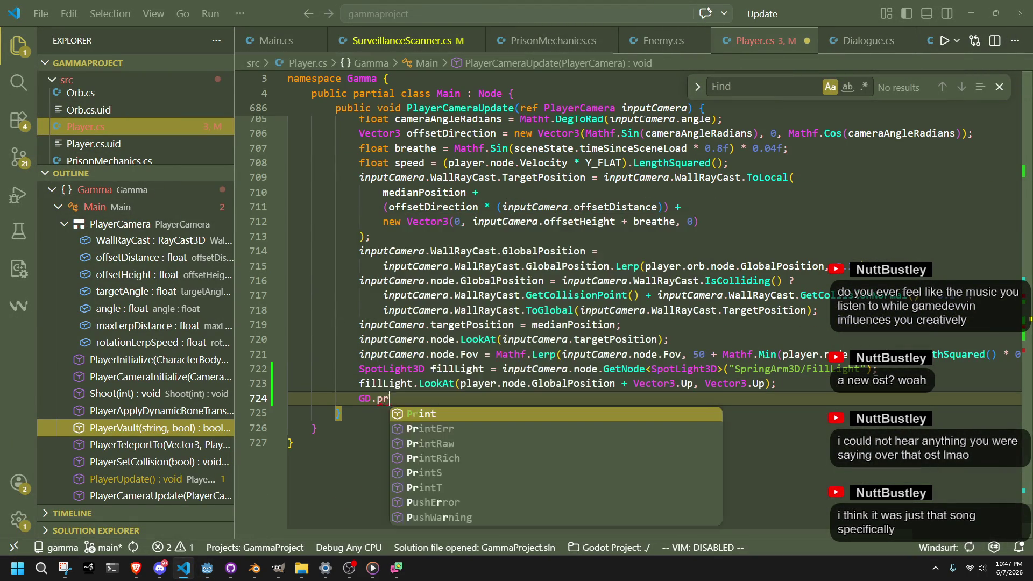
pyautogui.write('(inputCamera.node.Fov')
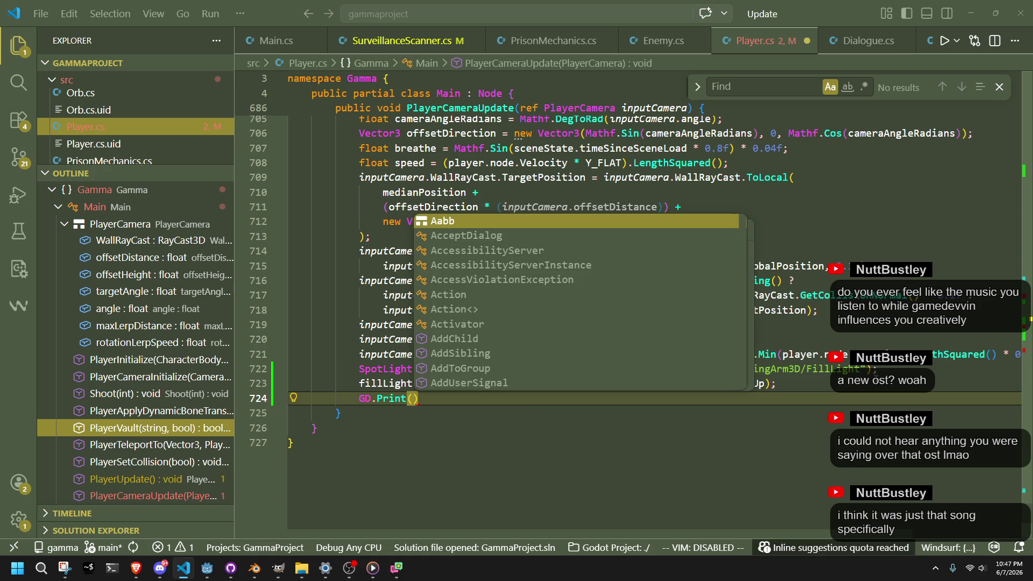
pyautogui.hotkey('ctrl', 'shift', 'Right')
pyautogui.hotkey('ctrl', 'shift', 'Right')
pyautogui.hotkey('ctrl', 'shift', 'Right')
pyautogui.write('"distance to')
pyautogui.write(' target:')
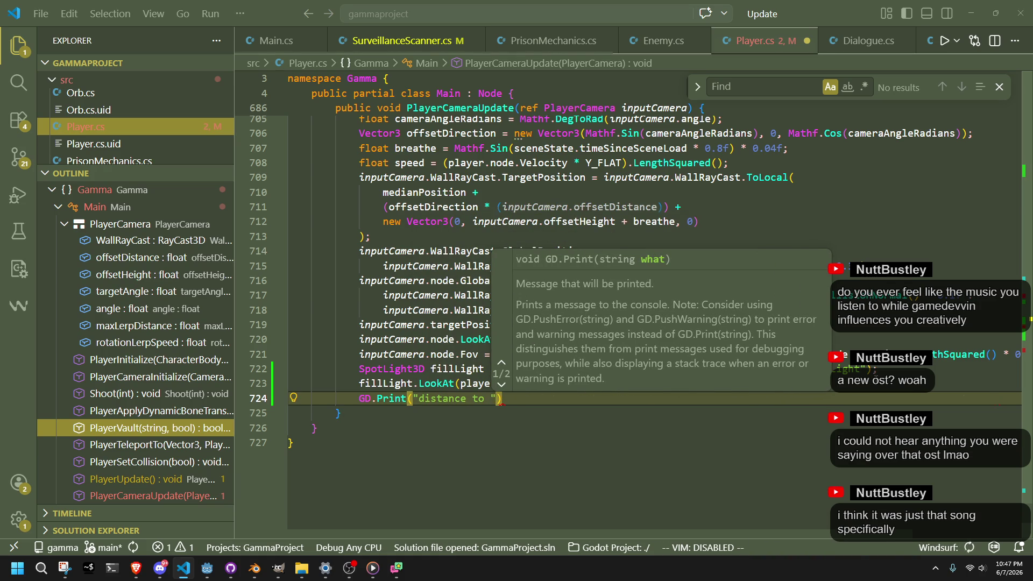
pyautogui.press('Tab')
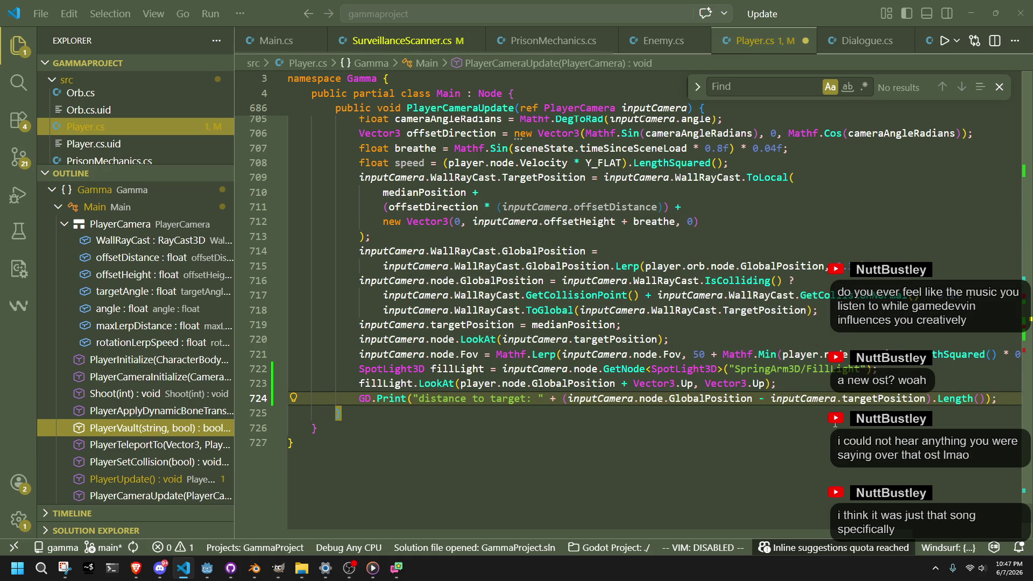
pyautogui.press('Down')
pyautogui.press('Down')
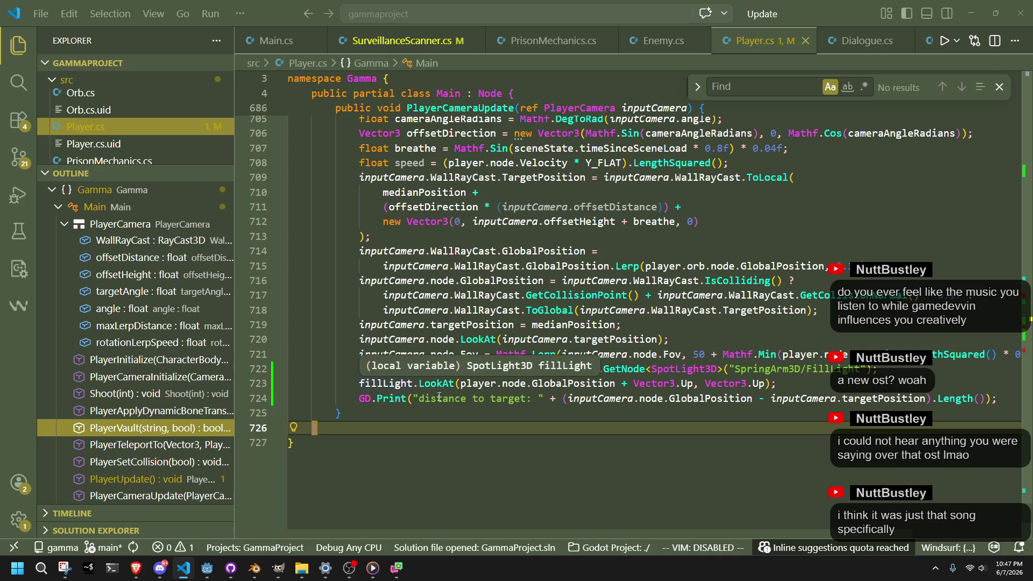
pyautogui.press('Up')
pyautogui.press('Up')
# Prefix the log label with fillLight and measure distance from fillLight instead, then save
pyautogui.doubleClick(386, 384)
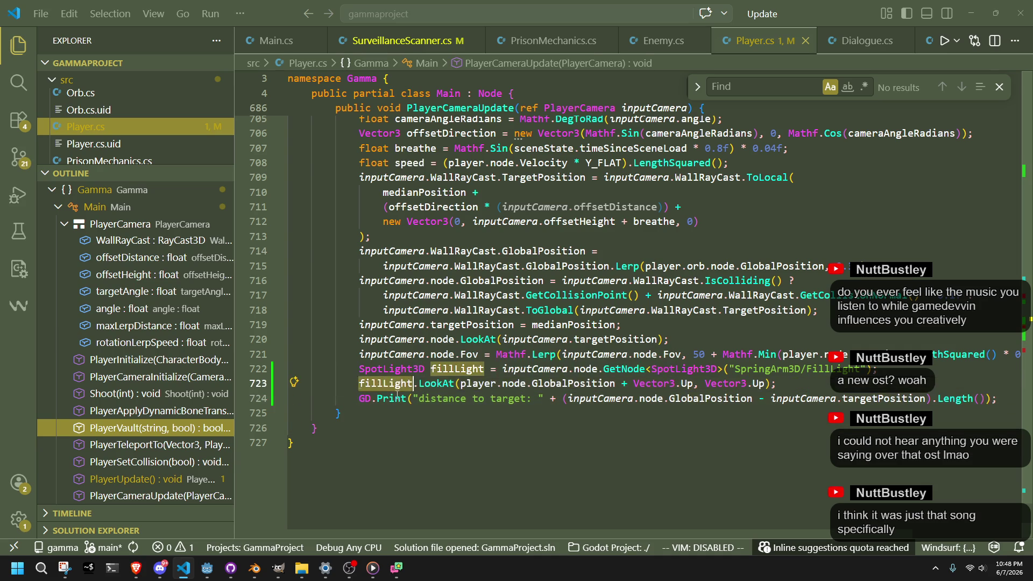
pyautogui.hotkey('ctrl', 'c')
pyautogui.click(420, 399)
pyautogui.hotkey('ctrl', 'v')
pyautogui.click(539, 427)
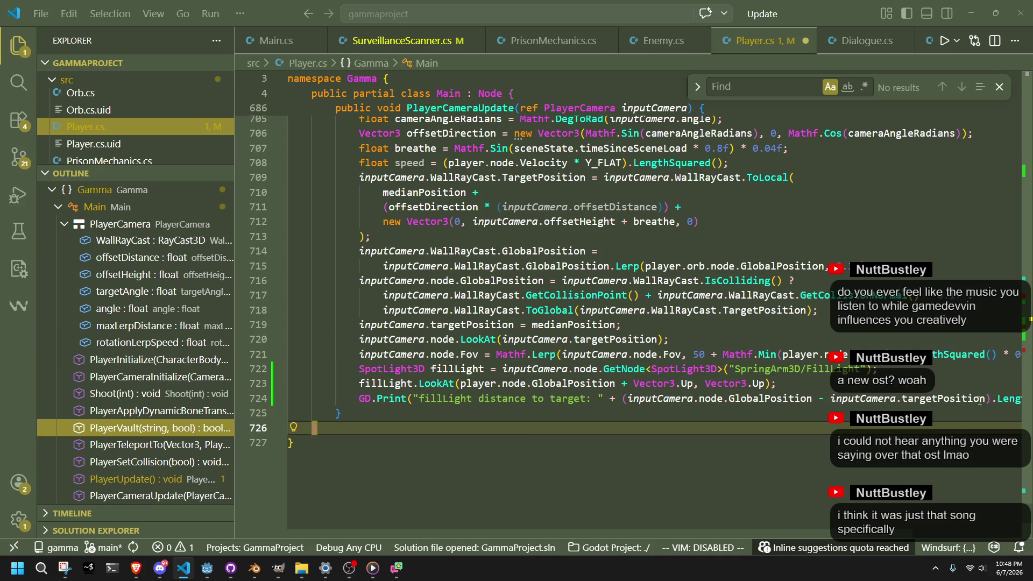
pyautogui.click(1014, 399)
pyautogui.press('Left')
pyautogui.press('Left')
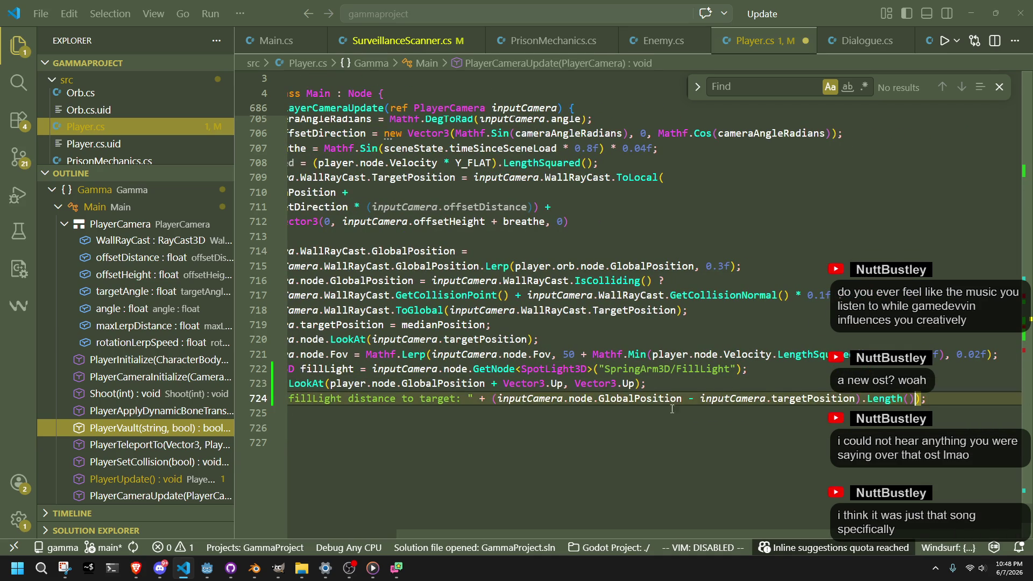
pyautogui.hscroll(-3, 551, 404)
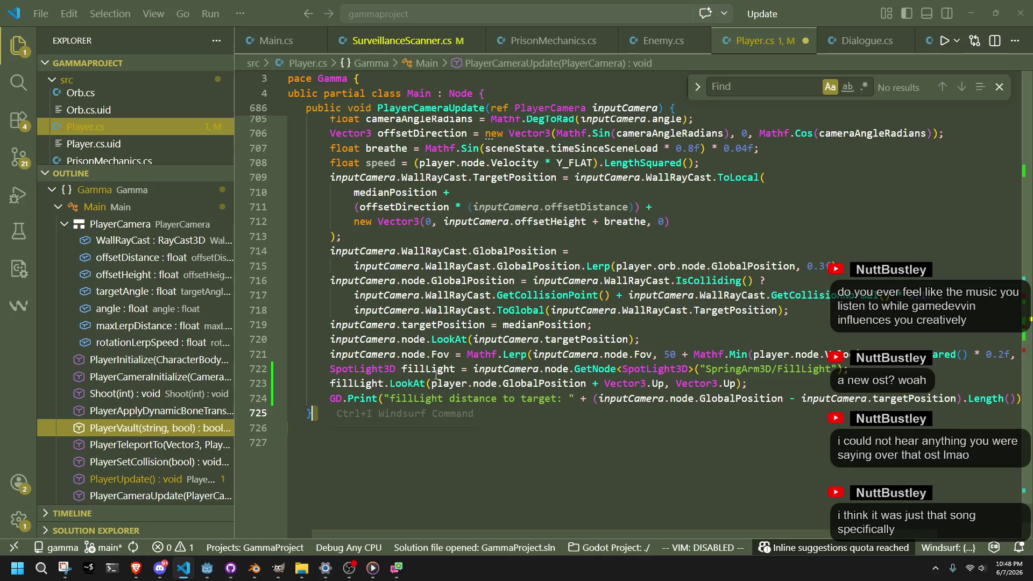
pyautogui.click(456, 369)
pyautogui.moveTo(693, 400); pyautogui.dragTo(601, 399)
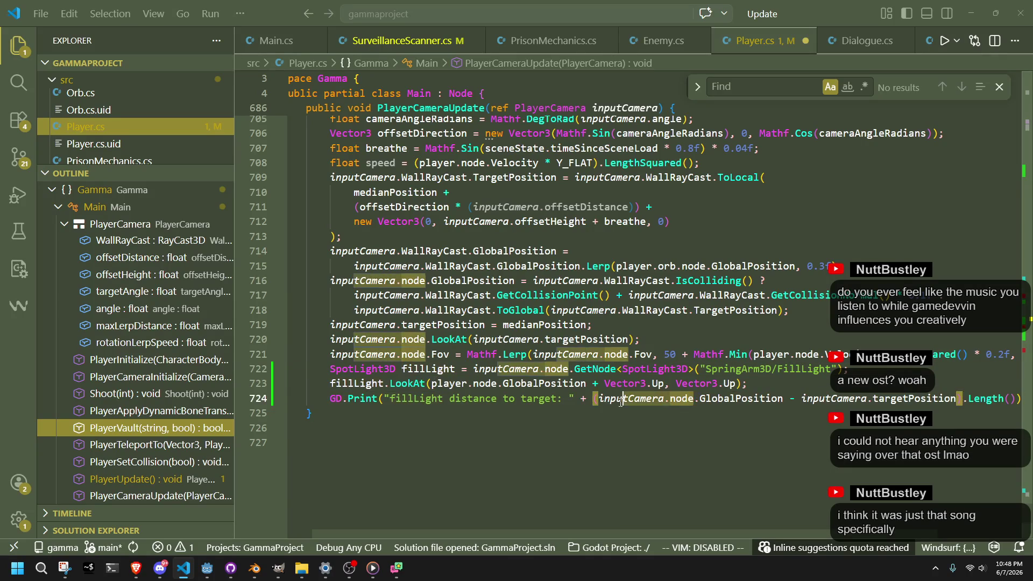
pyautogui.write('fillLight')
pyautogui.hotkey('ctrl', 's')
# Inspect where player, GlobalPosition and the two LookAt calls are used
pyautogui.click(721, 429)
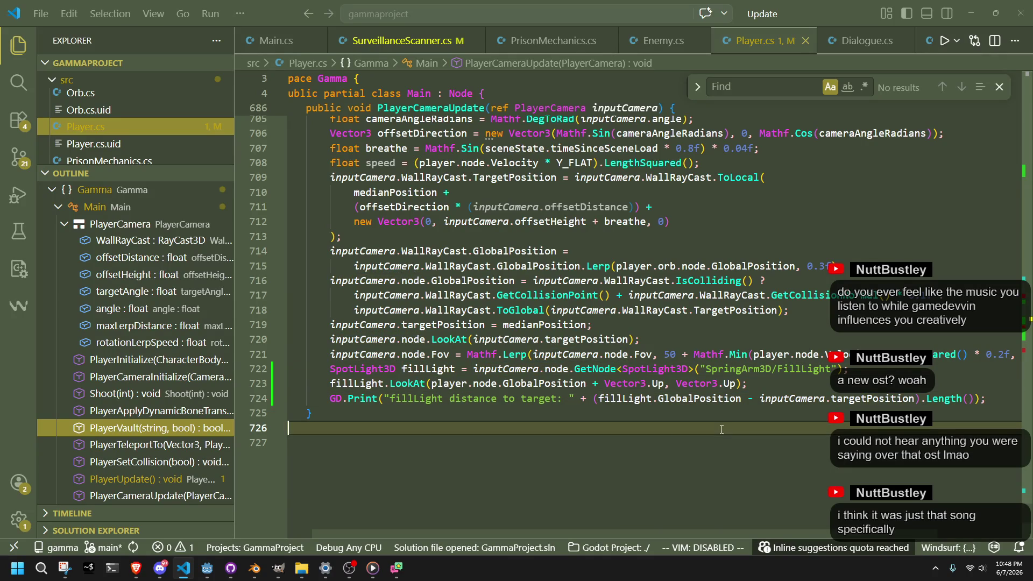
pyautogui.click(454, 370)
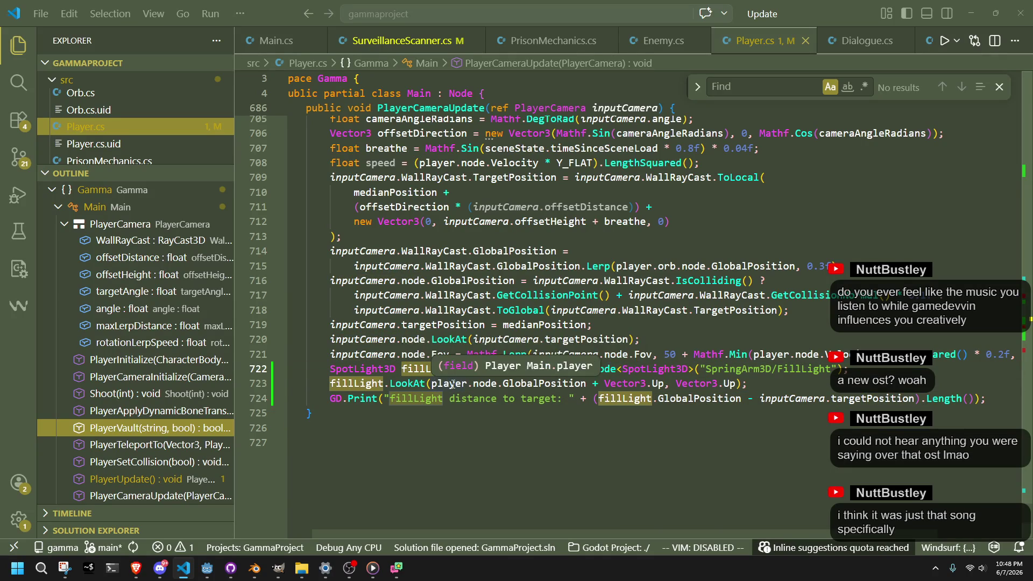
pyautogui.doubleClick(452, 383)
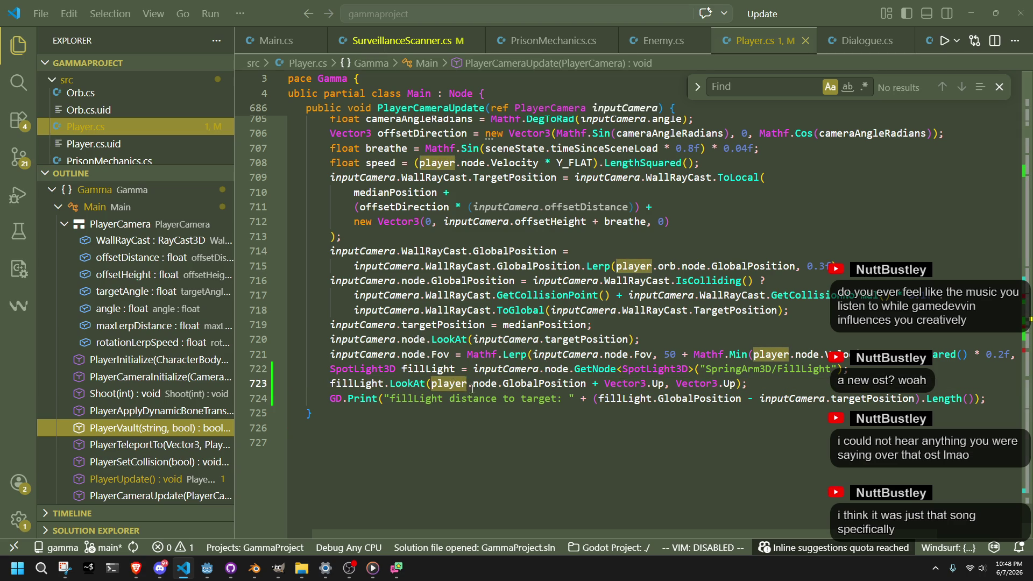
pyautogui.doubleClick(535, 383)
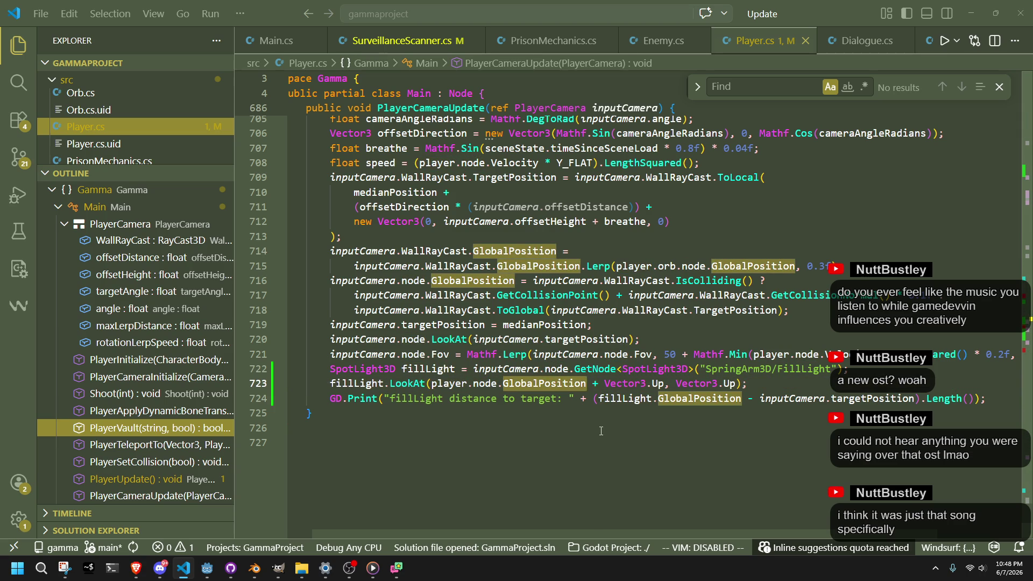
pyautogui.scroll(2, 601, 430)
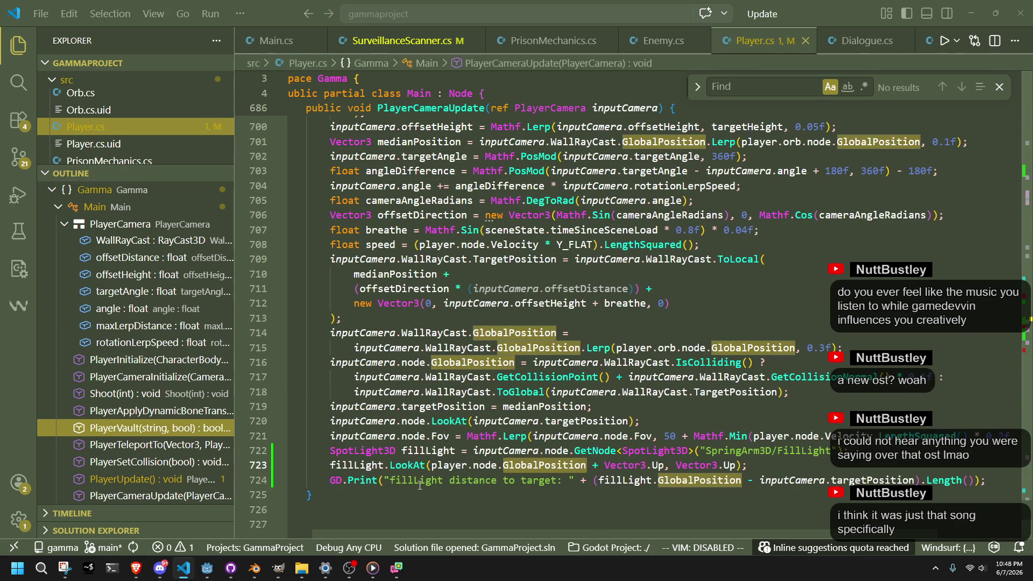
pyautogui.doubleClick(419, 466)
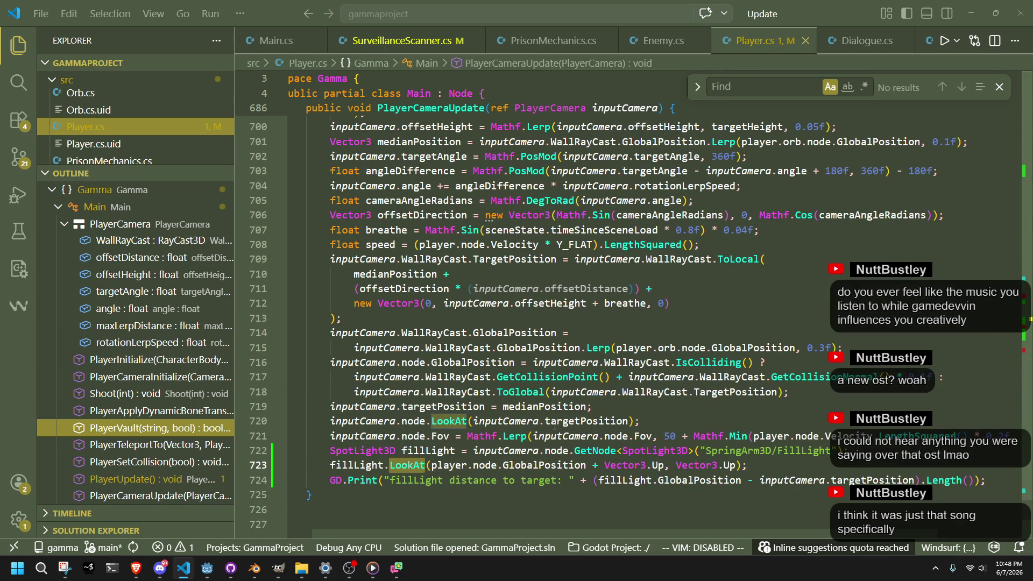
# Aim the fill light's LookAt at inputCamera.targetPosition instead of the player position
pyautogui.moveTo(628, 420); pyautogui.dragTo(474, 420)
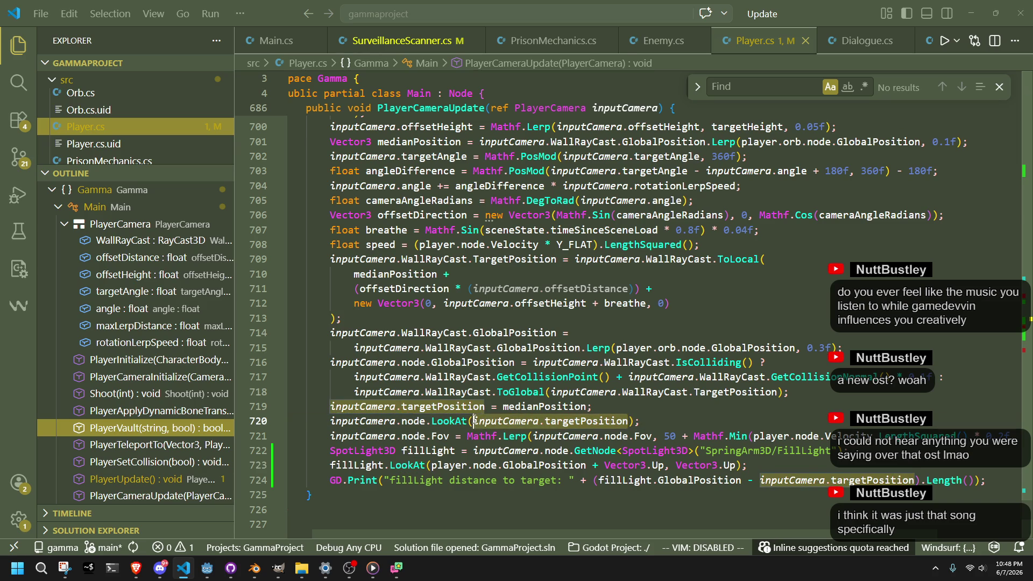
pyautogui.click(688, 509)
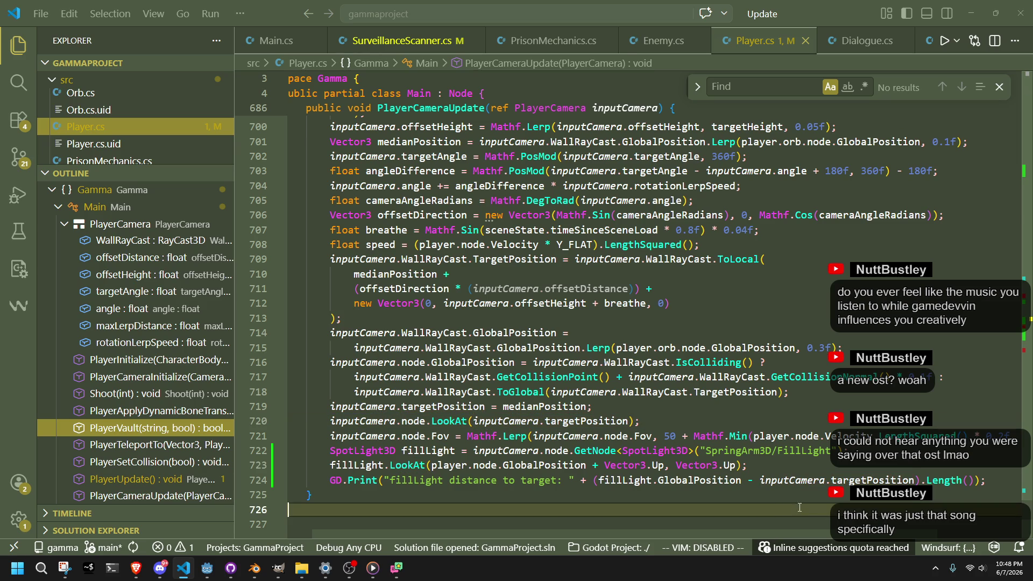
pyautogui.click(917, 480)
pyautogui.press('Down')
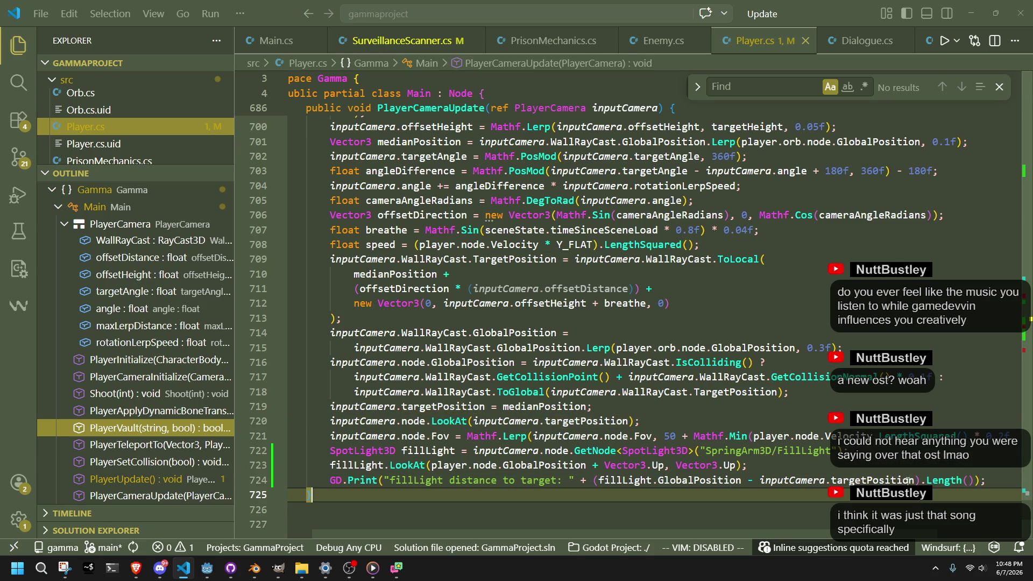
pyautogui.click(592, 465)
pyautogui.moveTo(667, 465); pyautogui.dragTo(431, 465)
pyautogui.hotkey('ctrl', 'v')
pyautogui.press('Down')
pyautogui.press('Down')
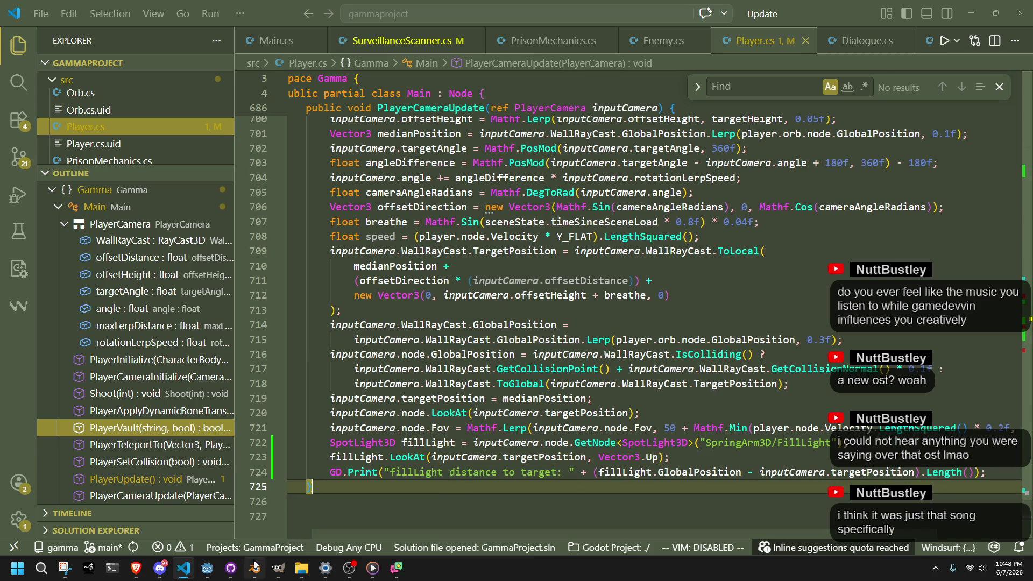
pyautogui.click(207, 568)
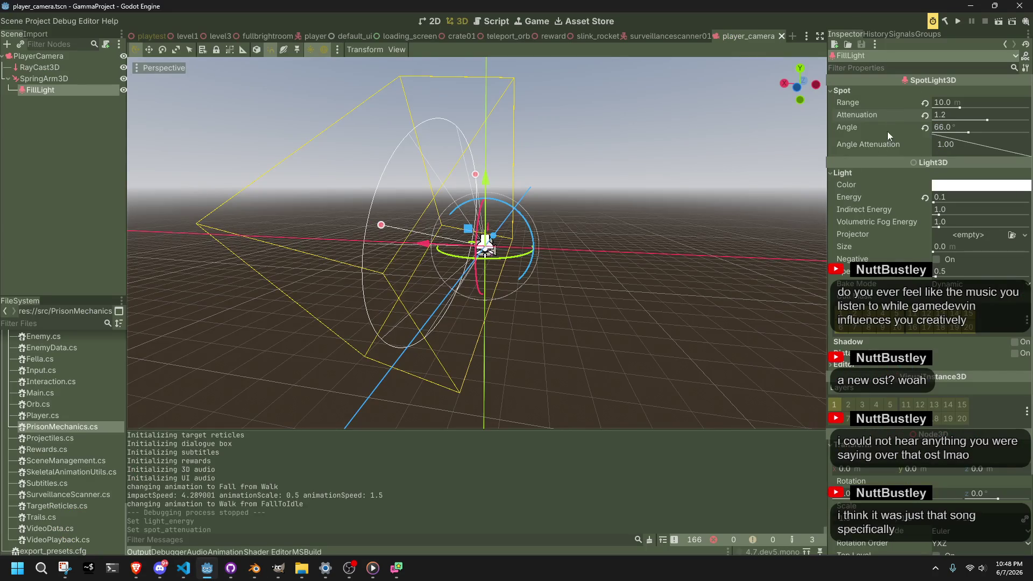
# Run the game, walk the character around with W, A, S watching logged fillLight distances, then stop
pyautogui.click(964, 19)
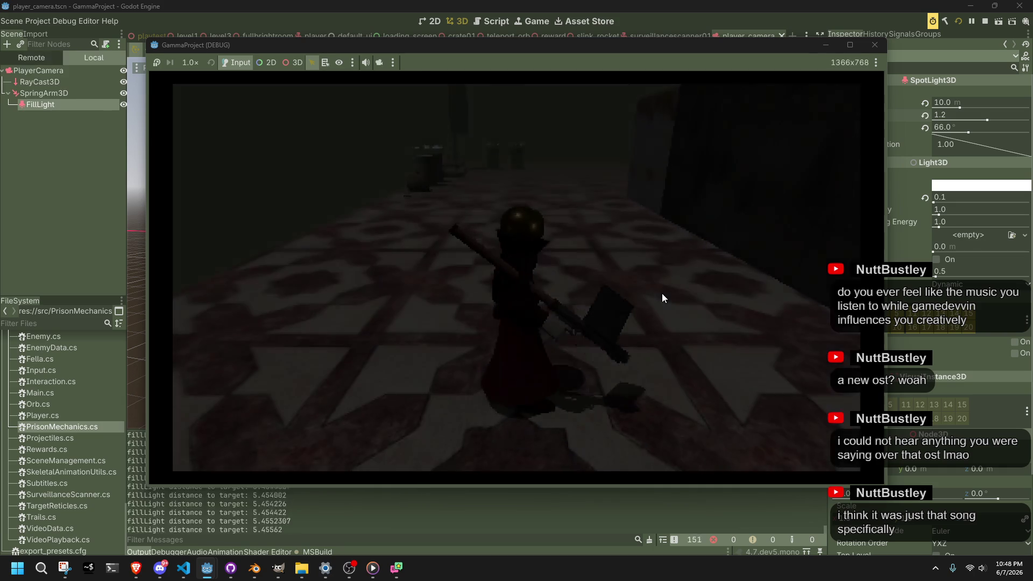
pyautogui.press('w')
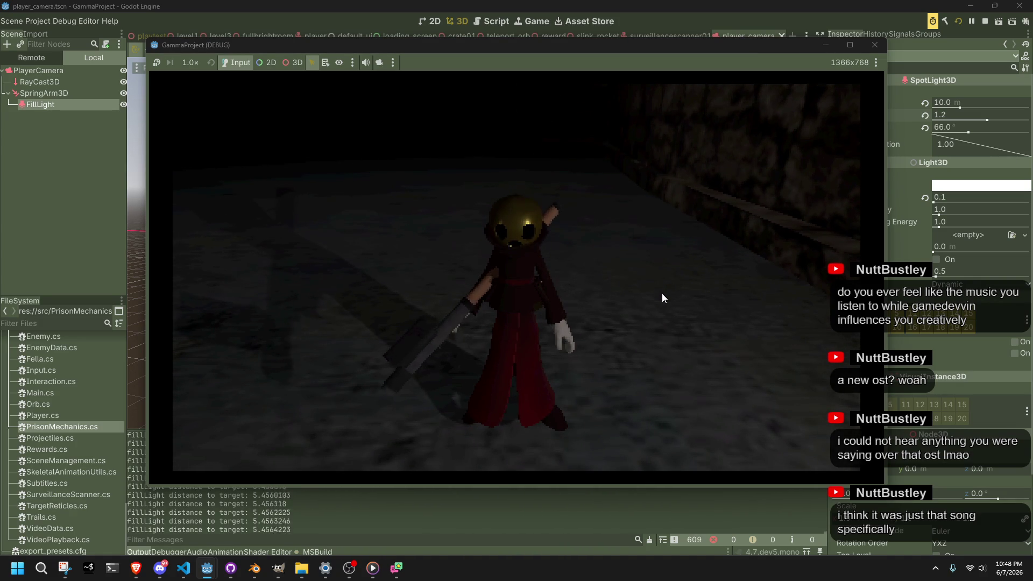
pyautogui.press('w')
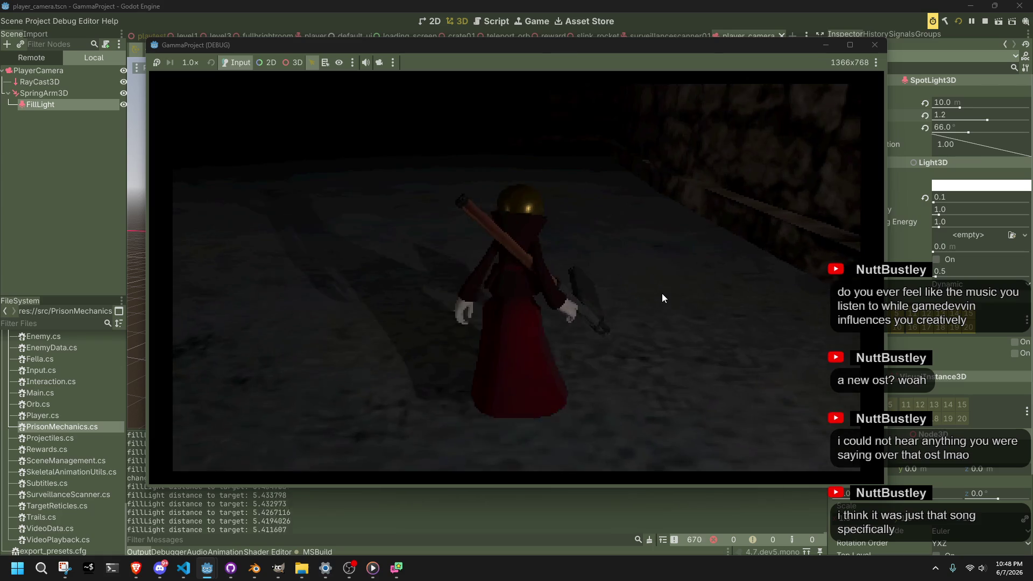
pyautogui.press('a')
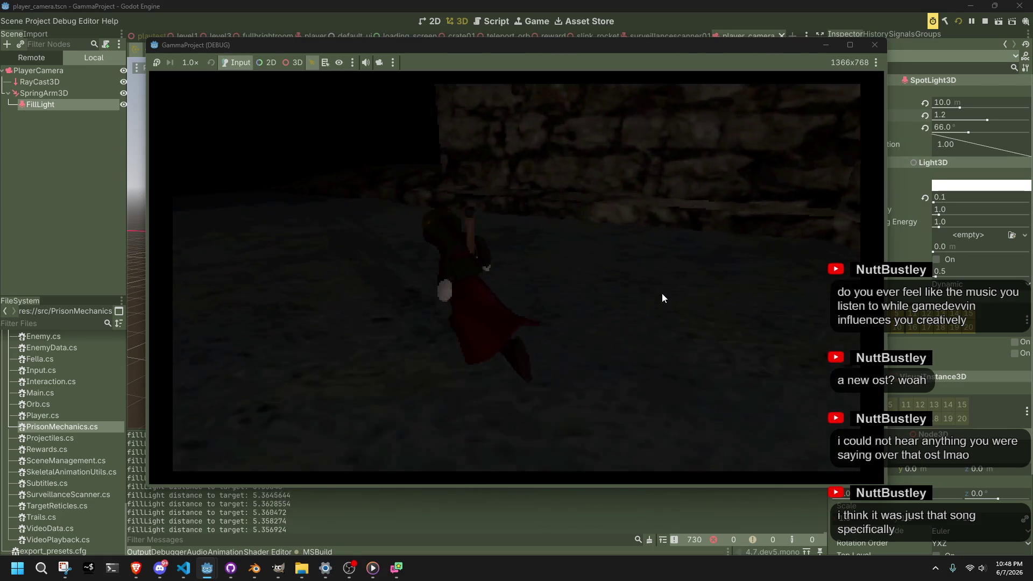
pyautogui.press('w')
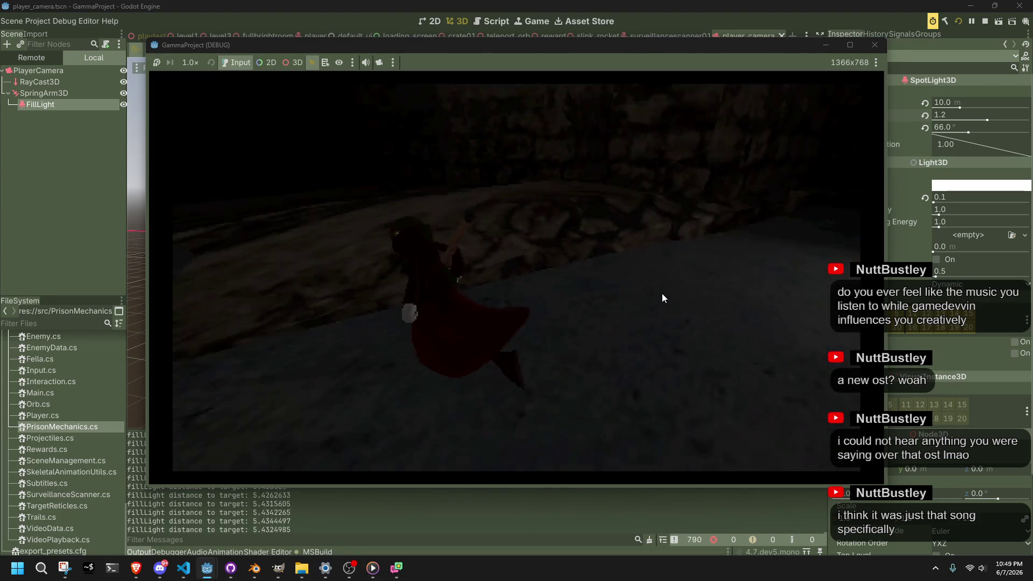
pyautogui.press('w')
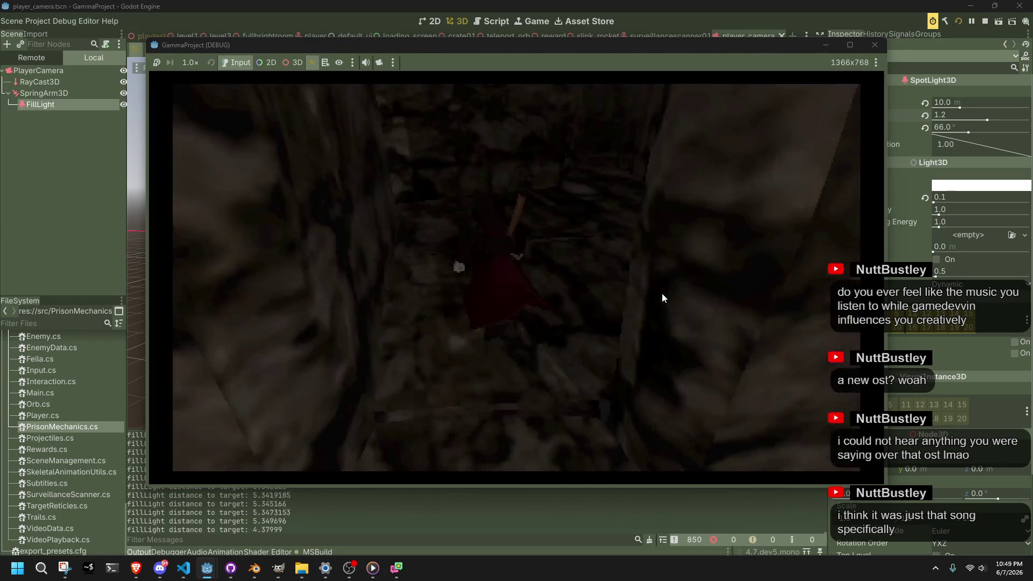
pyautogui.press('s')
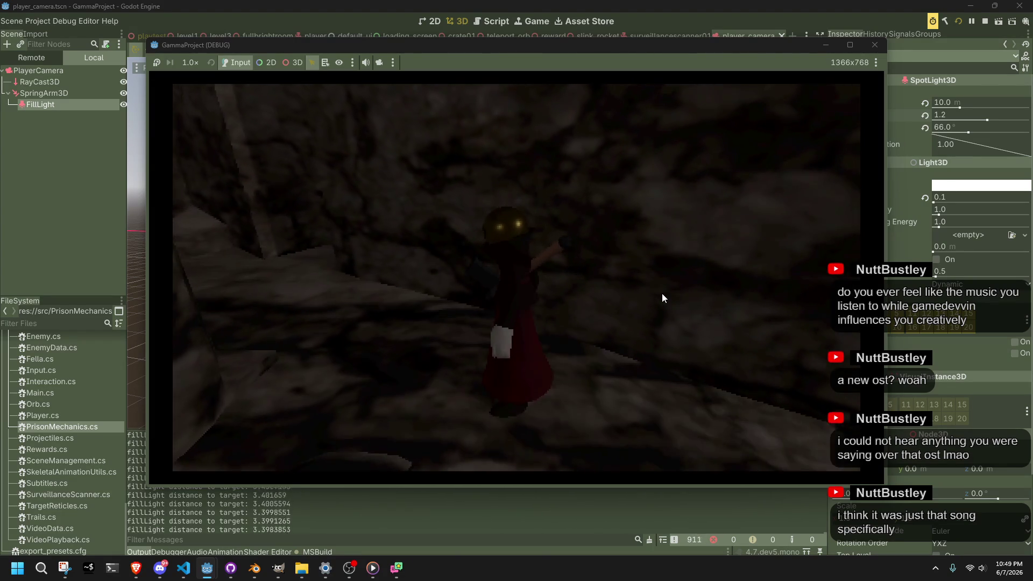
pyautogui.press('w')
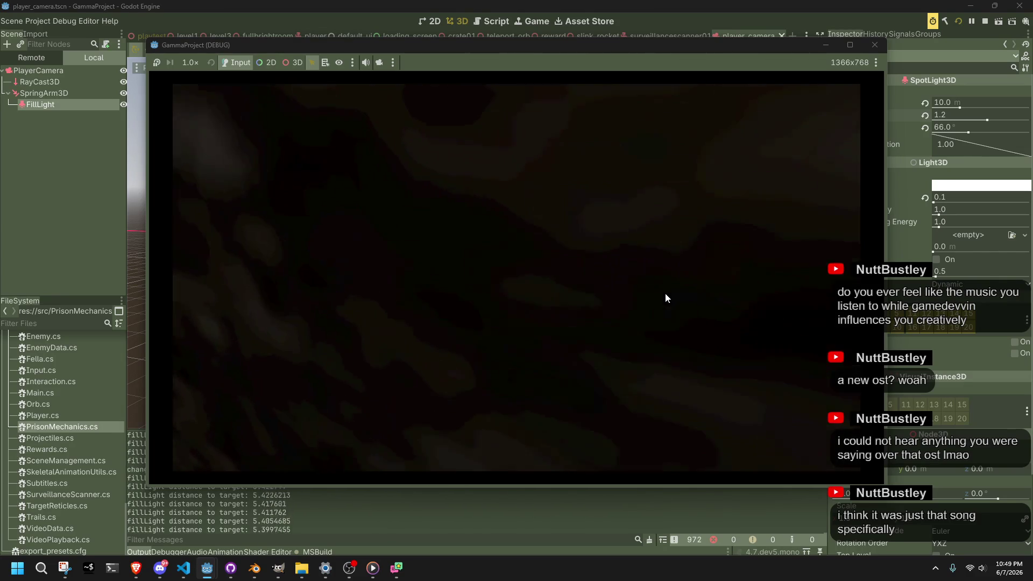
pyautogui.click(878, 44)
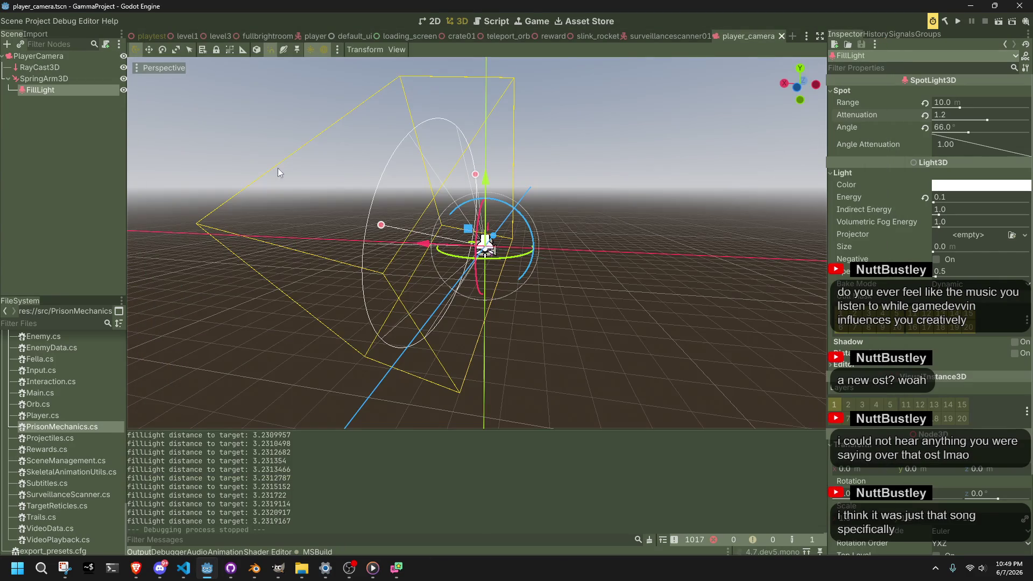
# Set level1's WorldEnvironment ambient light source to Disabled, save, and run the project again
pyautogui.click(181, 39)
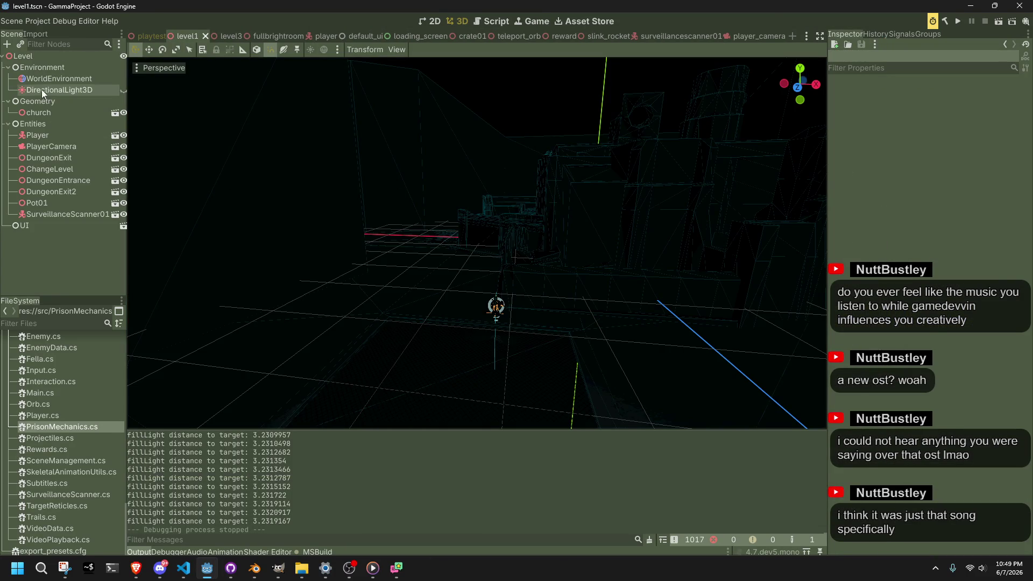
pyautogui.click(60, 79)
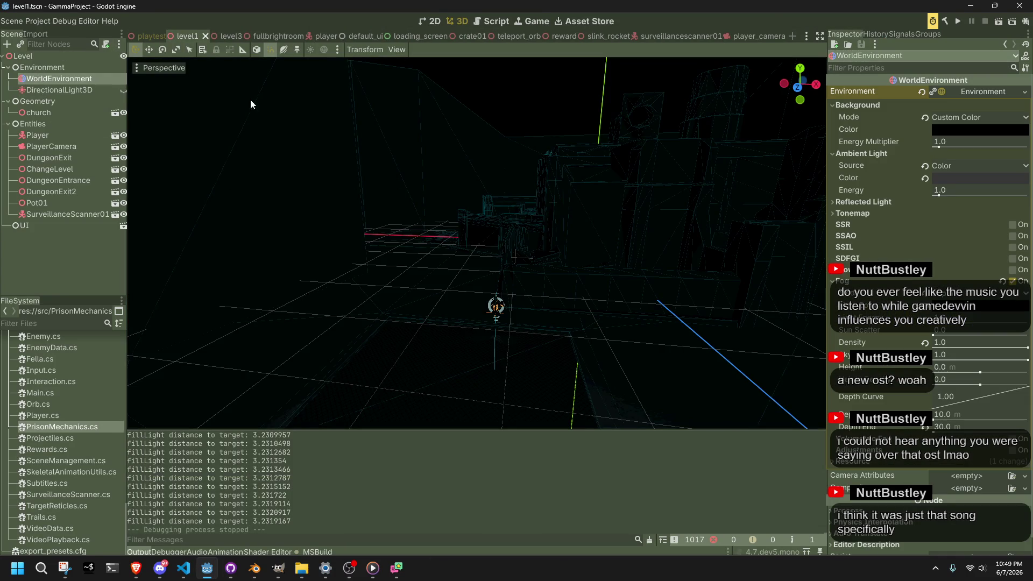
pyautogui.click(935, 168)
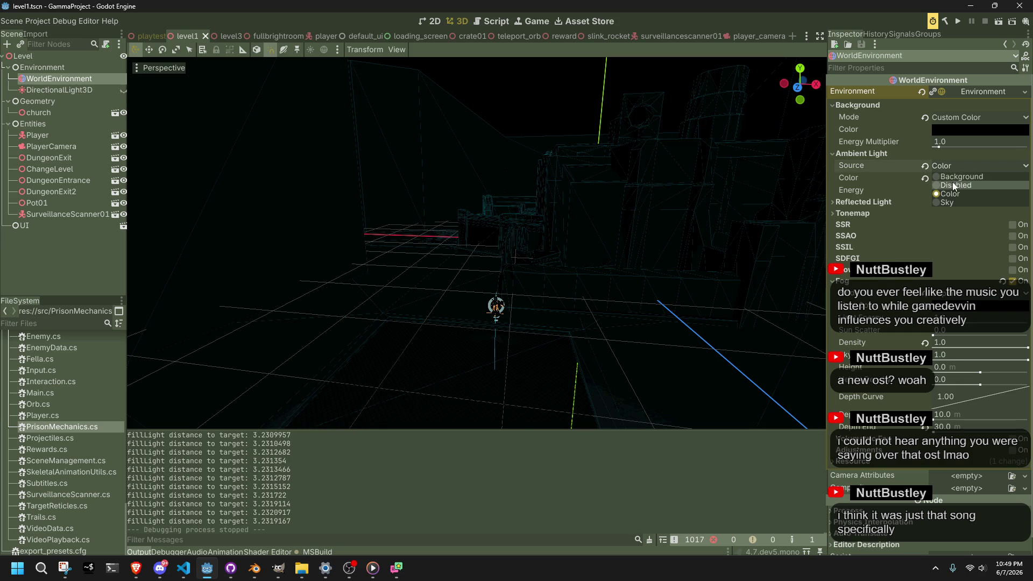
pyautogui.click(954, 185)
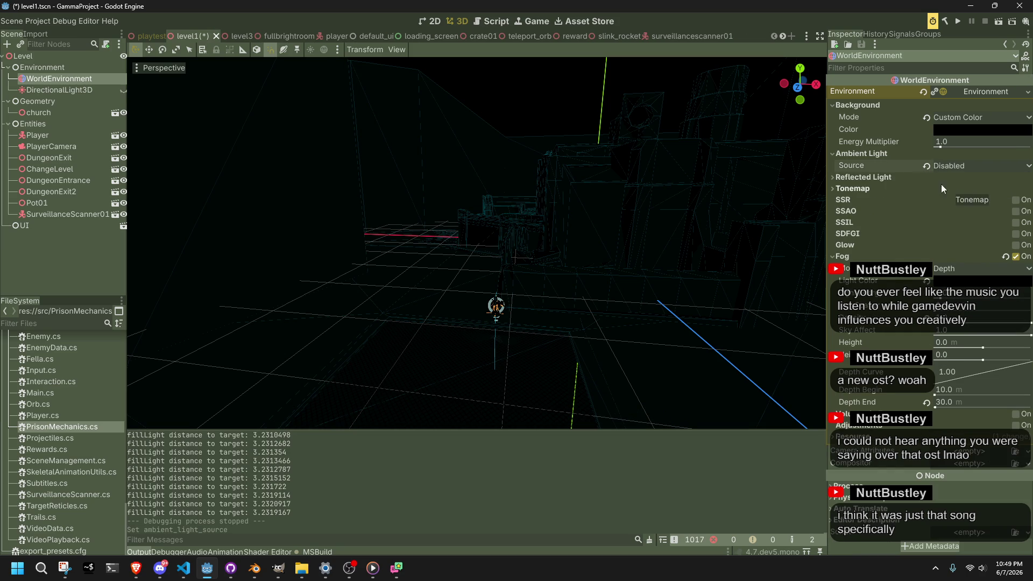
pyautogui.hotkey('ctrl', 's')
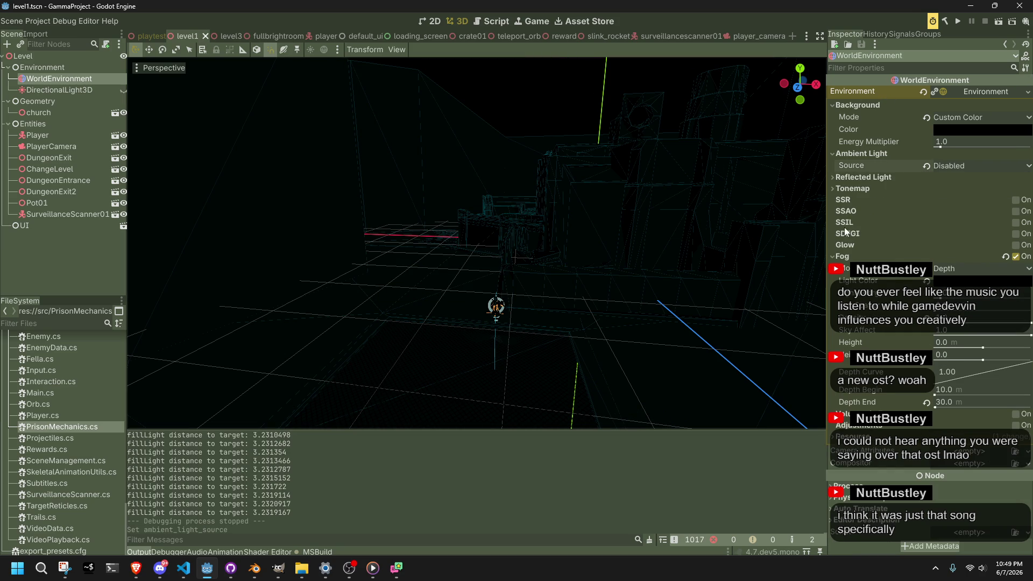
pyautogui.click(960, 28)
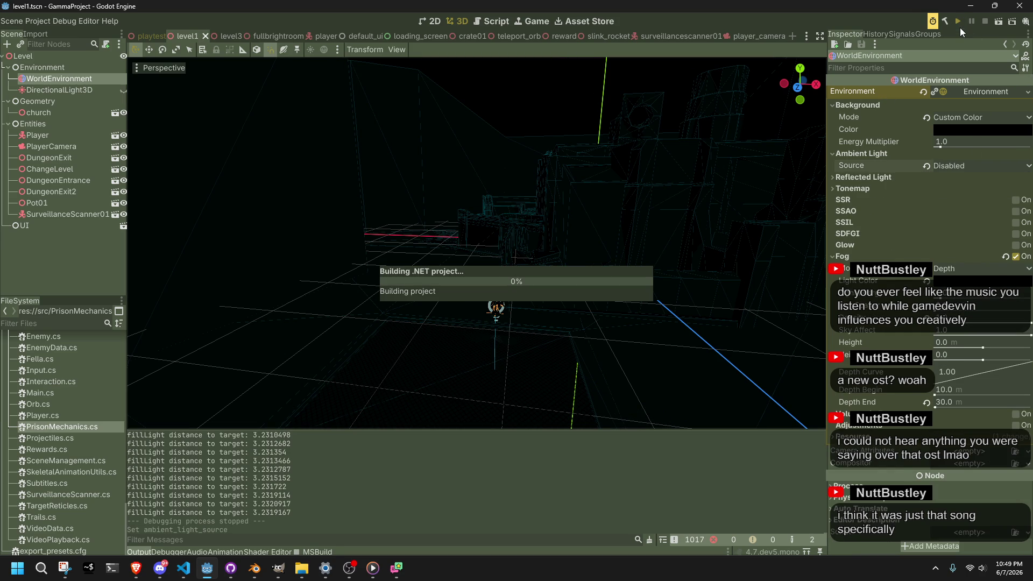
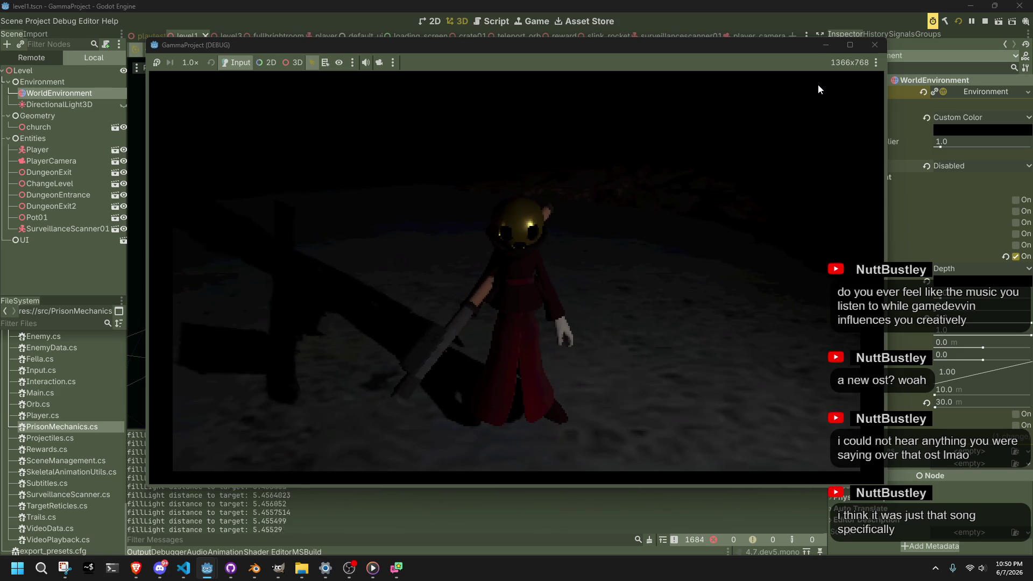
# Stop the level test run and switch back to Player.cs in VS Code
pyautogui.click(874, 45)
pyautogui.hotkey('alt', 'Tab')
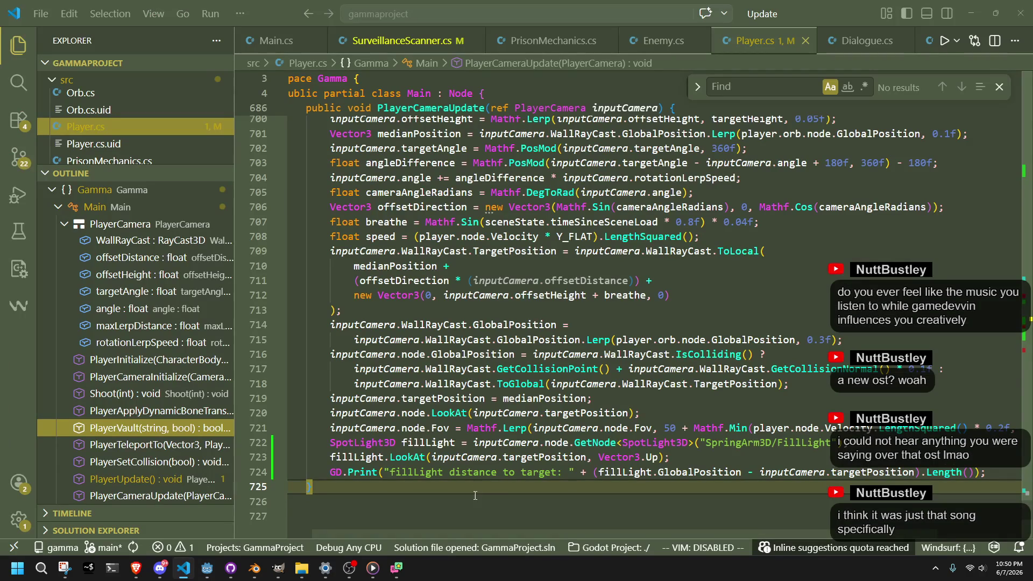
# Review the targetPosition and fillLight aiming lines in PlayerCameraUpdate, then run level1 in Godot
pyautogui.click(475, 496)
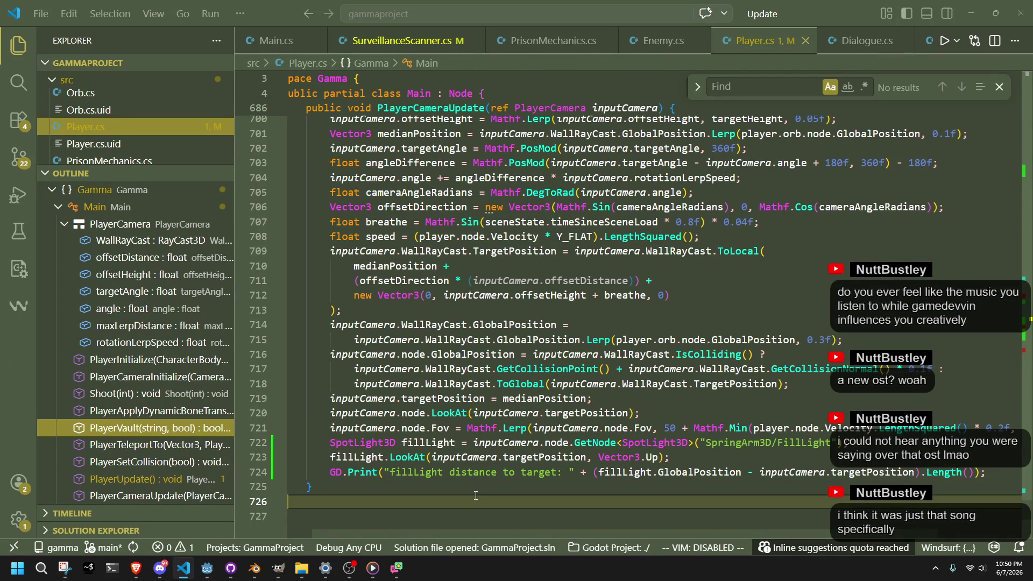
pyautogui.click(600, 413)
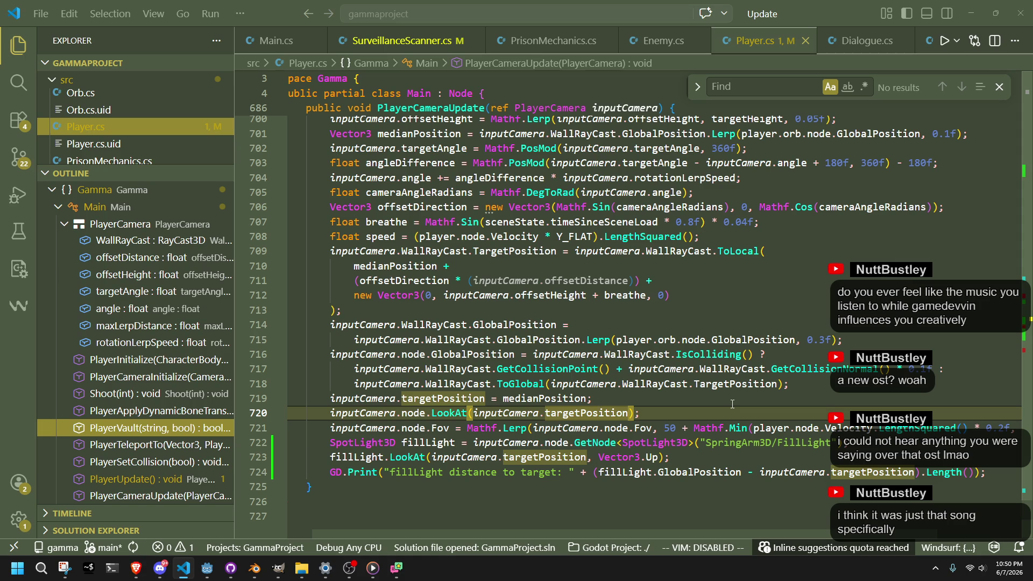
pyautogui.hotkey('alt', 'Tab')
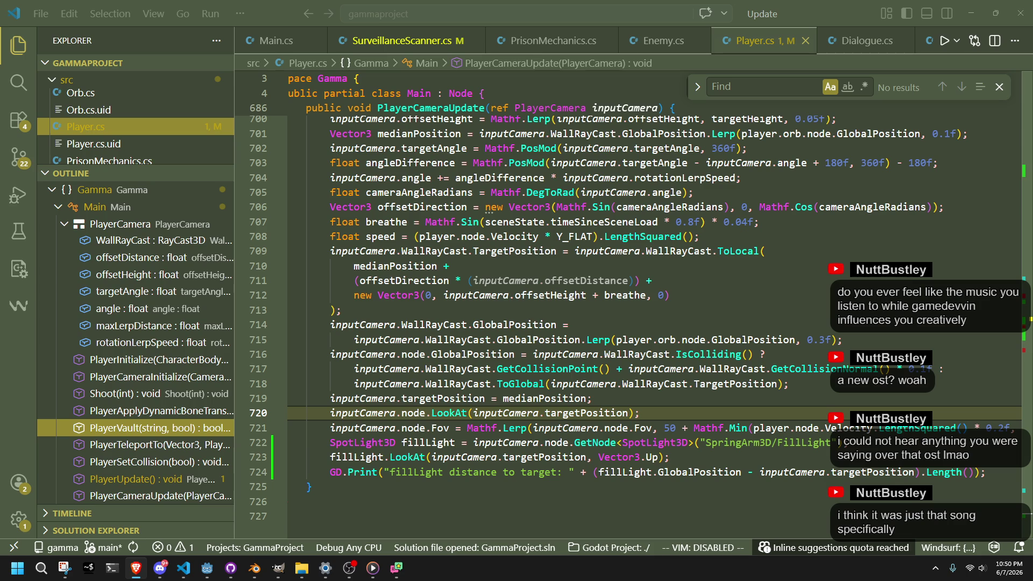
pyautogui.click(727, 453)
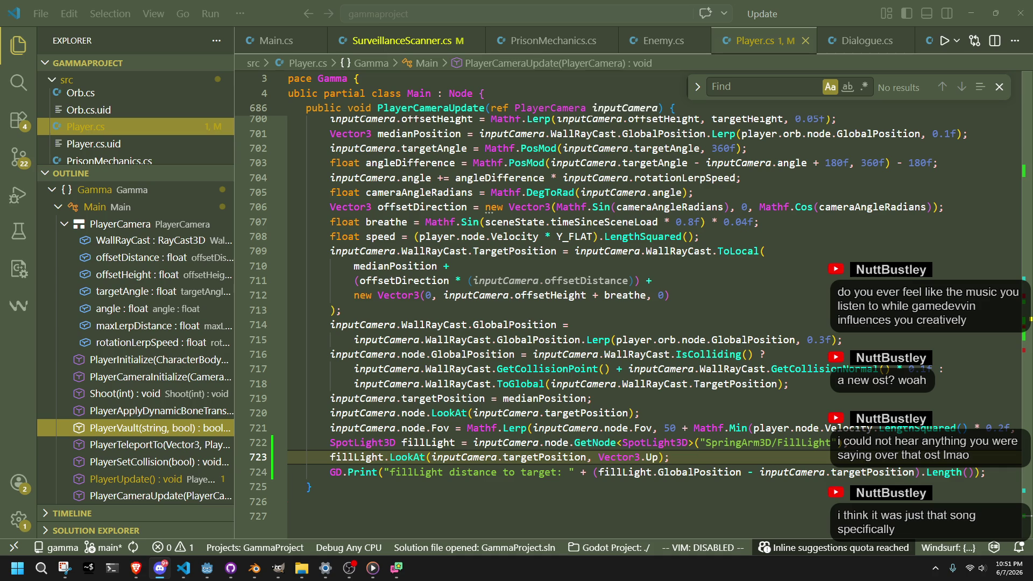
pyautogui.click(737, 496)
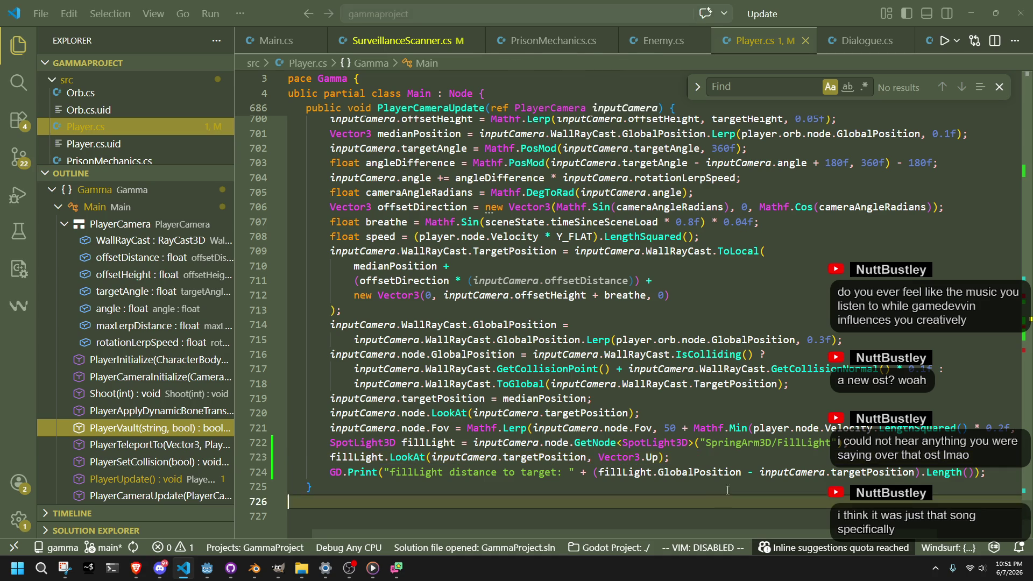
pyautogui.click(207, 568)
pyautogui.click(999, 25)
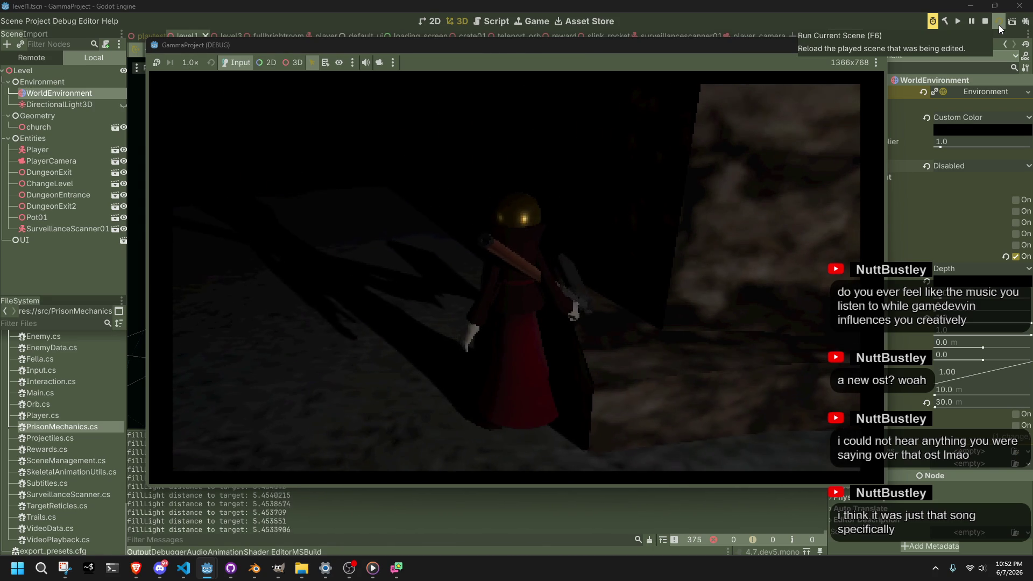
# Turn off SurveillanceScanner01's visibility, play-test level1 again, then return to Player.cs
pyautogui.click(874, 44)
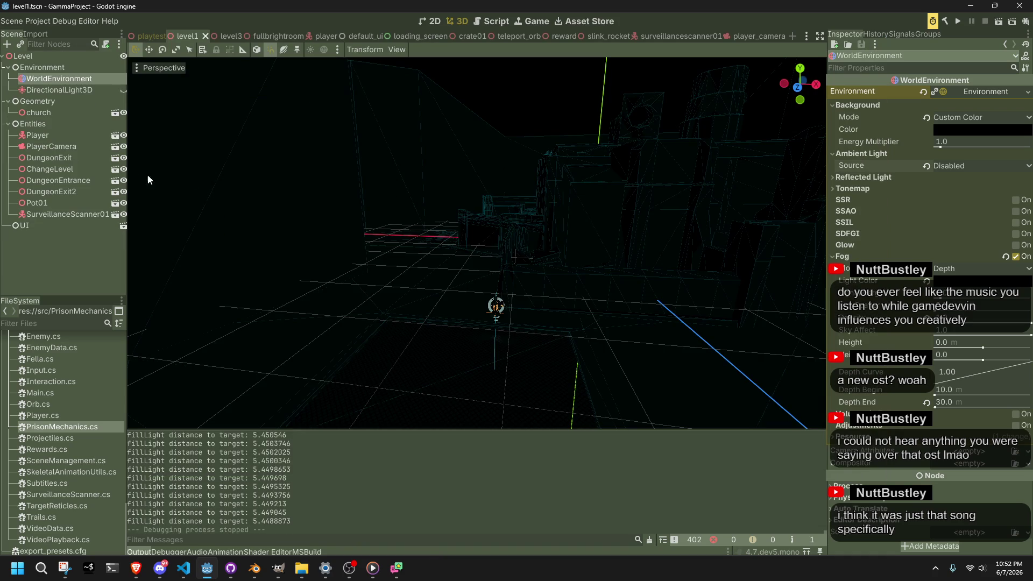
pyautogui.click(110, 215)
pyautogui.click(123, 215)
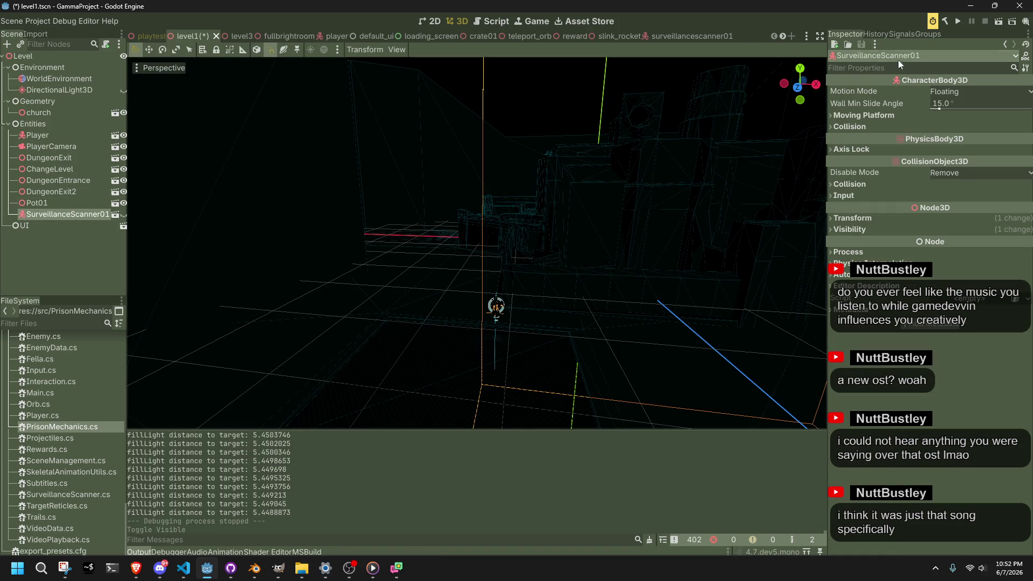
pyautogui.click(997, 23)
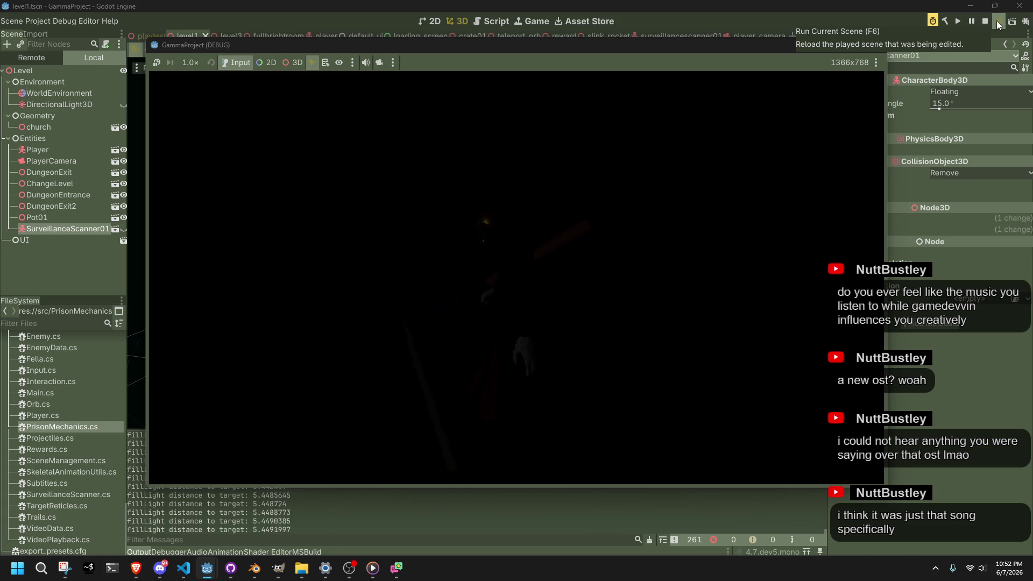
pyautogui.click(996, 25)
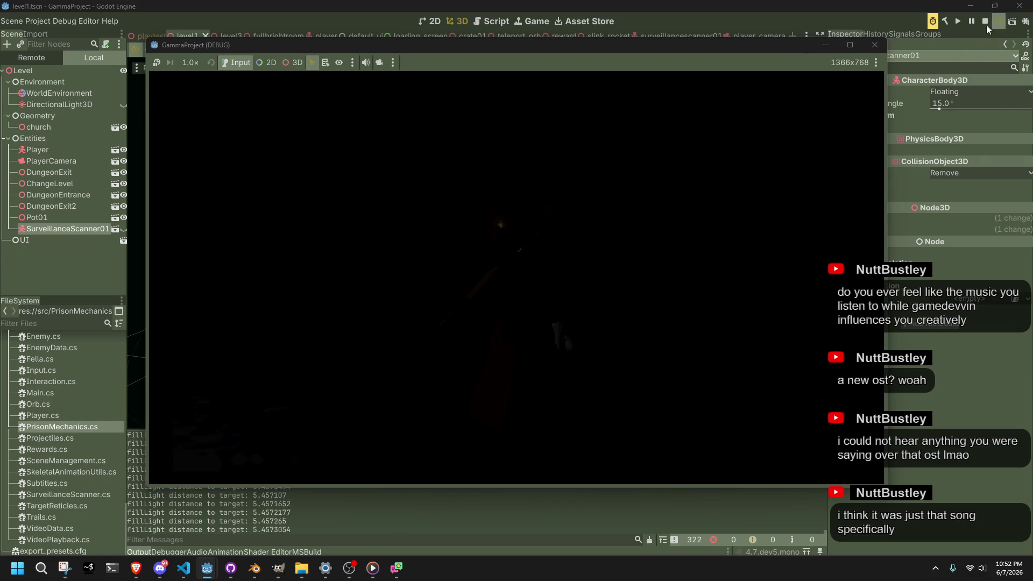
pyautogui.click(183, 569)
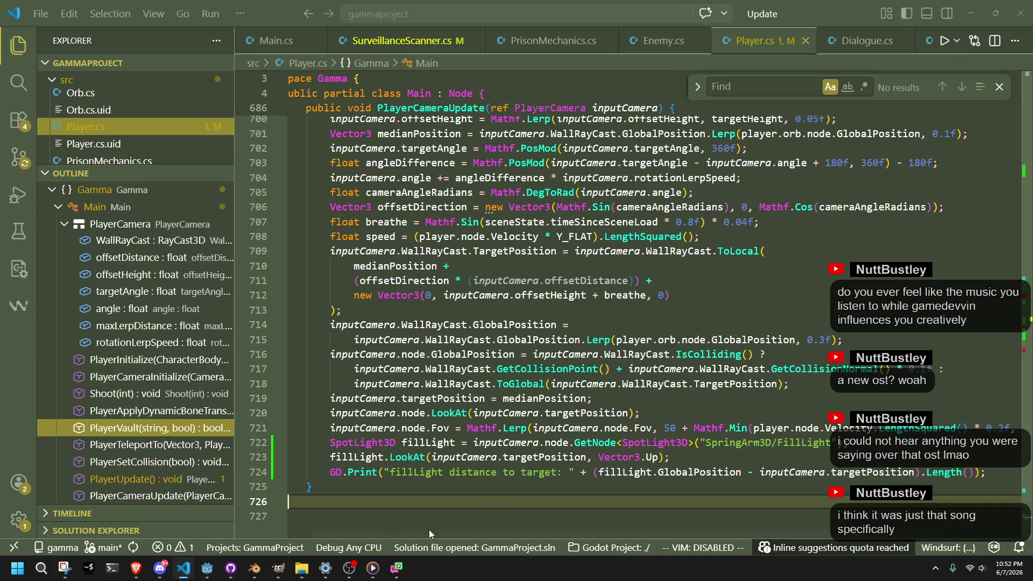
# Aim the fill light's LookAt at player.node.GlobalPosition, save, and test-run the level
pyautogui.click(539, 487)
pyautogui.moveTo(588, 459); pyautogui.dragTo(433, 460)
pyautogui.write('player.node.globalpos')
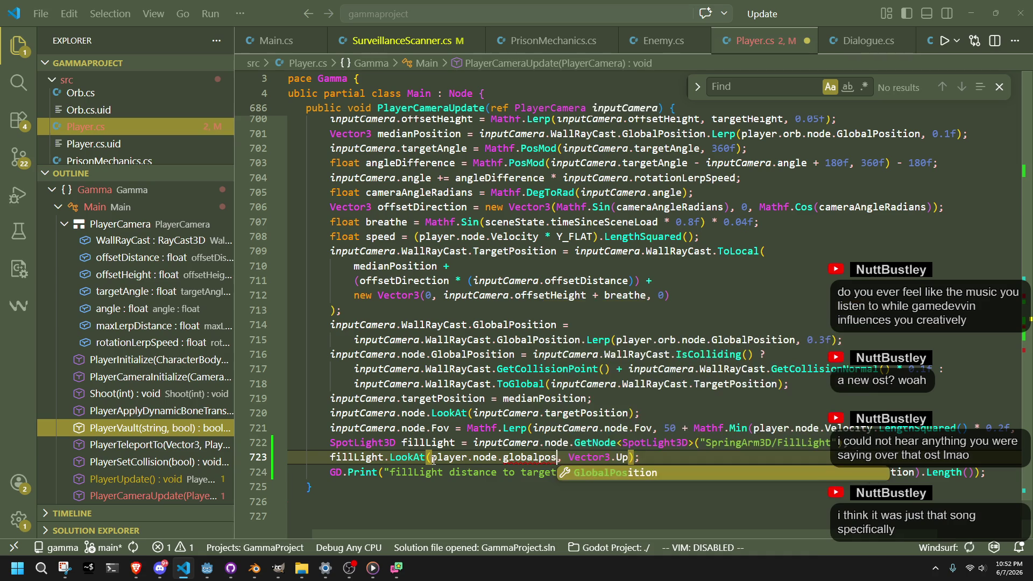
pyautogui.press('Tab')
pyautogui.hotkey('ctrl', 's')
pyautogui.hotkey('alt', 'Tab')
pyautogui.click(999, 22)
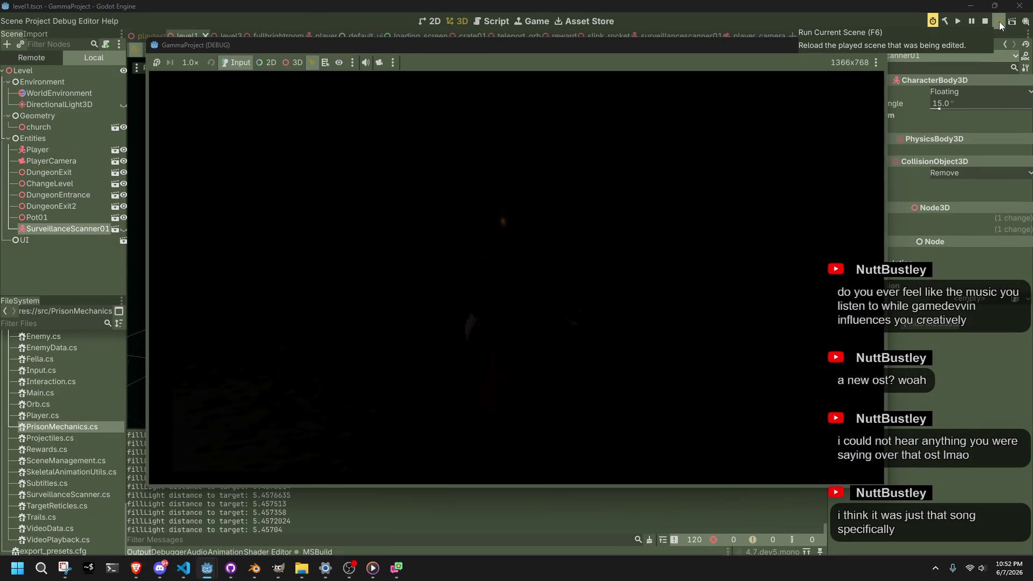
pyautogui.click(985, 21)
# Restore the LookAt target to inputCamera.targetPosition, save Player.cs, and open player_camera
pyautogui.hotkey('alt', 'Tab')
pyautogui.hotkey('ctrl', 'shift', 'Left')
pyautogui.hotkey('ctrl', 'shift', 'Left')
pyautogui.hotkey('ctrl', 'shift', 'Left')
pyautogui.write('inputCamera.targetPosition')
pyautogui.hotkey('ctrl', 's')
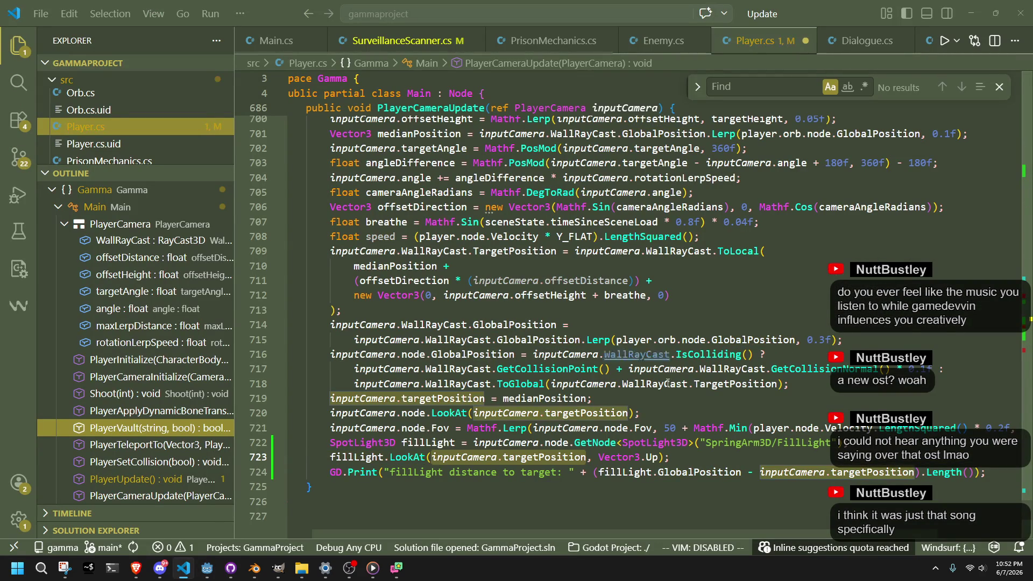
pyautogui.hotkey('alt', 'Tab')
pyautogui.click(764, 35)
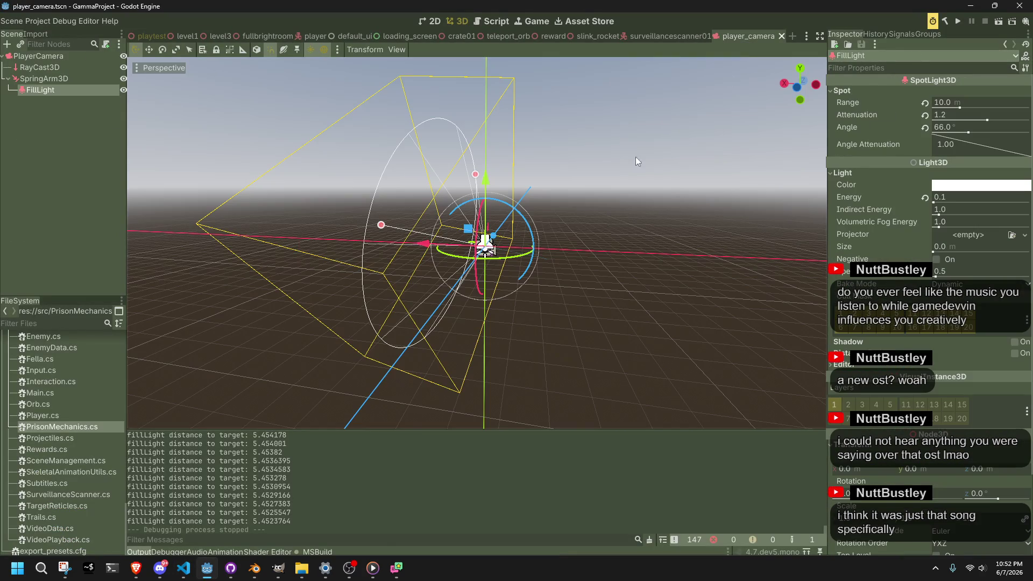
# Rotate the SpringArm3D around its vertical axis in Top view
pyautogui.moveTo(505, 265); pyautogui.dragTo(584, 311)
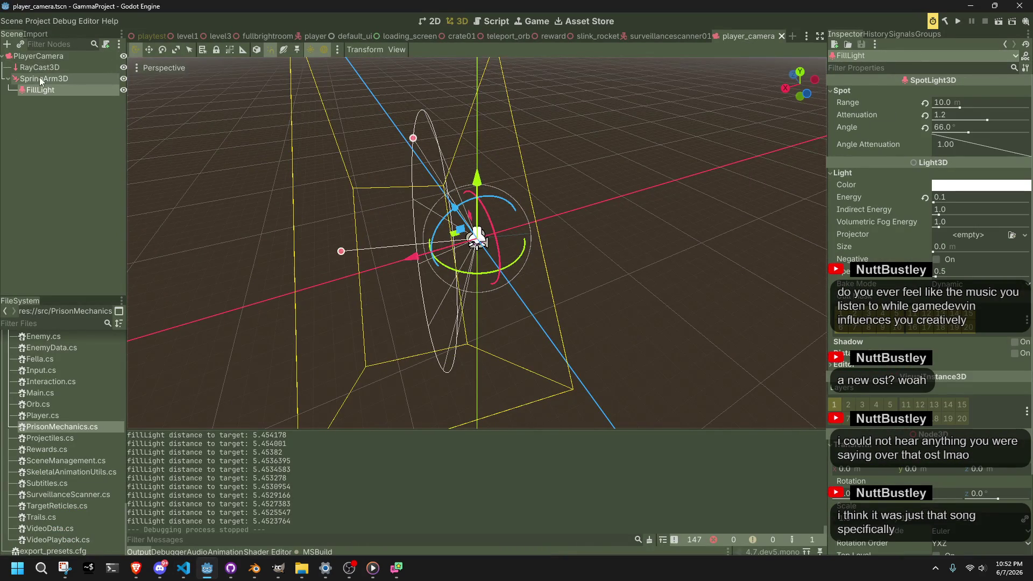
pyautogui.click(99, 78)
pyautogui.scroll(2, 542, 239)
pyautogui.moveTo(542, 239)
pyautogui.mouseDown()
pyautogui.moveTo(571, 283)
pyautogui.moveTo(641, 308)
pyautogui.moveTo(619, 274)
pyautogui.moveTo(540, 232)
pyautogui.mouseUp()
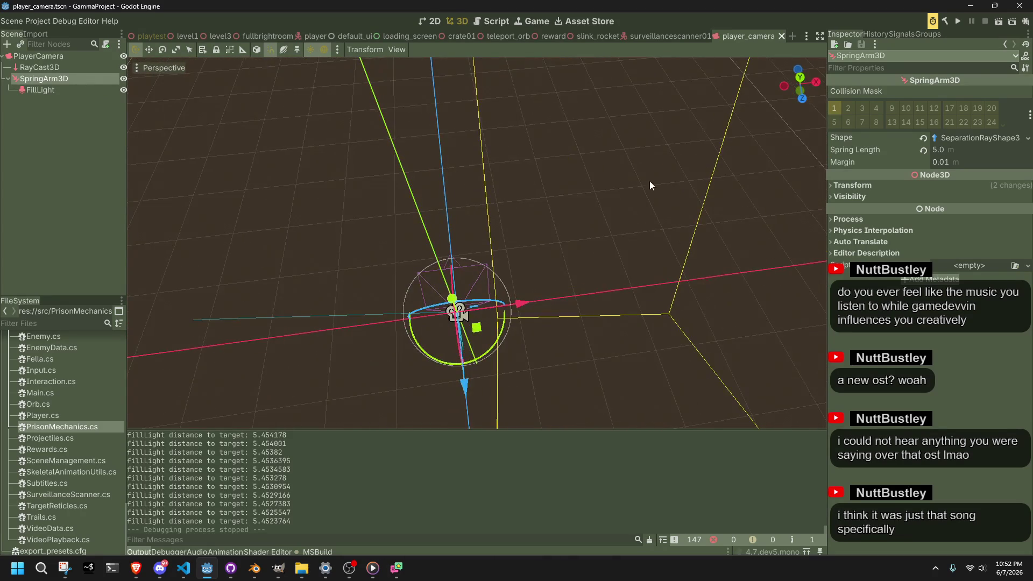
pyautogui.click(799, 78)
pyautogui.click(302, 362)
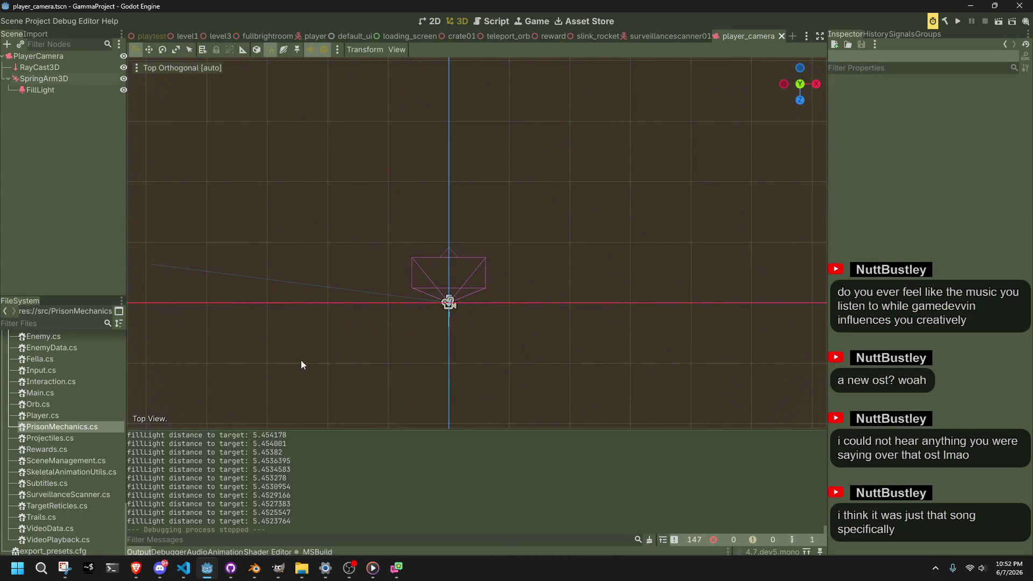
pyautogui.click(240, 279)
pyautogui.scroll(-1, 382, 266)
pyautogui.moveTo(417, 323); pyautogui.dragTo(410, 313)
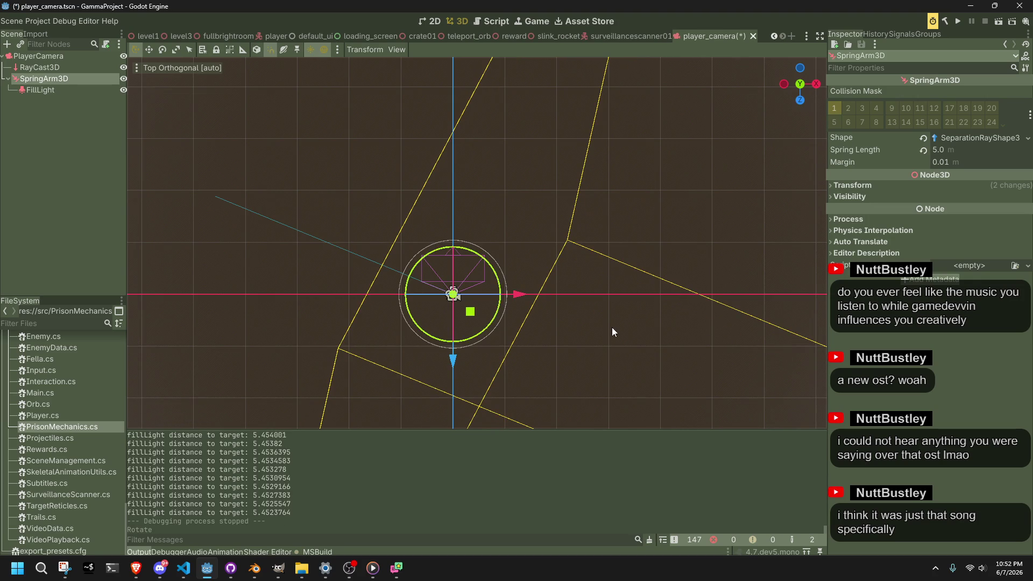
# Set Spring Length to 6.0 m, save the scene, and raise FillLight energy to 0.3
pyautogui.click(943, 150)
pyautogui.write('6')
pyautogui.press('Return')
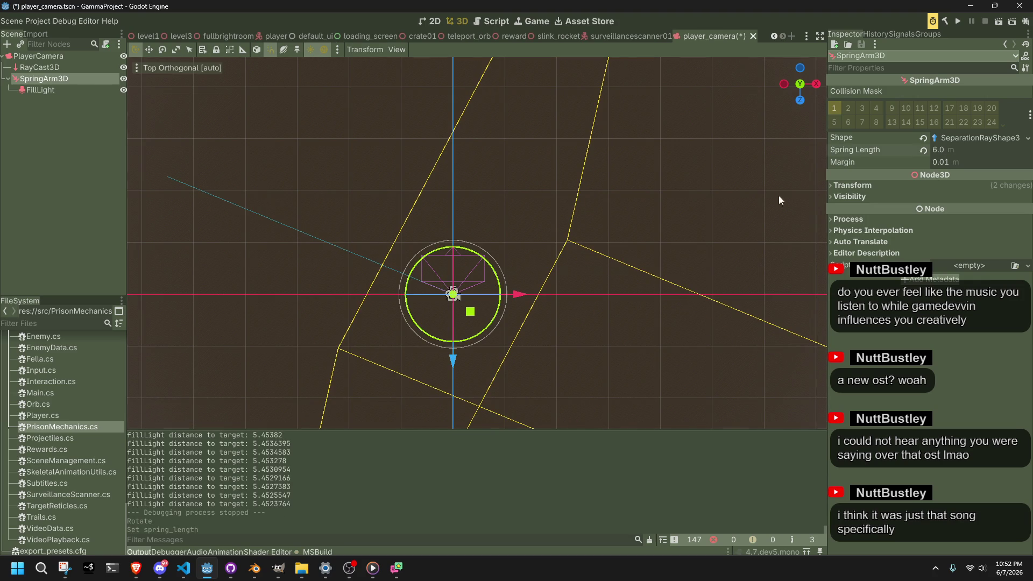
pyautogui.hotkey('ctrl', 's')
pyautogui.click(63, 91)
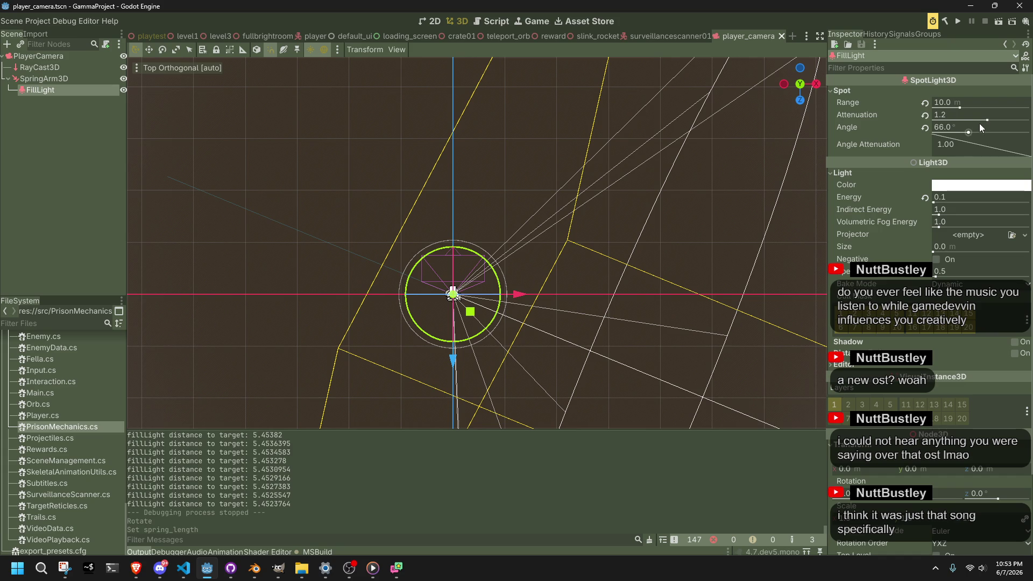
pyautogui.click(949, 196)
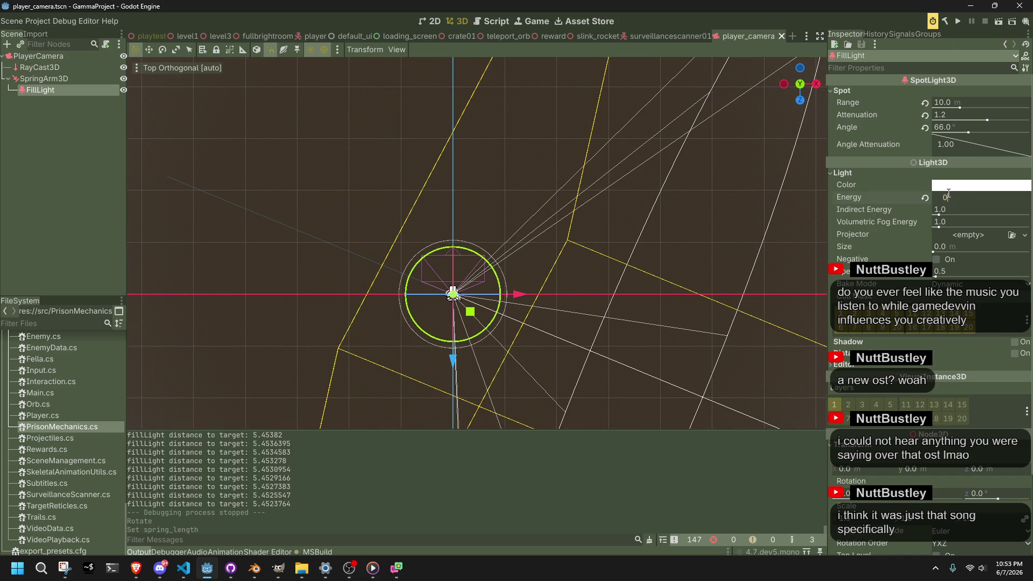
pyautogui.click(187, 36)
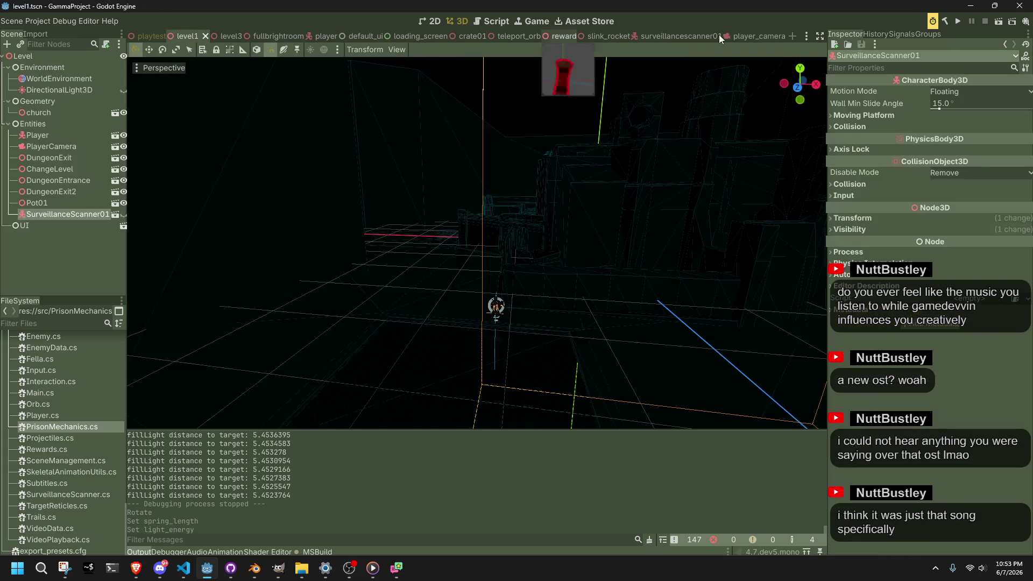
pyautogui.click(1002, 23)
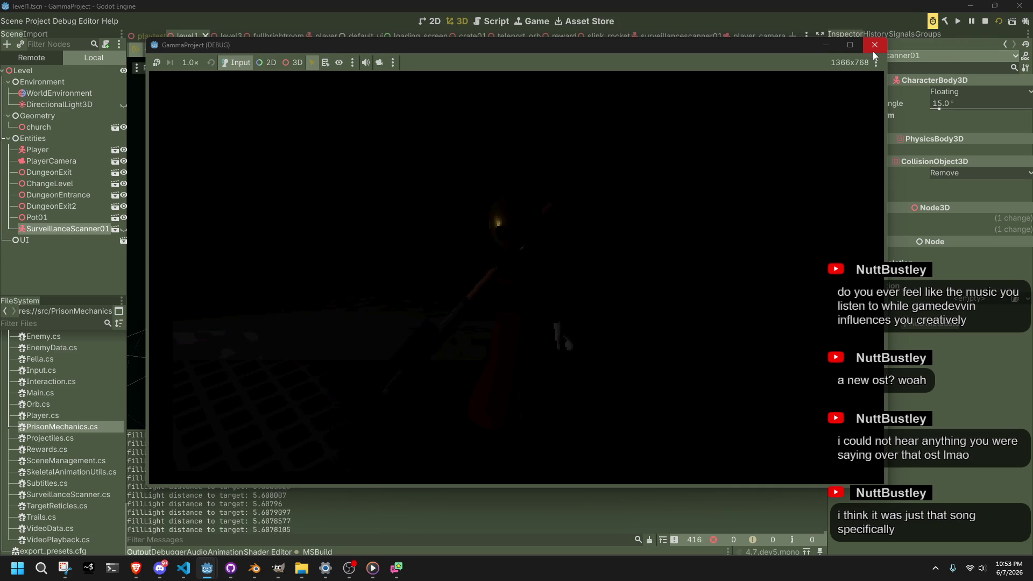
pyautogui.click(873, 51)
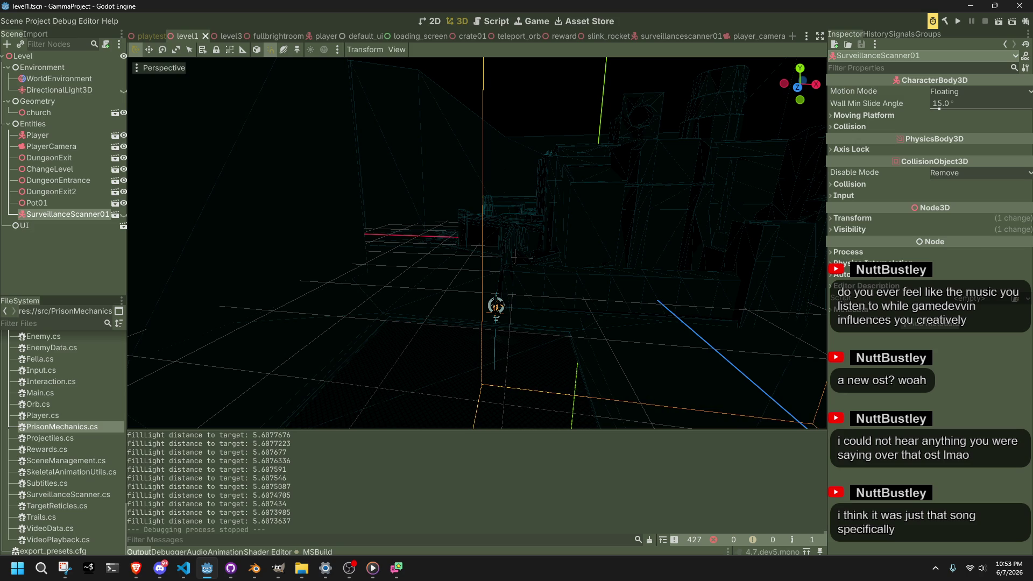
pyautogui.hotkey('alt', 'Tab')
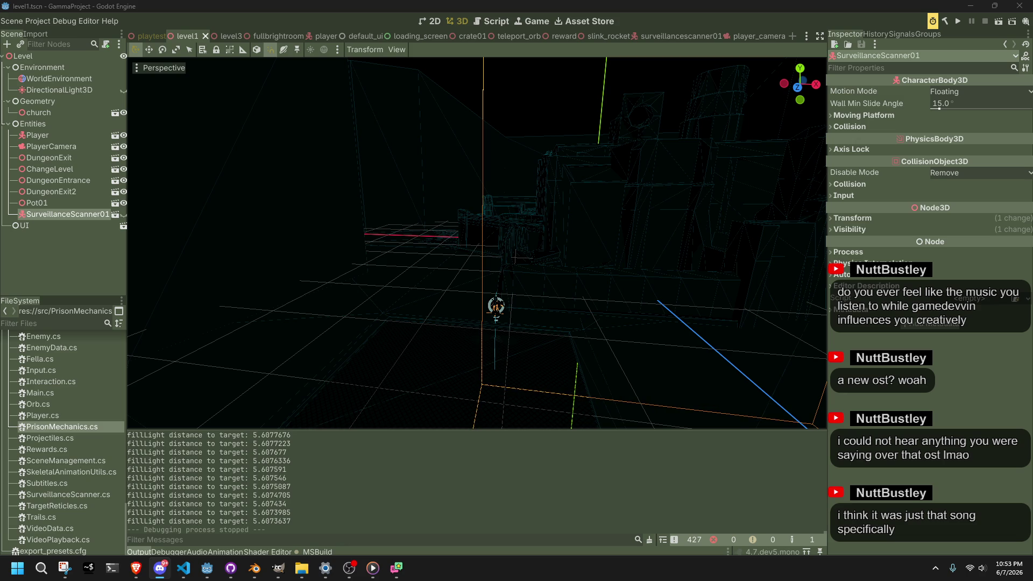
pyautogui.click(523, 85)
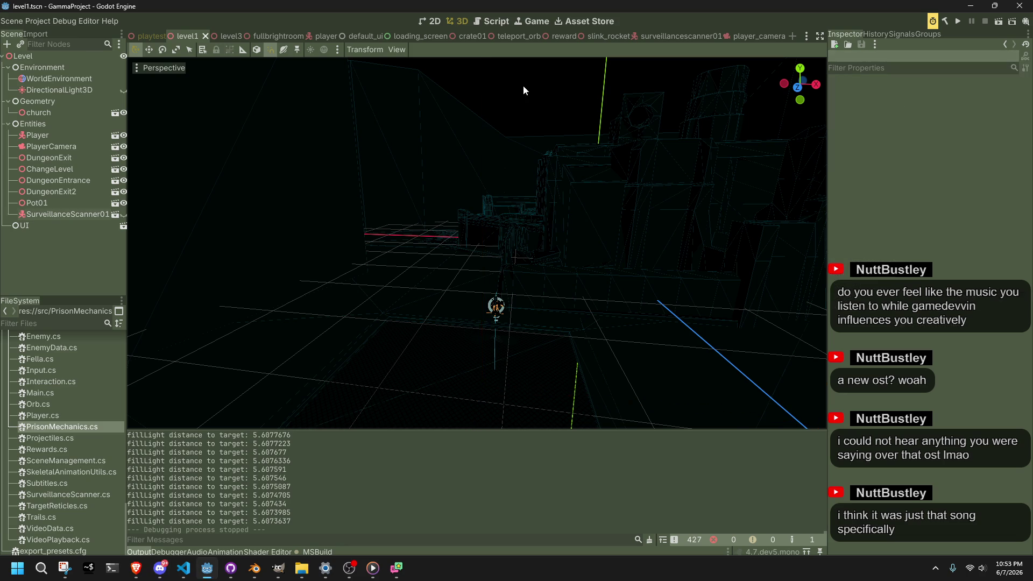
# Make SurveillanceScanner01 visible again and run level1
pyautogui.click(512, 158)
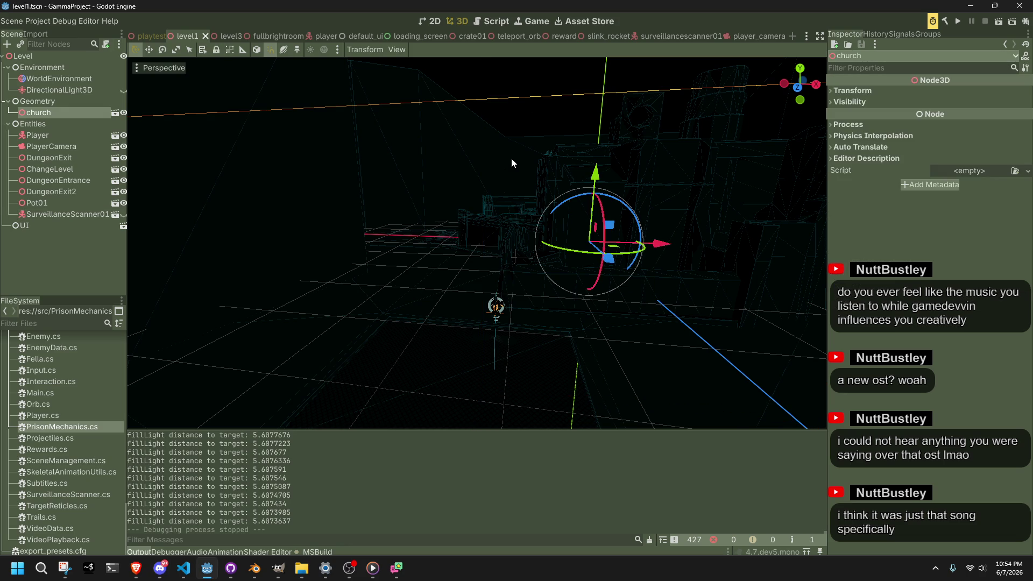
pyautogui.click(528, 79)
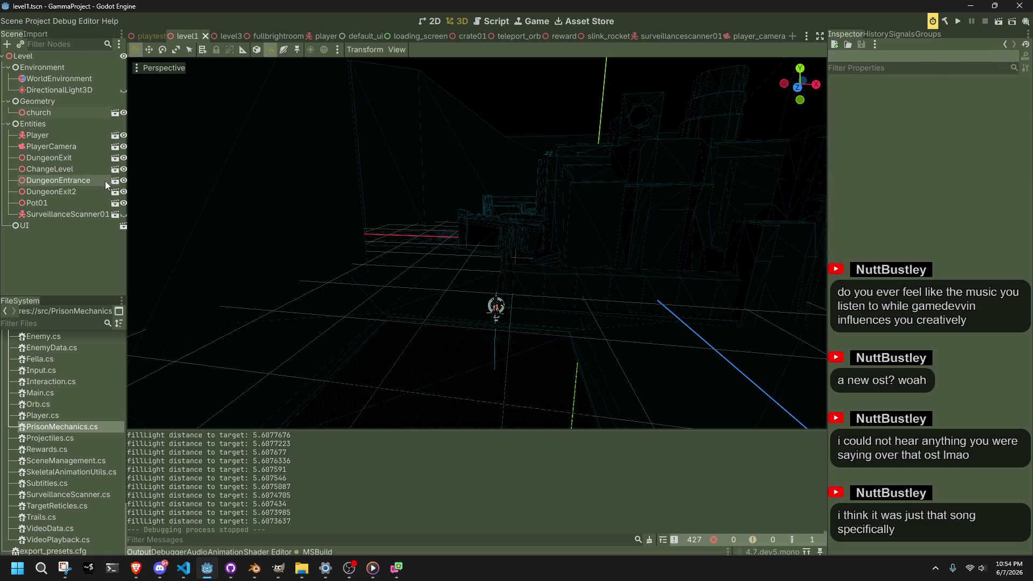
pyautogui.click(124, 214)
pyautogui.click(997, 23)
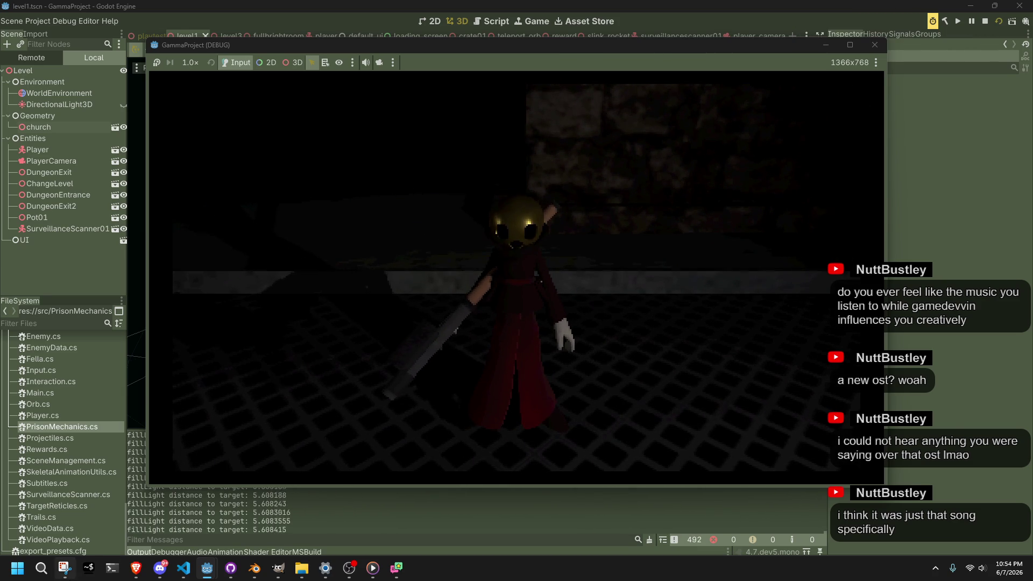
# Restart the level test, capture the game view with Snipping Tool, then stop the game
pyautogui.click(64, 568)
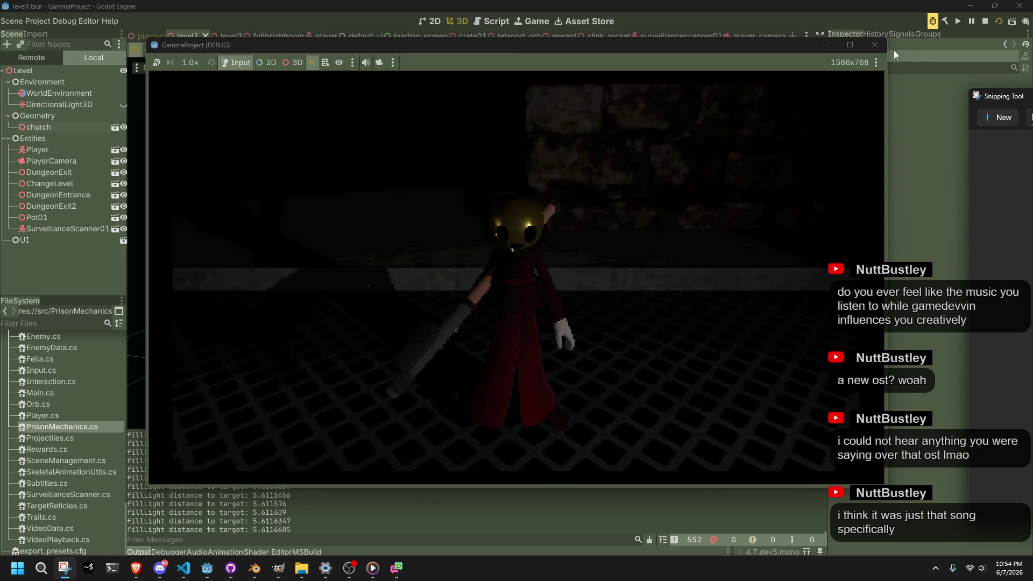
pyautogui.press('F8')
pyautogui.press('F5')
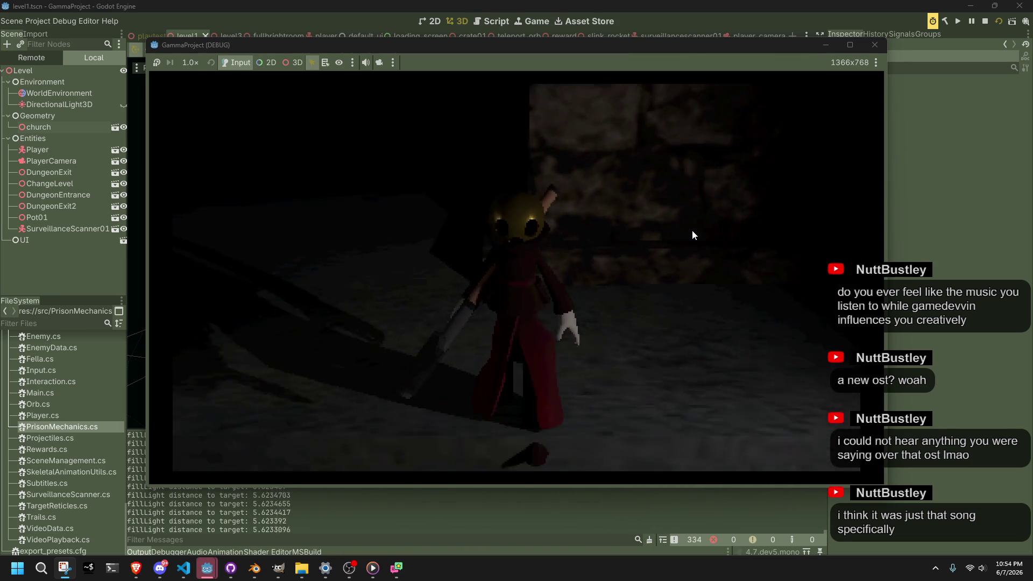
pyautogui.click(875, 45)
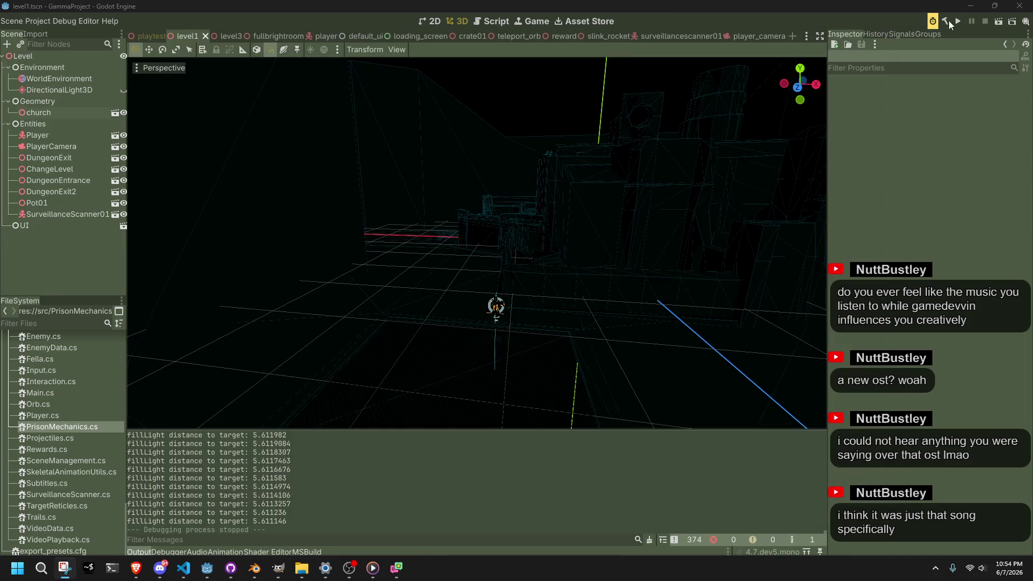
pyautogui.click(996, 26)
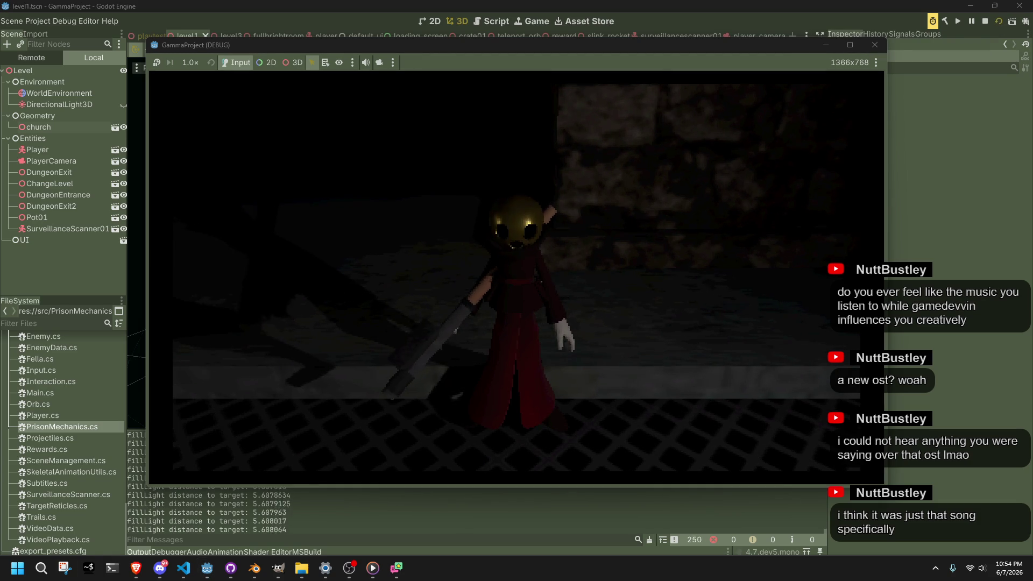
pyautogui.press('super+shift+s')
pyautogui.moveTo(151, 72)
pyautogui.mouseDown()
pyautogui.moveTo(694, 422)
pyautogui.moveTo(882, 485)
pyautogui.mouseUp()
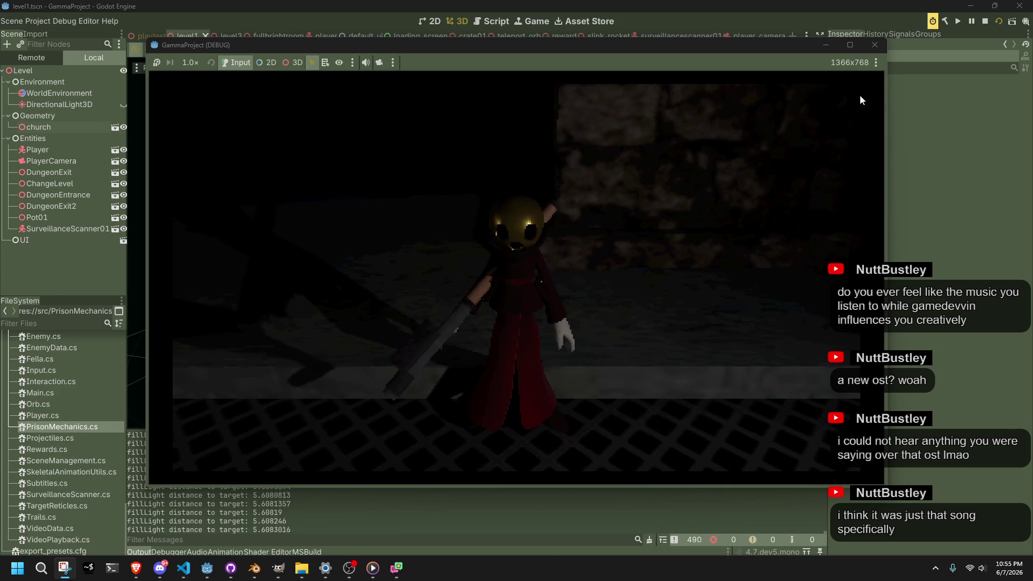
pyautogui.click(874, 46)
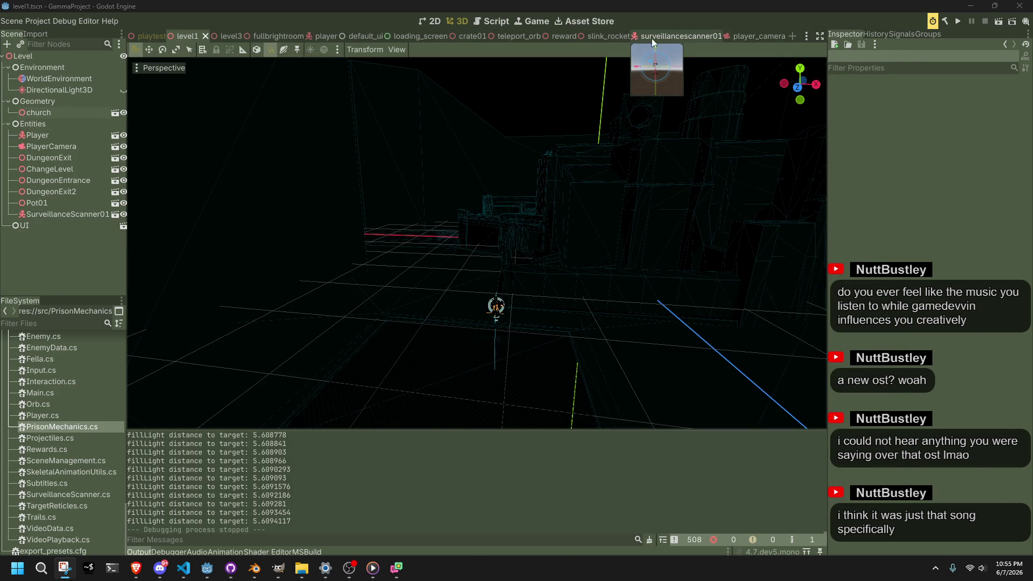
# Hide the FillLight in player_camera and run the project briefly
pyautogui.click(751, 36)
pyautogui.click(123, 90)
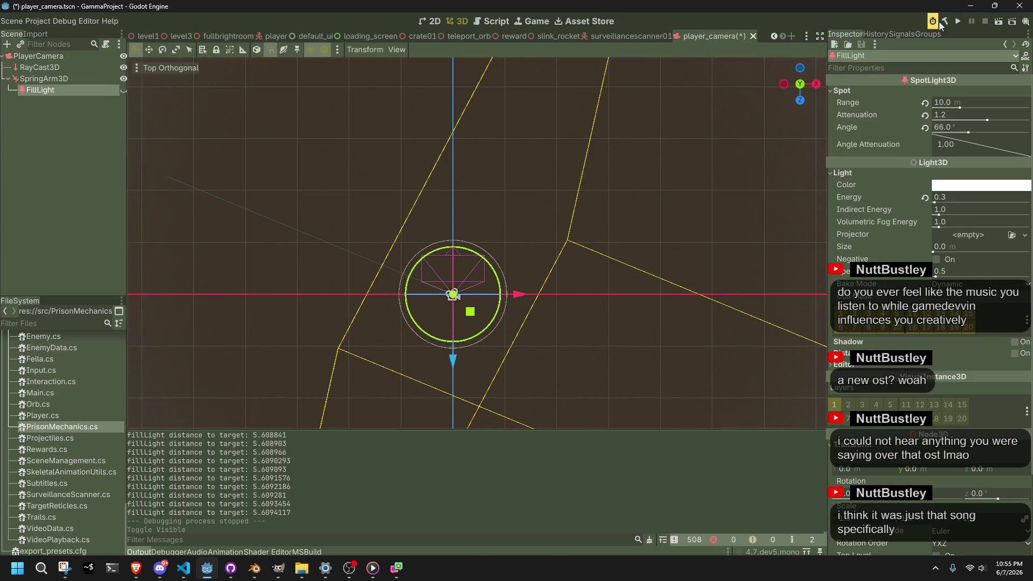
pyautogui.click(998, 23)
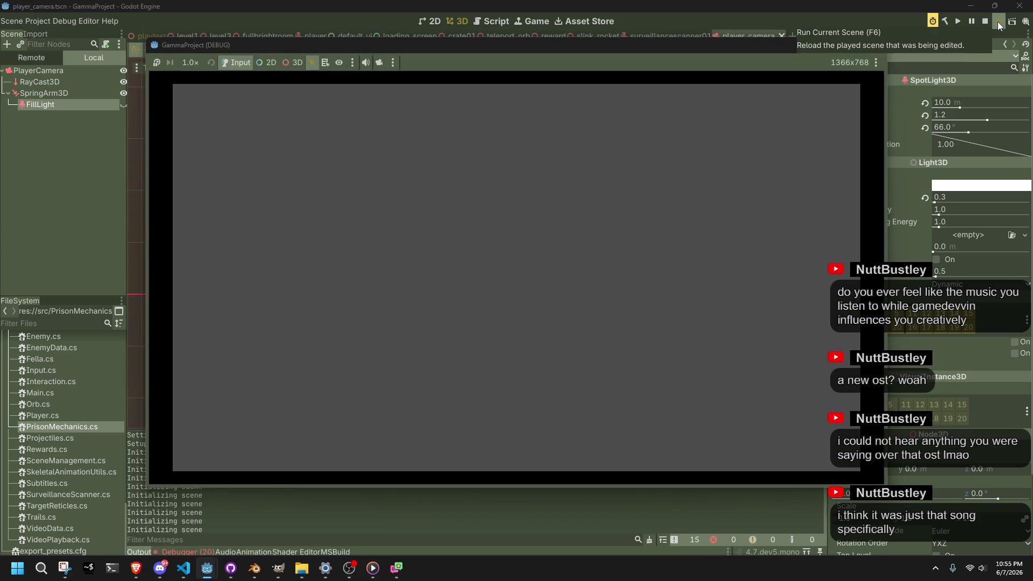
pyautogui.click(876, 45)
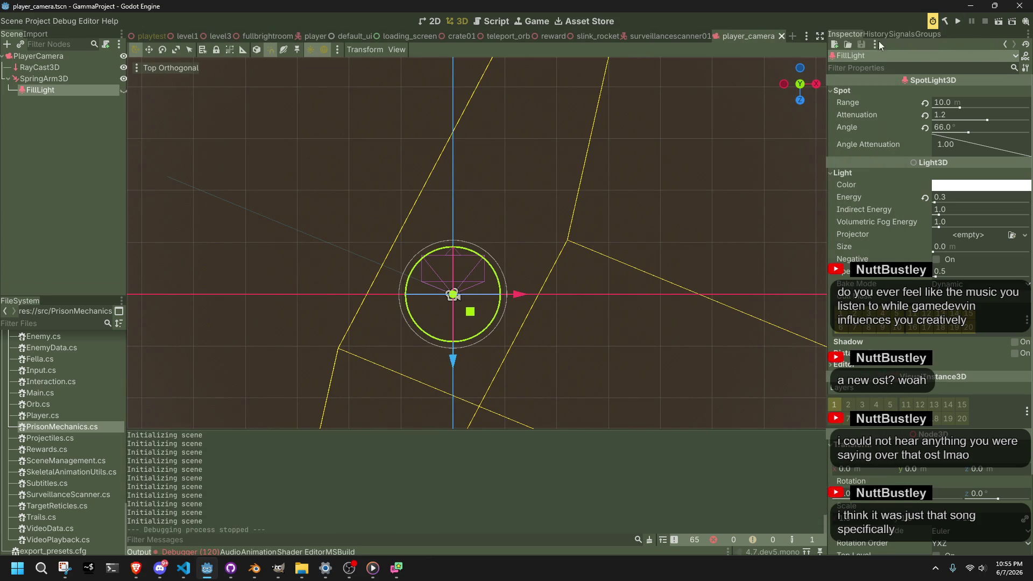
# Play-test level1 without the fill light, stop it, and return to the Godot editor
pyautogui.click(192, 36)
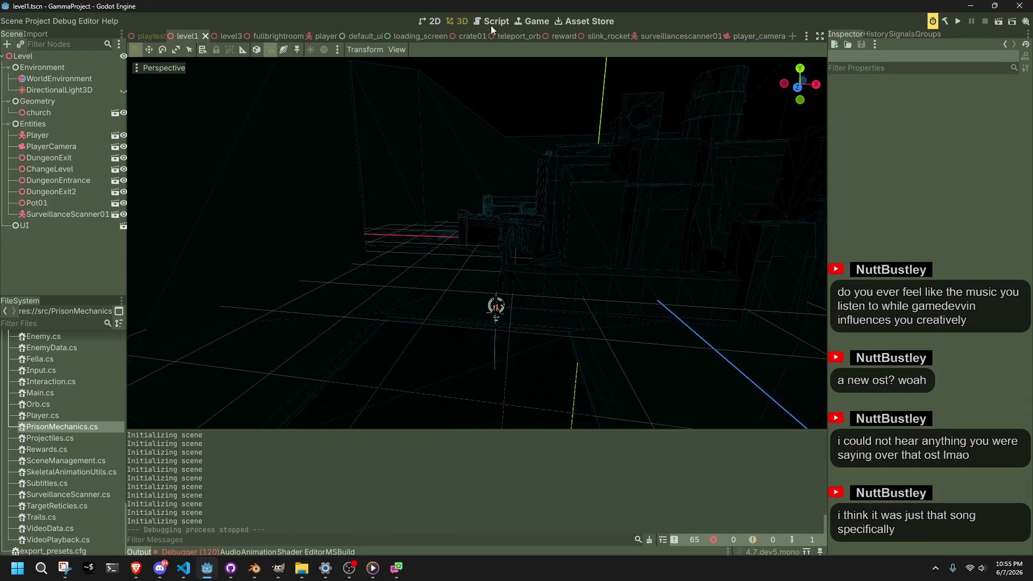
pyautogui.click(999, 23)
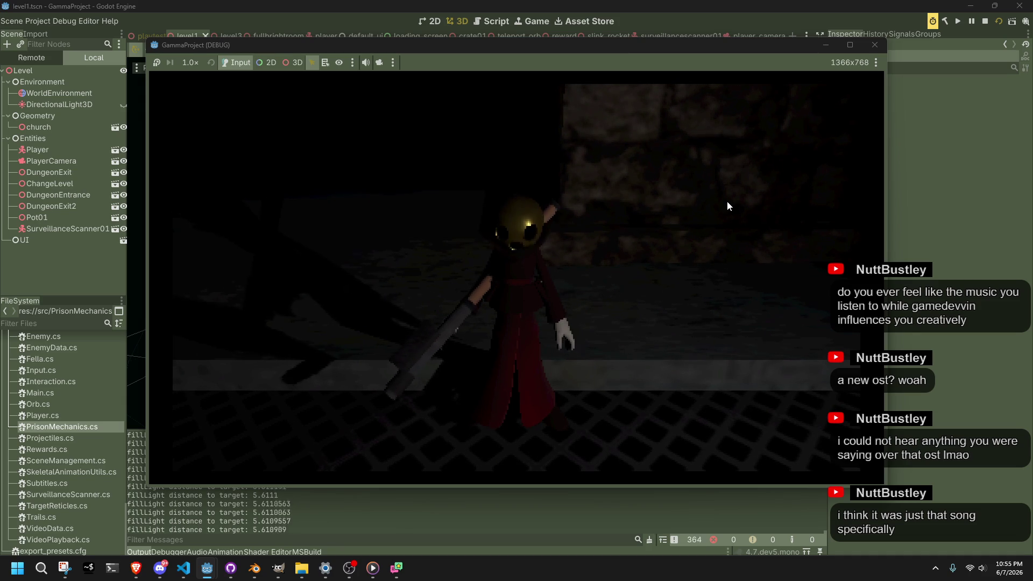
pyautogui.click(875, 45)
pyautogui.press('super+1')
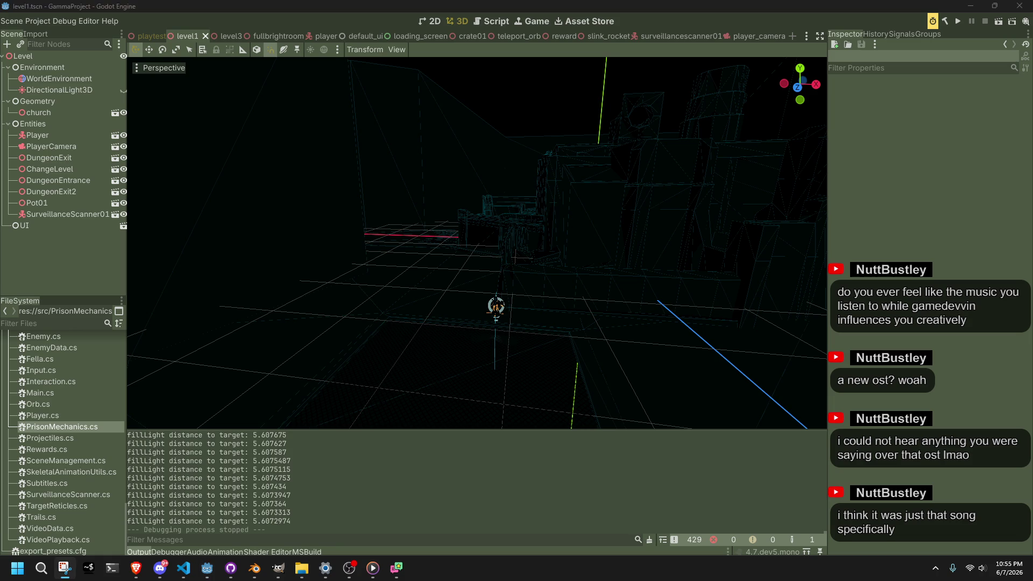
pyautogui.press('super+1')
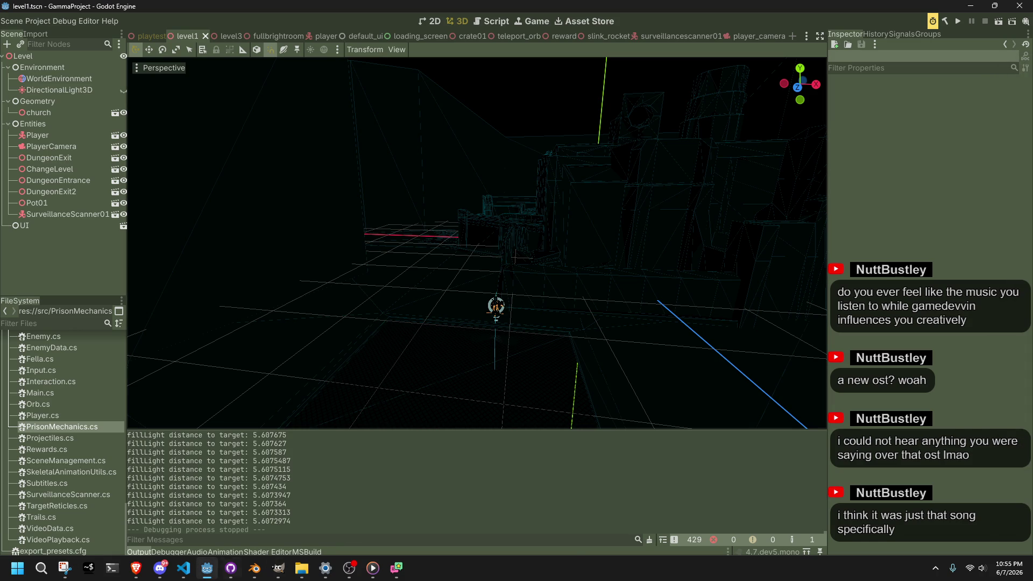
pyautogui.hotkey('alt', 'Tab')
pyautogui.click(184, 578)
pyautogui.click(214, 577)
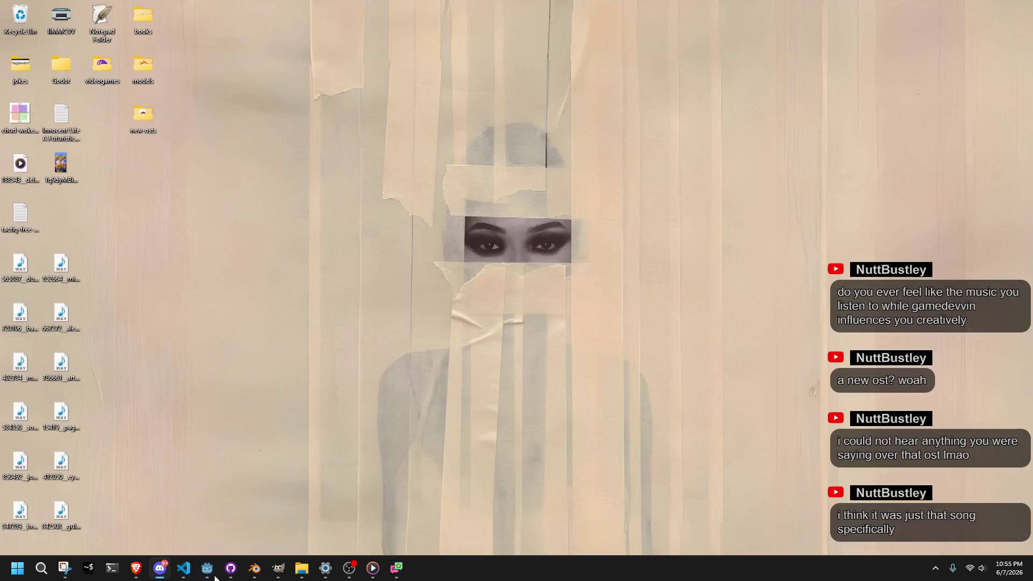
pyautogui.click(213, 577)
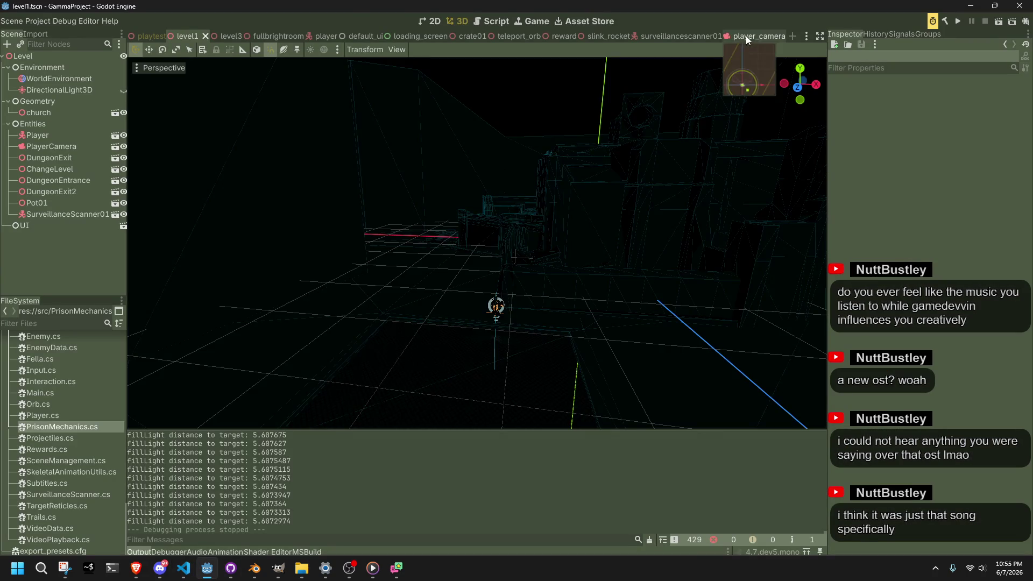
# Select SpringArm3D and set its Y rotation to 45, then 90 degrees
pyautogui.click(746, 36)
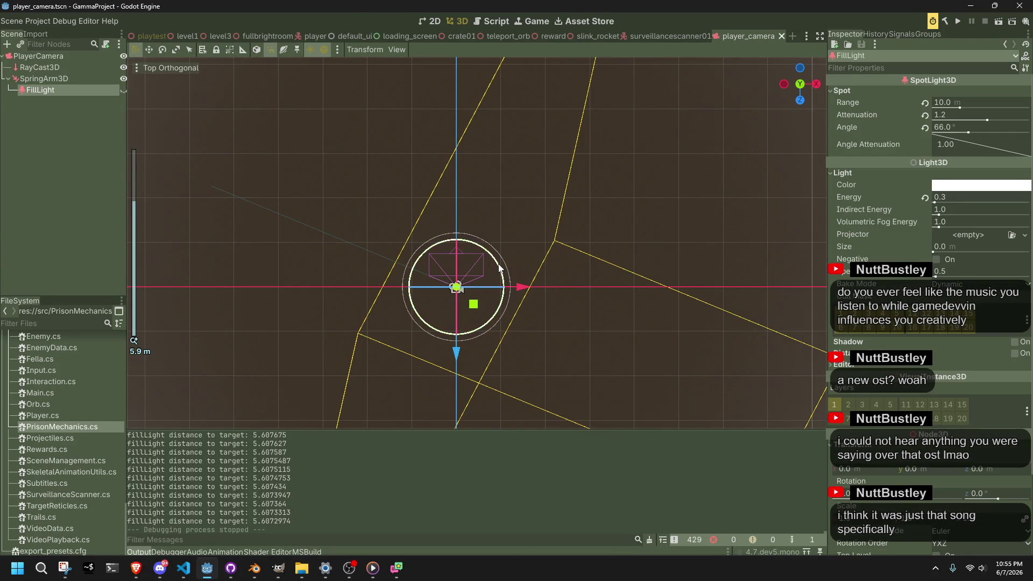
pyautogui.moveTo(495, 265); pyautogui.dragTo(505, 270)
pyautogui.hotkey('ctrl', 'z')
pyautogui.click(69, 82)
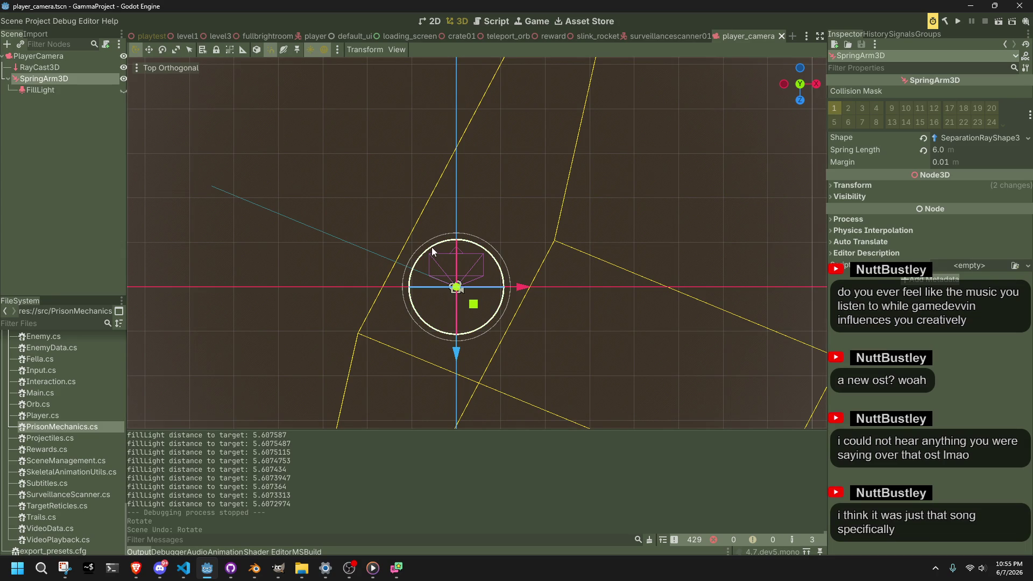
pyautogui.moveTo(433, 248); pyautogui.dragTo(438, 250)
pyautogui.click(879, 188)
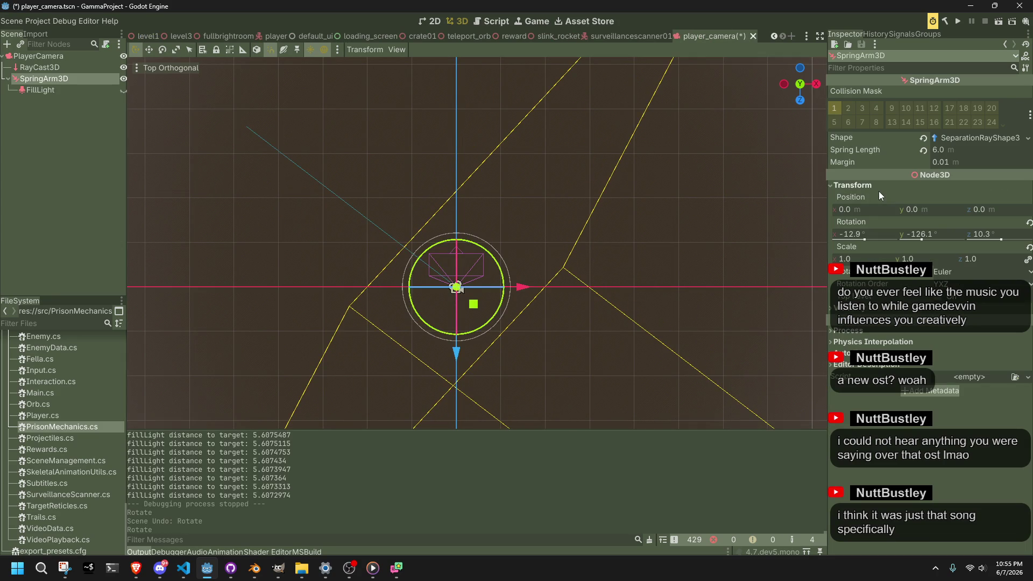
pyautogui.click(921, 233)
pyautogui.write('45')
pyautogui.press('Return')
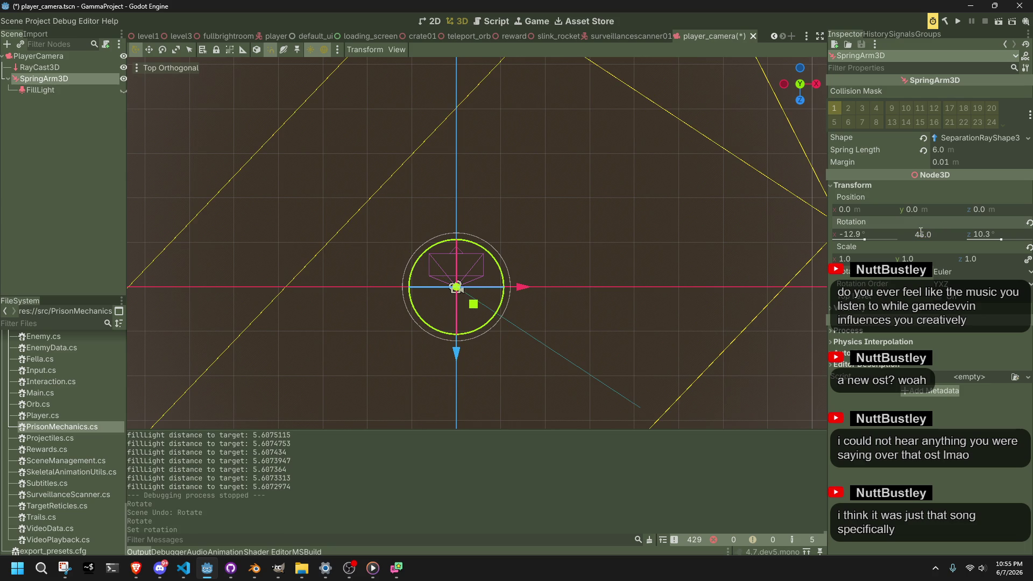
pyautogui.write('45')
pyautogui.press('Return')
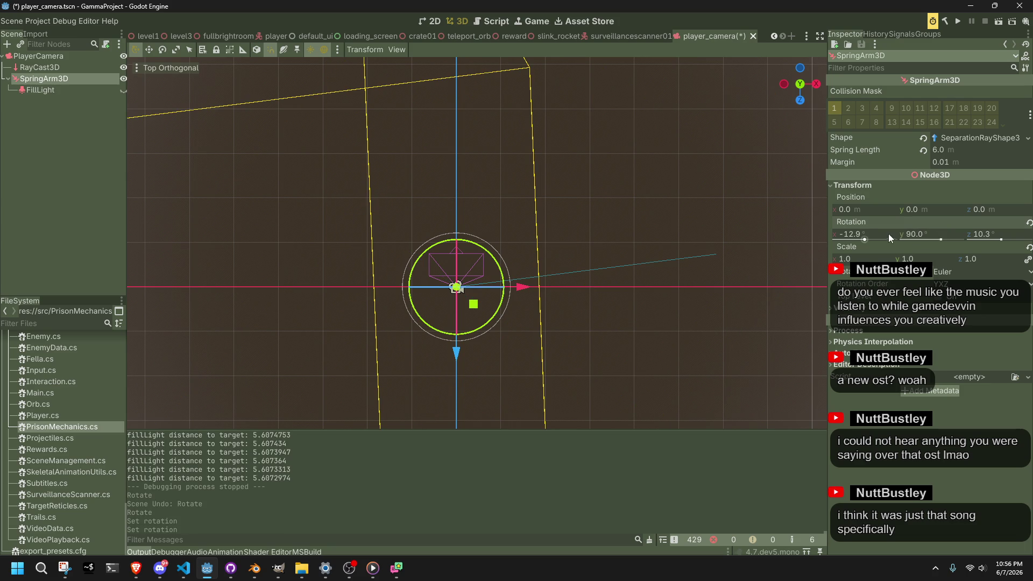
# Reset the rotation and step Y up in 45° increments to reach 0, 225, 0
pyautogui.click(1029, 223)
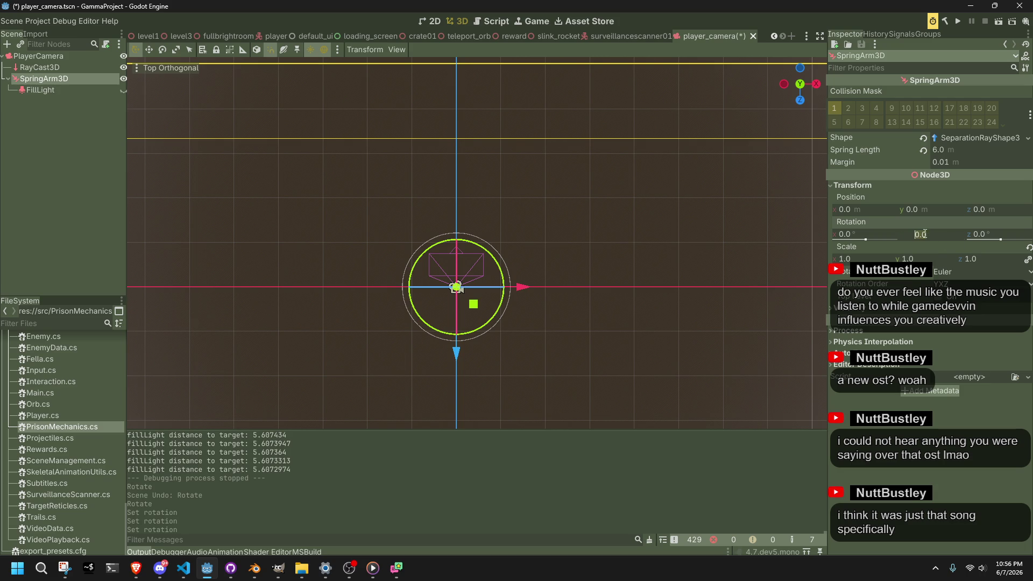
pyautogui.write('45')
pyautogui.press('Return')
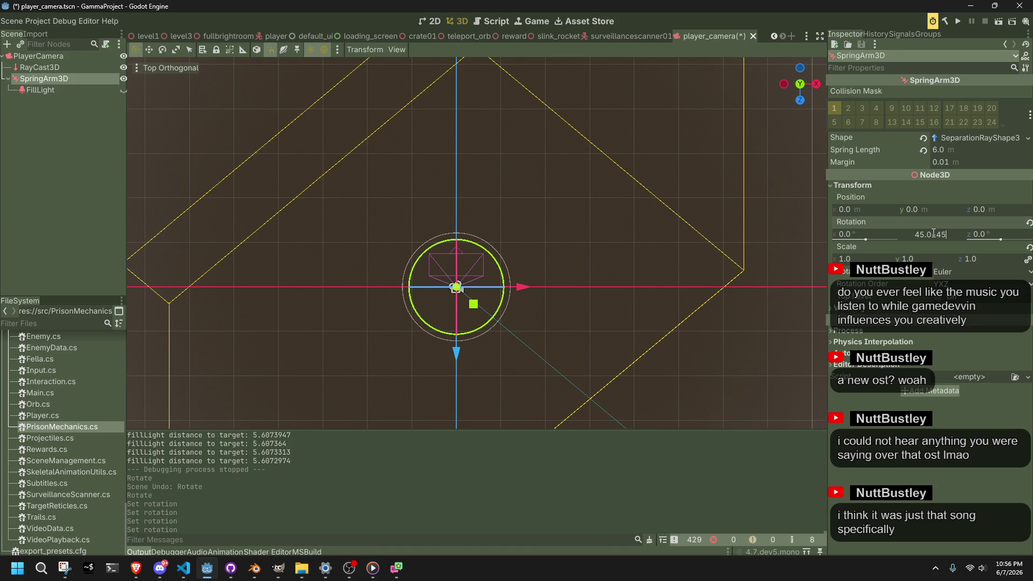
pyautogui.press('Return')
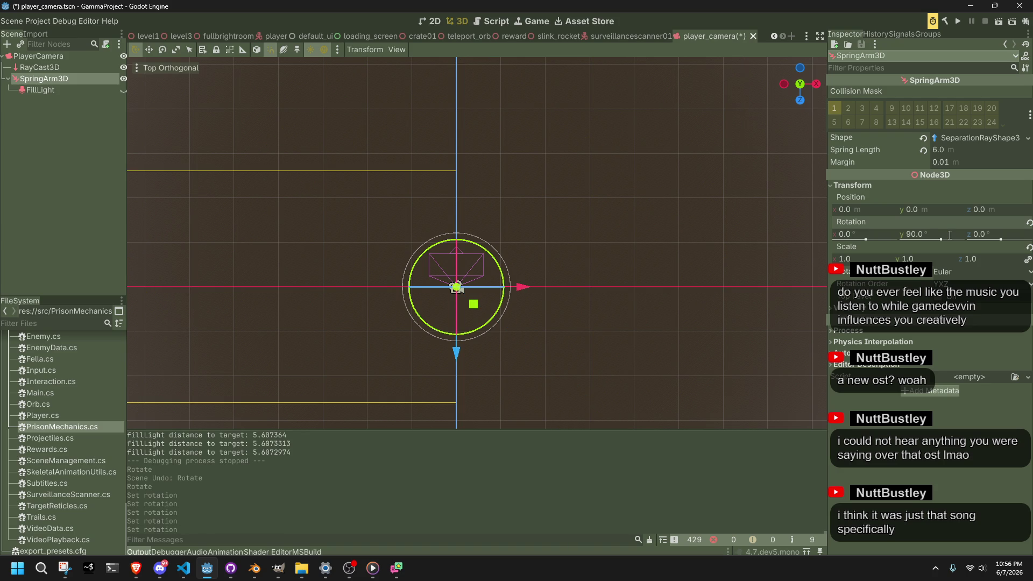
pyautogui.write('+45')
pyautogui.press('Return')
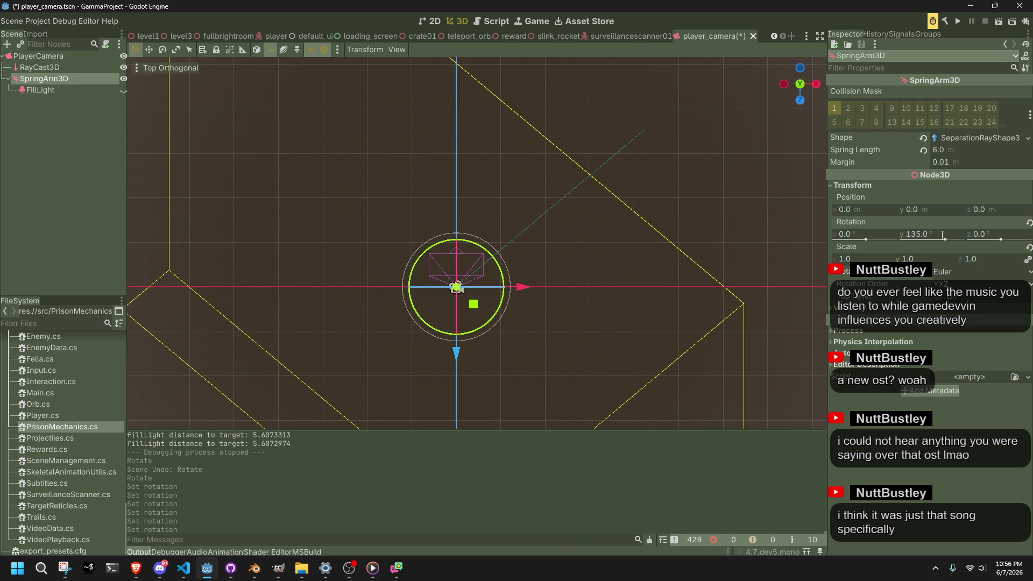
pyautogui.press('Return')
pyautogui.scroll(-3, 630, 170)
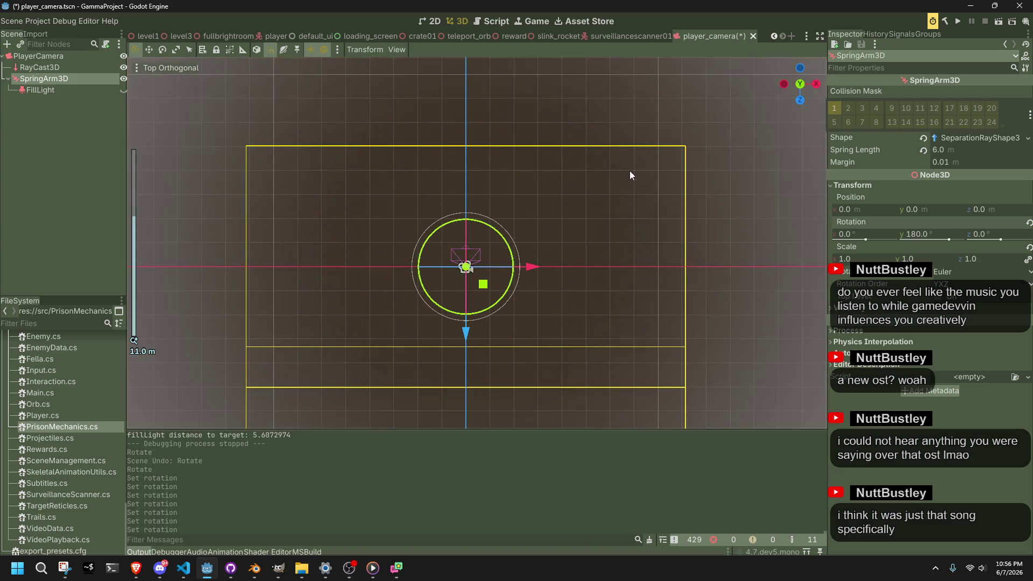
pyautogui.click(936, 236)
pyautogui.write('+45')
pyautogui.press('Return')
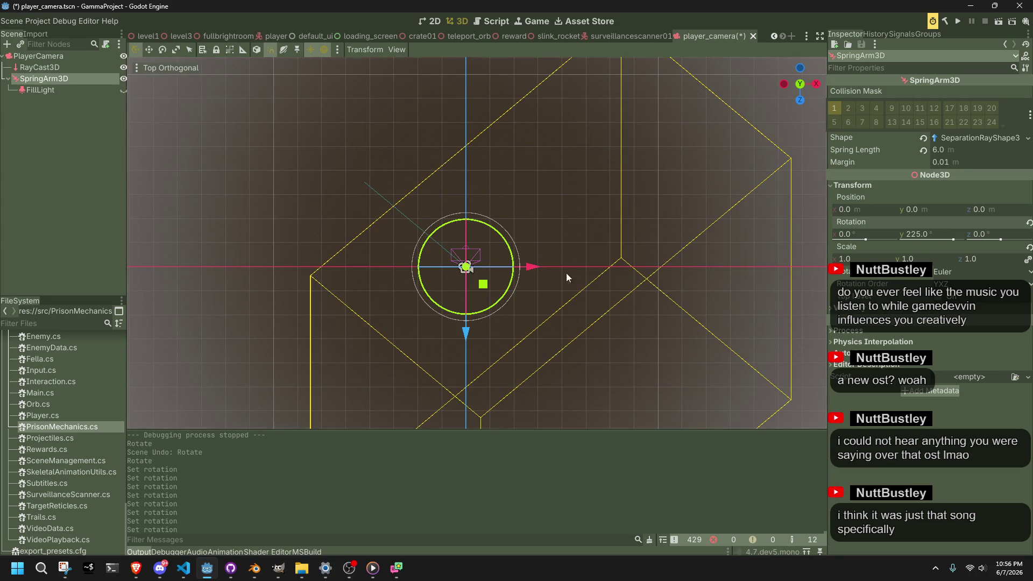
pyautogui.scroll(4, 522, 279)
pyautogui.scroll(3, 521, 279)
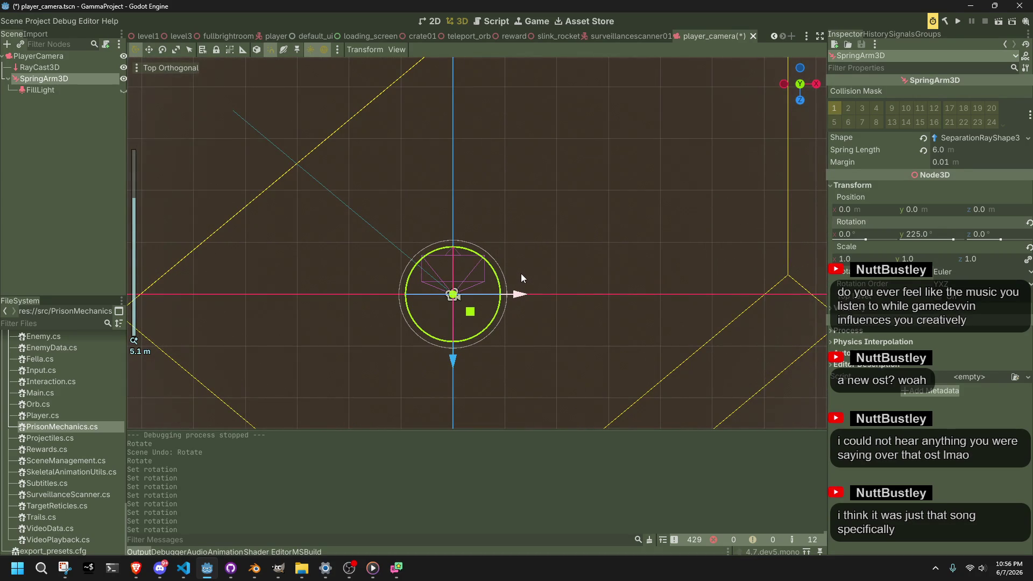
pyautogui.click(803, 66)
pyautogui.scroll(-3, 598, 244)
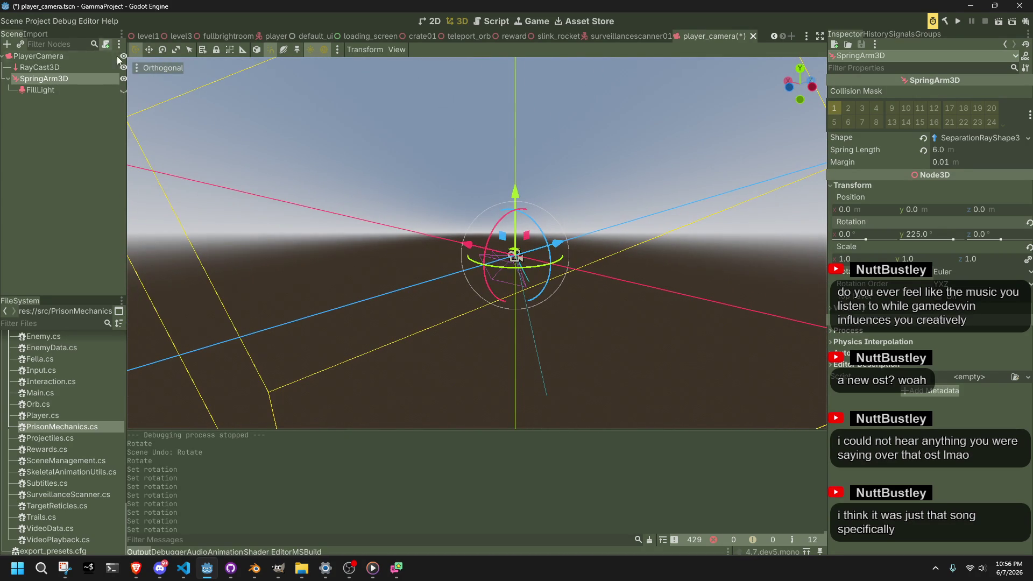
# Switch the viewport to perspective, save player_camera, and orbit around the camera rig
pyautogui.click(141, 69)
pyautogui.click(160, 140)
pyautogui.moveTo(619, 237)
pyautogui.mouseDown()
pyautogui.moveTo(687, 227)
pyautogui.moveTo(715, 250)
pyautogui.moveTo(634, 260)
pyautogui.mouseUp()
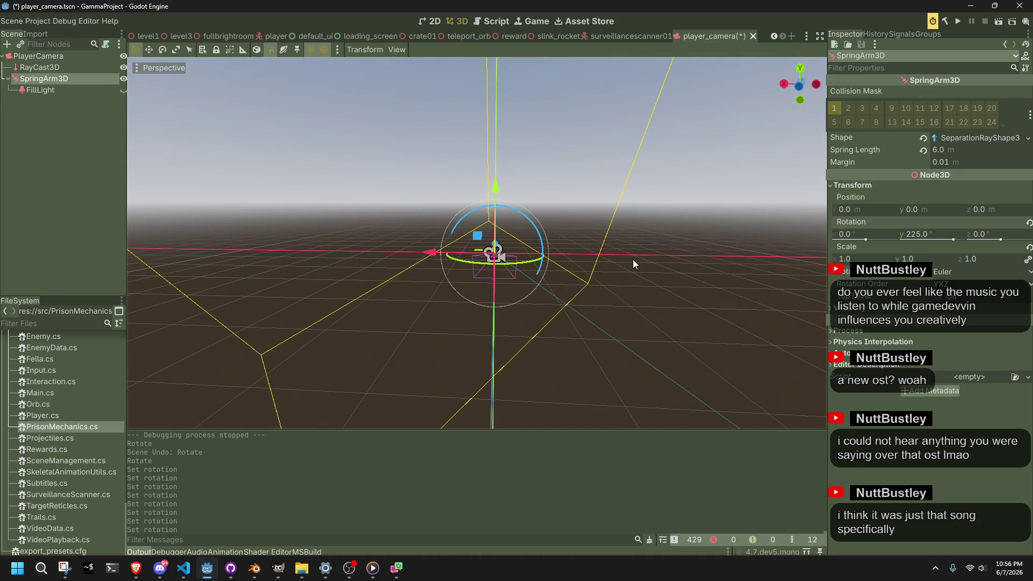
pyautogui.hotkey('ctrl', 's')
pyautogui.scroll(-3, 668, 280)
pyautogui.moveTo(701, 304)
pyautogui.mouseDown()
pyautogui.moveTo(612, 280)
pyautogui.moveTo(642, 264)
pyautogui.moveTo(673, 286)
pyautogui.moveTo(679, 306)
pyautogui.moveTo(547, 319)
pyautogui.moveTo(468, 296)
pyautogui.moveTo(332, 293)
pyautogui.moveTo(442, 294)
pyautogui.moveTo(756, 62)
pyautogui.mouseUp()
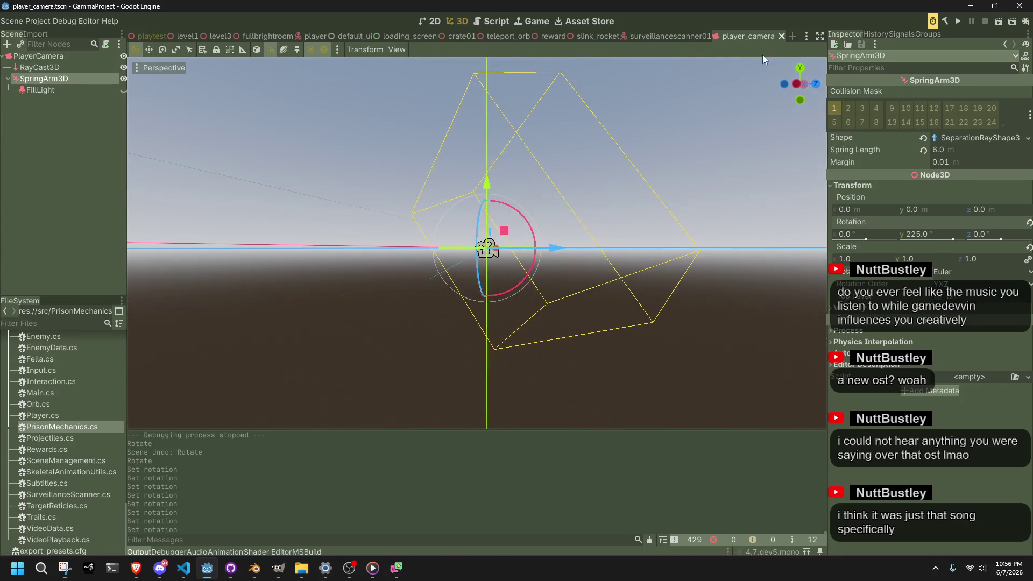
pyautogui.click(797, 82)
pyautogui.scroll(3, 439, 300)
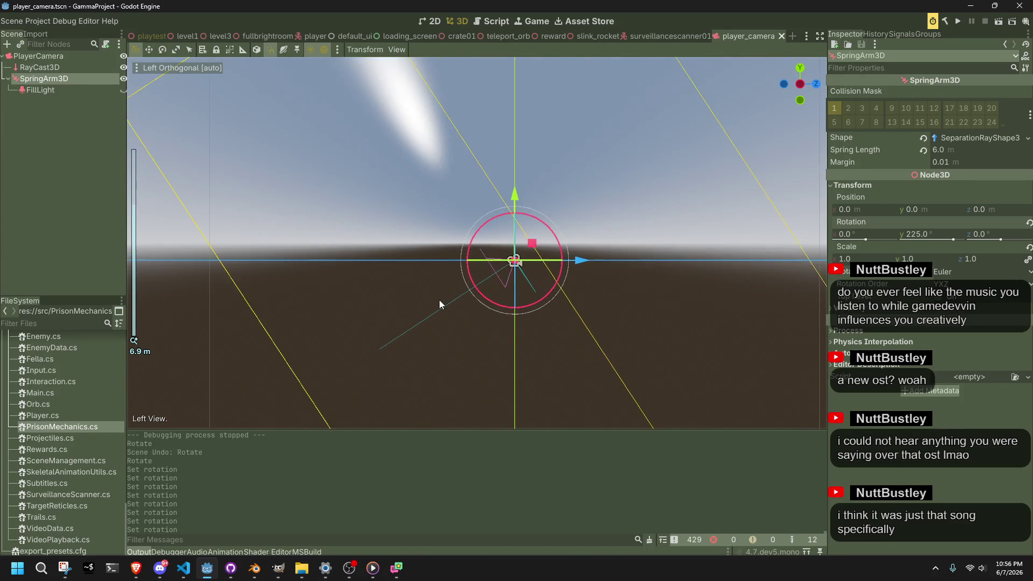
pyautogui.scroll(-3, 439, 299)
pyautogui.moveTo(440, 300); pyautogui.dragTo(503, 356)
pyautogui.scroll(3, 567, 389)
pyautogui.moveTo(567, 389)
pyautogui.mouseDown()
pyautogui.moveTo(596, 356)
pyautogui.moveTo(609, 365)
pyautogui.moveTo(554, 389)
pyautogui.moveTo(593, 370)
pyautogui.mouseUp()
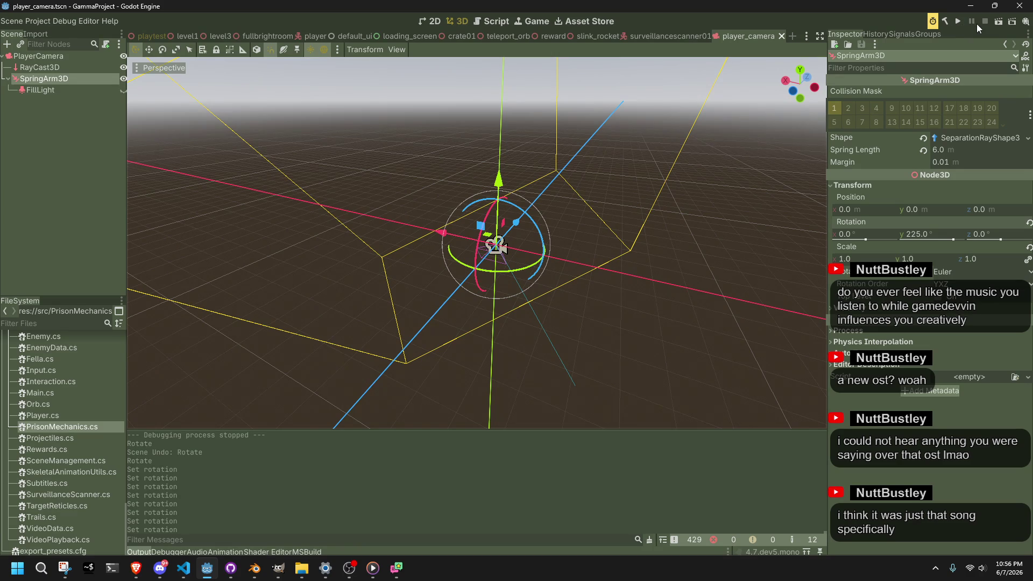
# Look through the level1, player_camera and surveillancescanner01 scenes, ending on level1
pyautogui.click(188, 36)
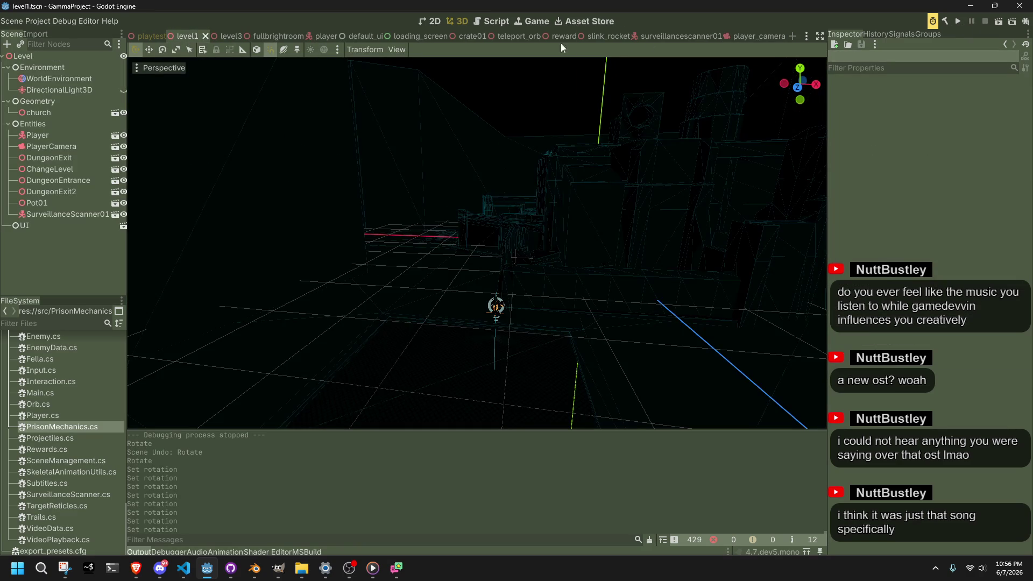
pyautogui.click(756, 37)
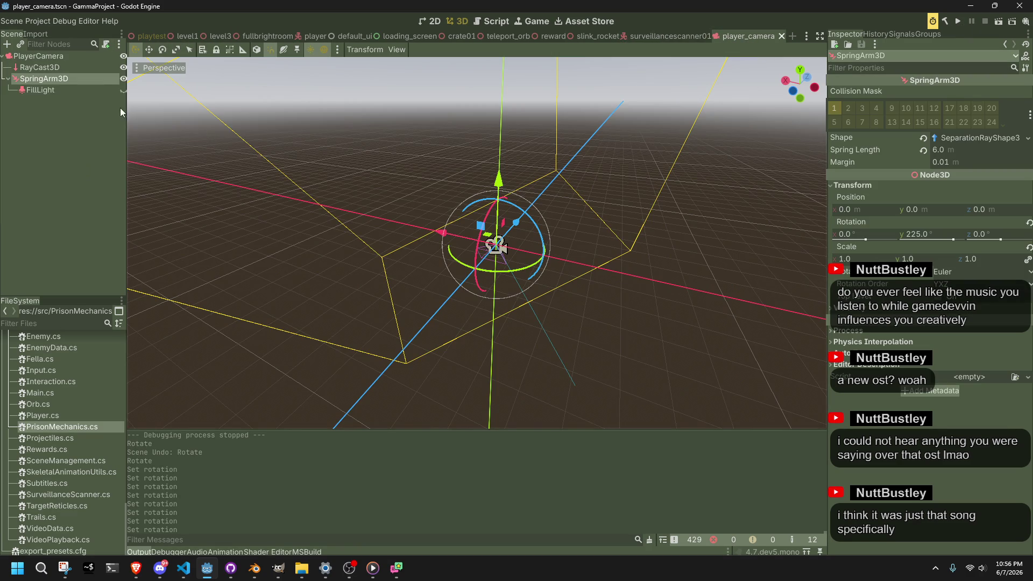
pyautogui.click(651, 36)
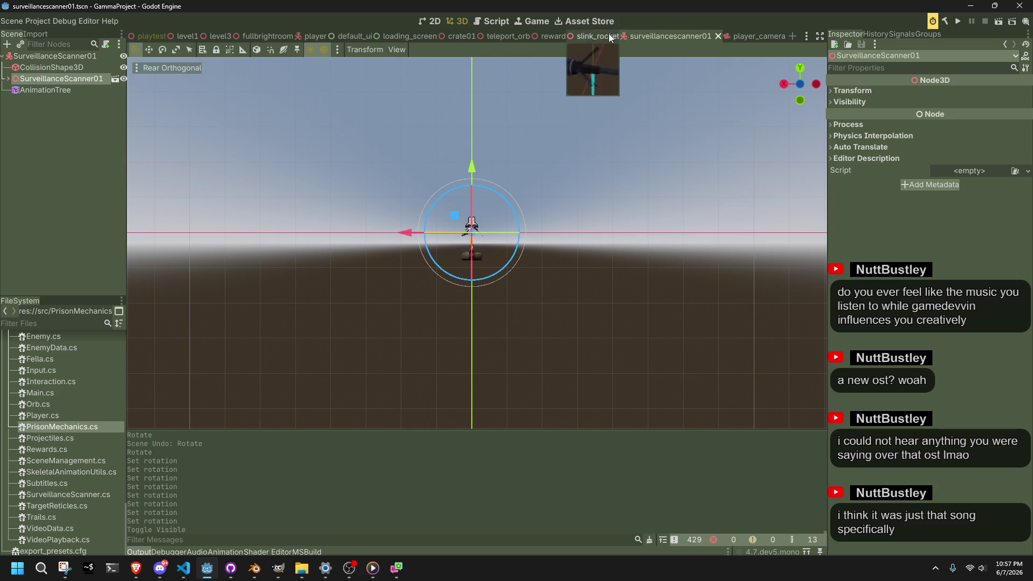
pyautogui.click(188, 36)
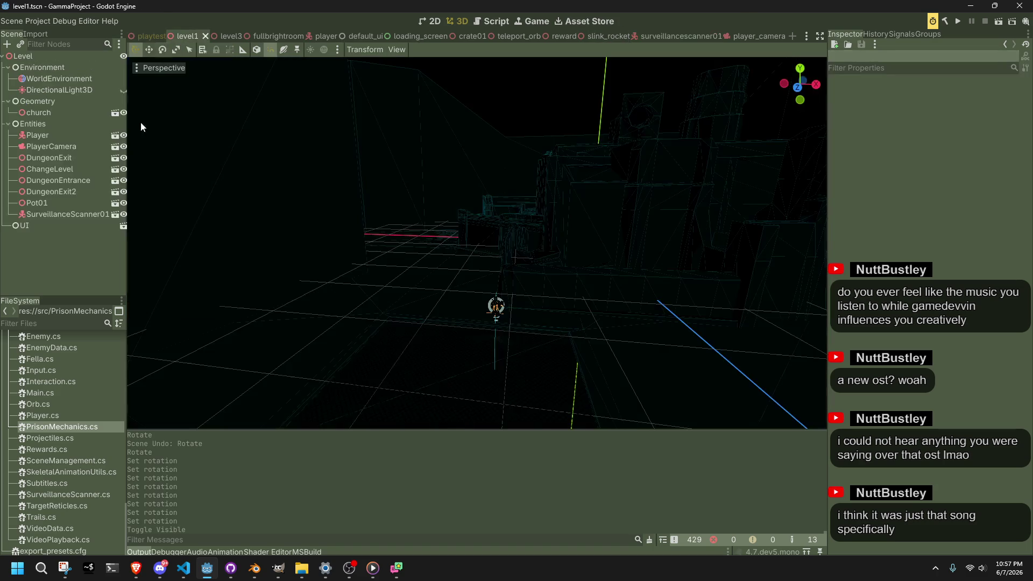
# Run level1 once more to judge its darkness, stop it, and switch to player_camera
pyautogui.click(999, 22)
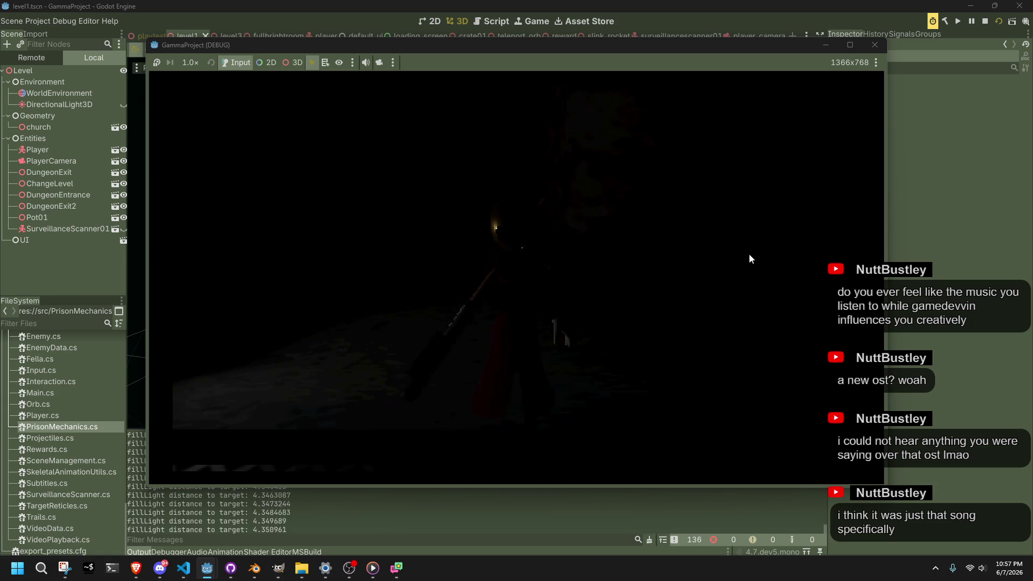
pyautogui.click(880, 48)
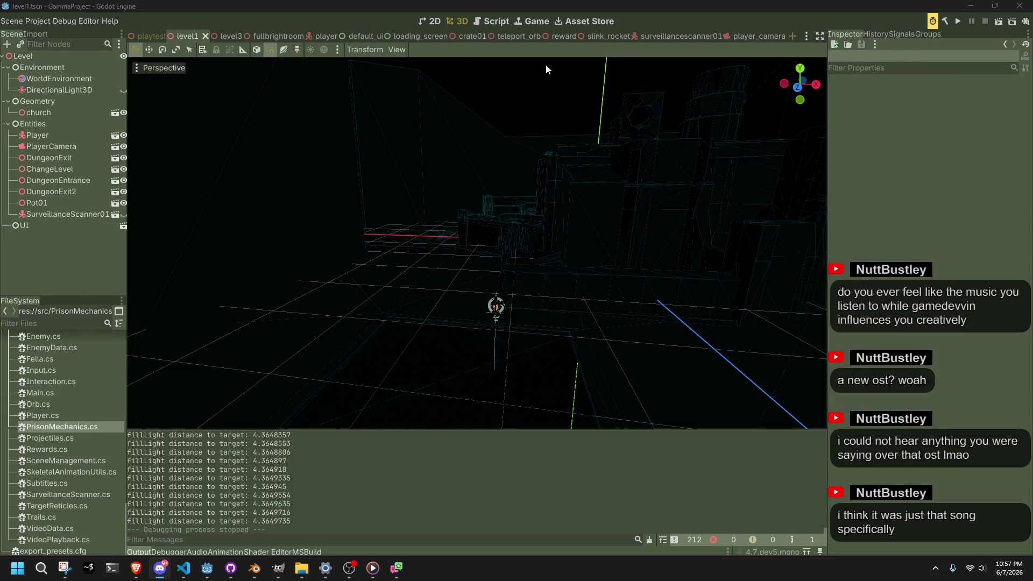
pyautogui.click(750, 36)
pyautogui.click(800, 69)
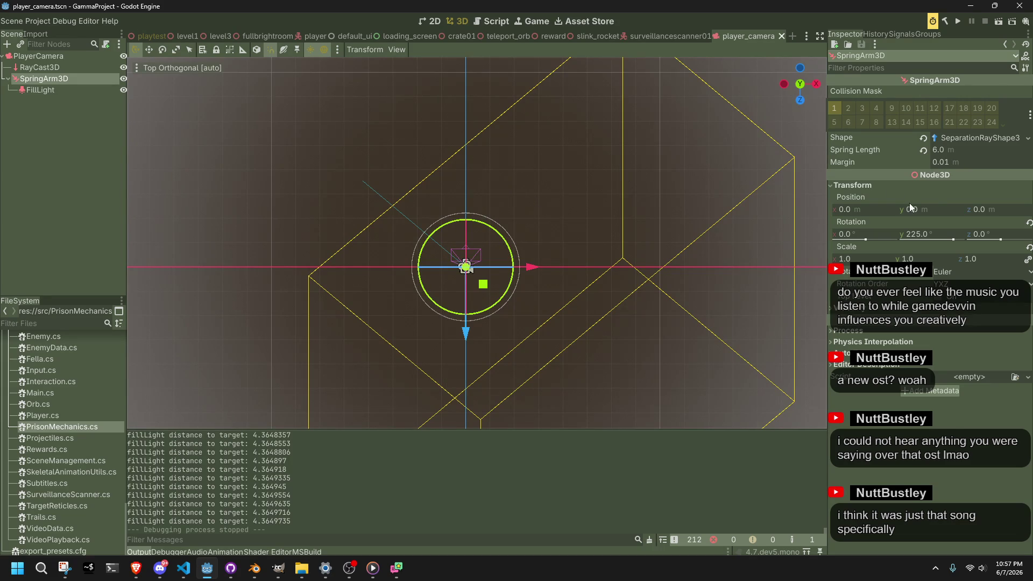
# Set the SpringArm3D spring length to 8 m, save player_camera, and run level1
pyautogui.write('8')
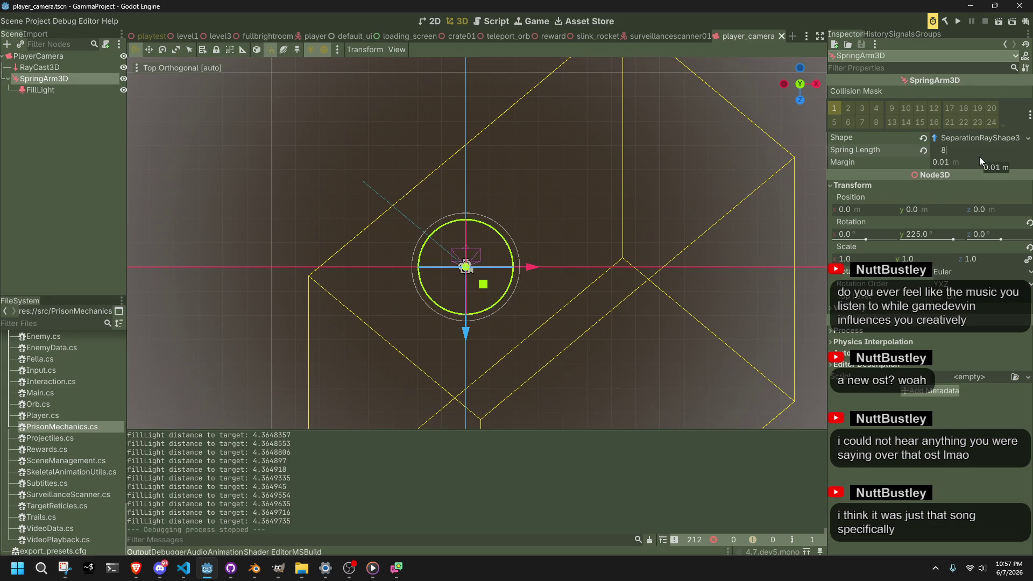
pyautogui.press('Return')
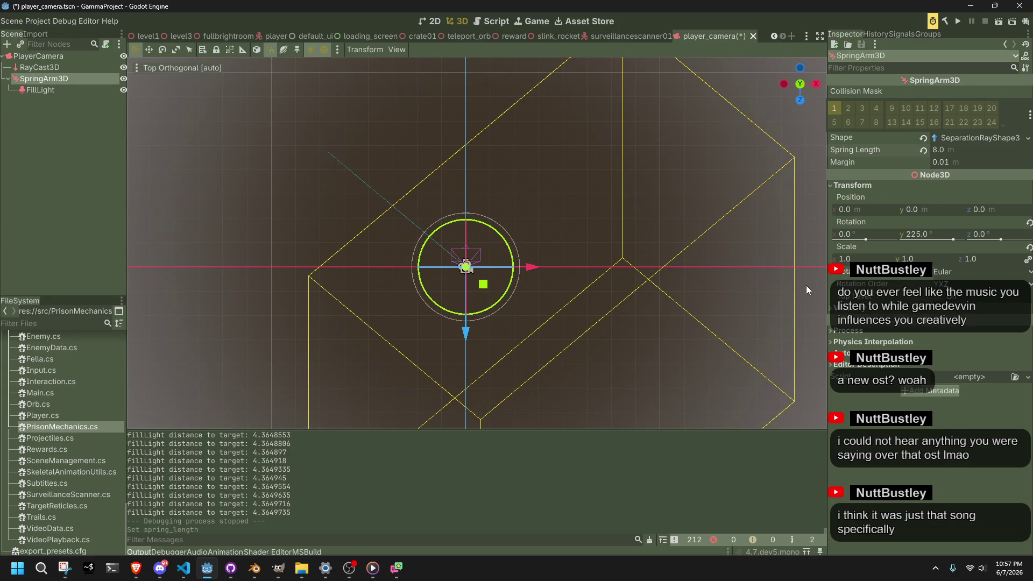
pyautogui.click(806, 285)
pyautogui.hotkey('ctrl', 's')
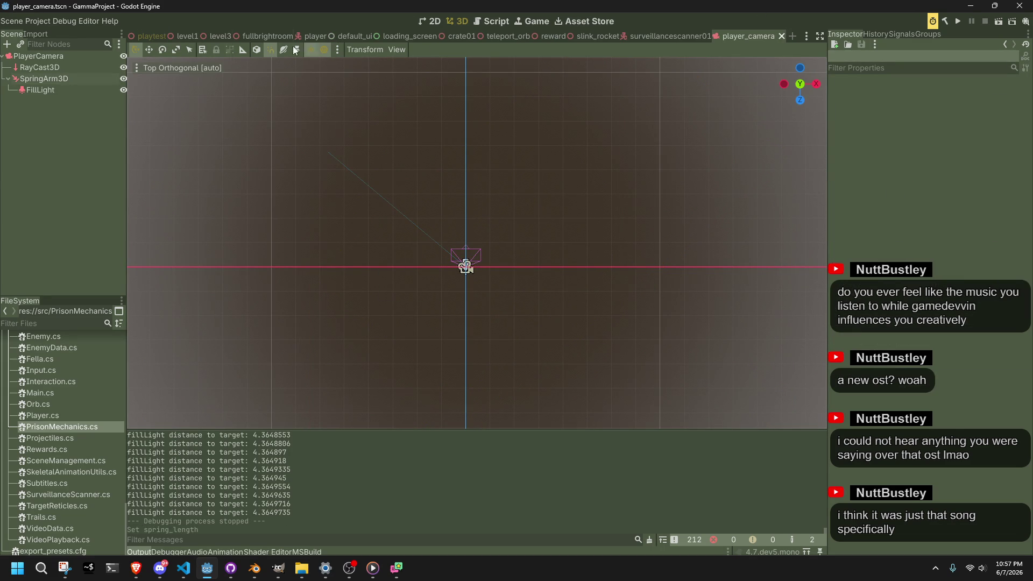
pyautogui.click(183, 36)
pyautogui.click(1000, 22)
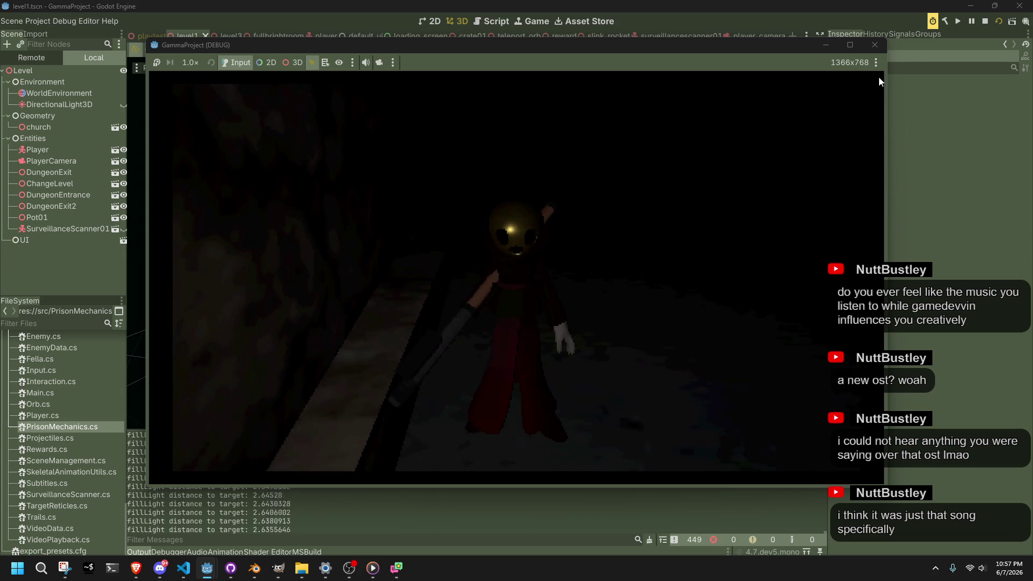
# Stop the playtest and look over the FillLight code in Player.cs
pyautogui.click(875, 44)
pyautogui.hotkey('alt', 'Tab')
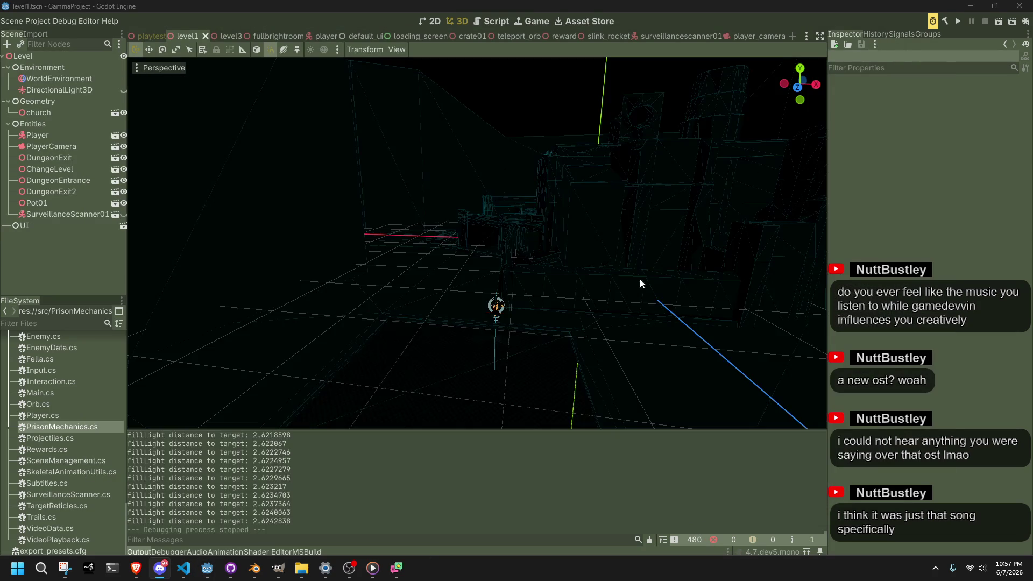
pyautogui.click(178, 570)
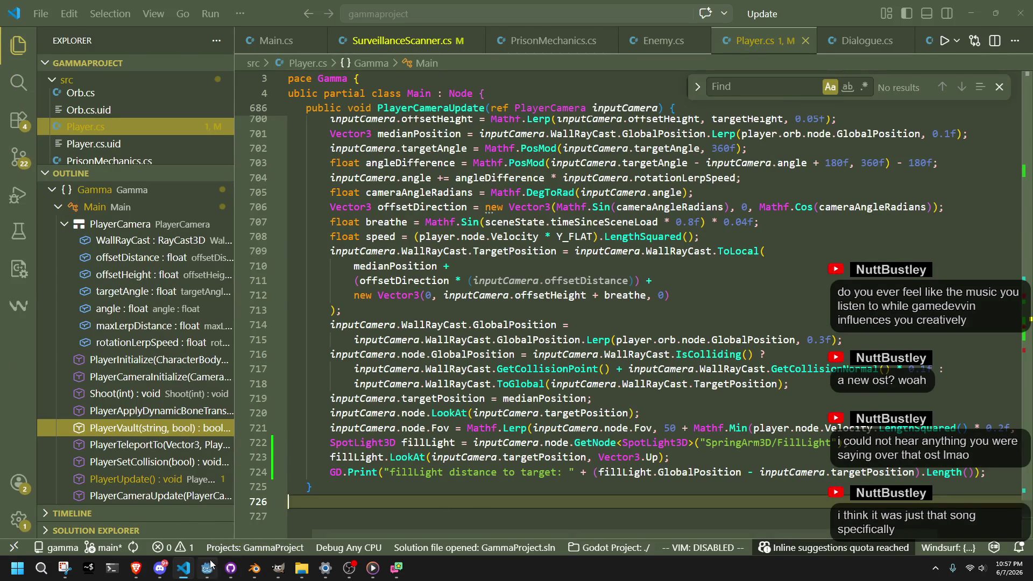
pyautogui.click(210, 566)
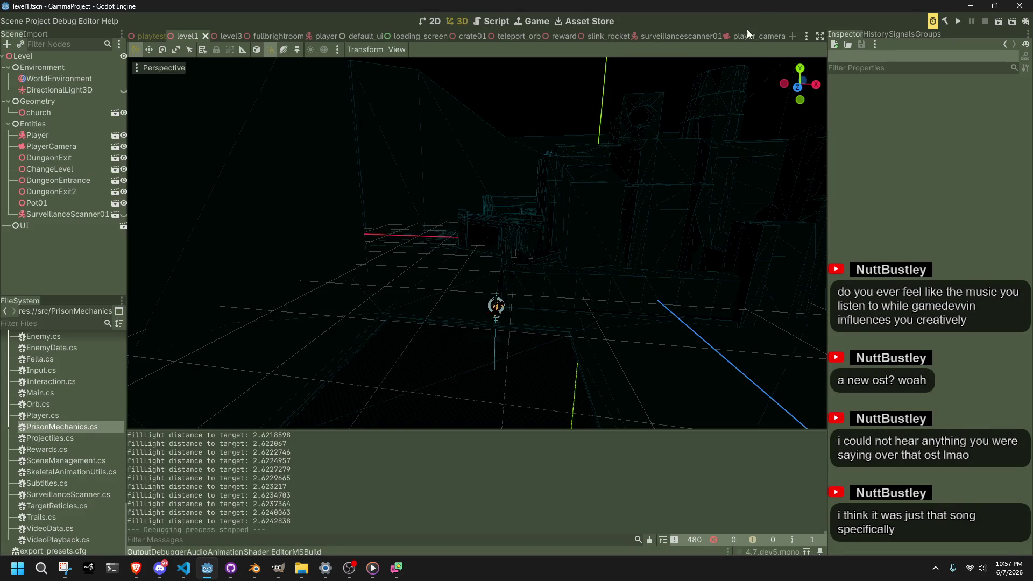
# In player_camera, try rotating the spring arm 15 degrees, then revert it
pyautogui.click(747, 29)
pyautogui.moveTo(502, 252)
pyautogui.mouseDown()
pyautogui.moveTo(559, 137)
pyautogui.moveTo(545, 217)
pyautogui.moveTo(601, 208)
pyautogui.mouseUp()
pyautogui.scroll(2, 521, 213)
pyautogui.moveTo(520, 213)
pyautogui.mouseDown()
pyautogui.moveTo(540, 221)
pyautogui.moveTo(546, 249)
pyautogui.mouseUp()
pyautogui.click(1029, 223)
pyautogui.click(724, 289)
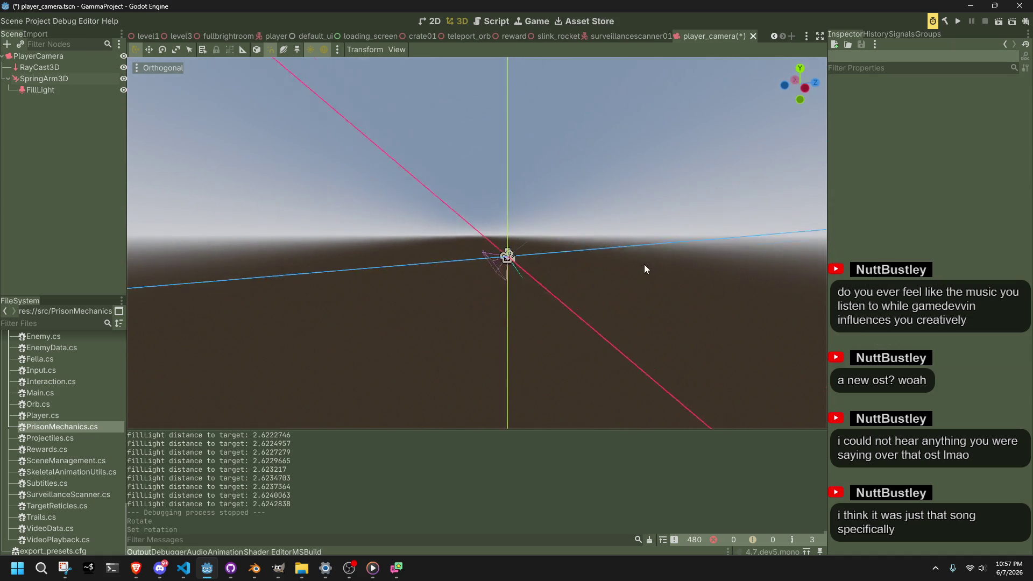
# Undo a 45° X tilt on the spring arm and reset PlayerCamera's X rotation to 0
pyautogui.click(44, 78)
pyautogui.scroll(1, 555, 200)
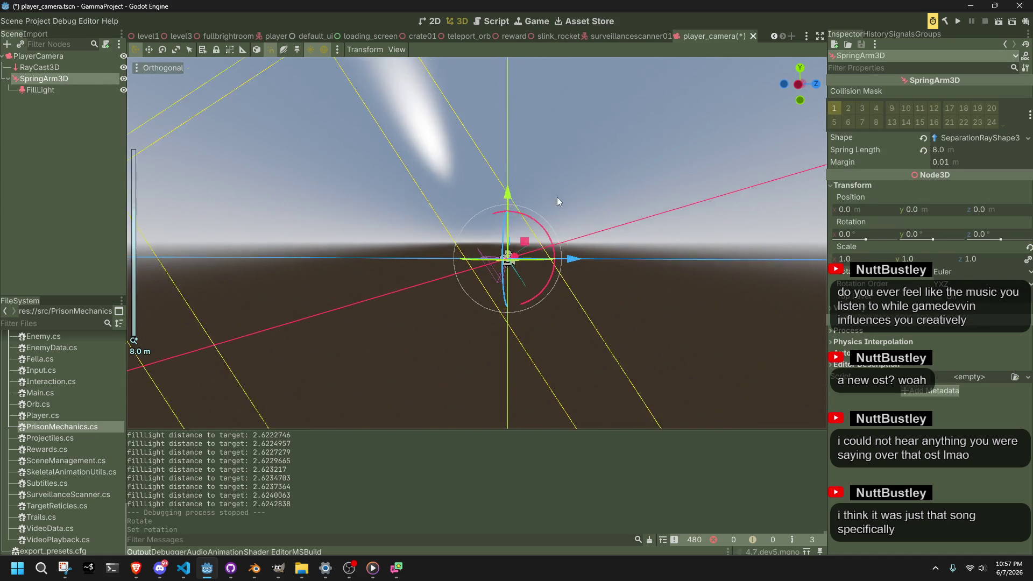
pyautogui.moveTo(550, 229); pyautogui.dragTo(562, 257)
pyautogui.hotkey('ctrl', 'z')
pyautogui.click(54, 58)
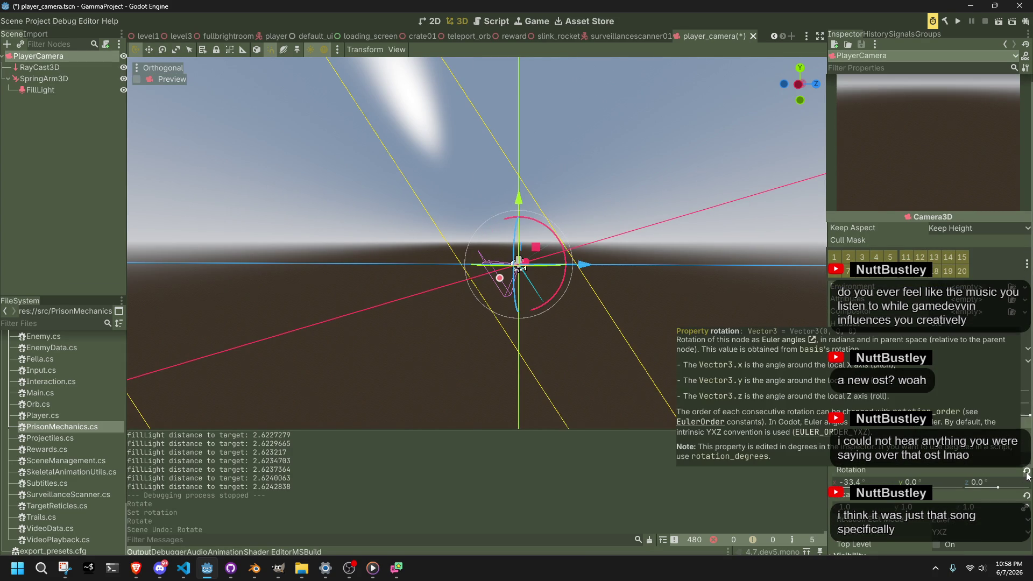
pyautogui.click(1027, 472)
# Test the levelled camera in-game, then switch the viewport to Perspective
pyautogui.click(958, 21)
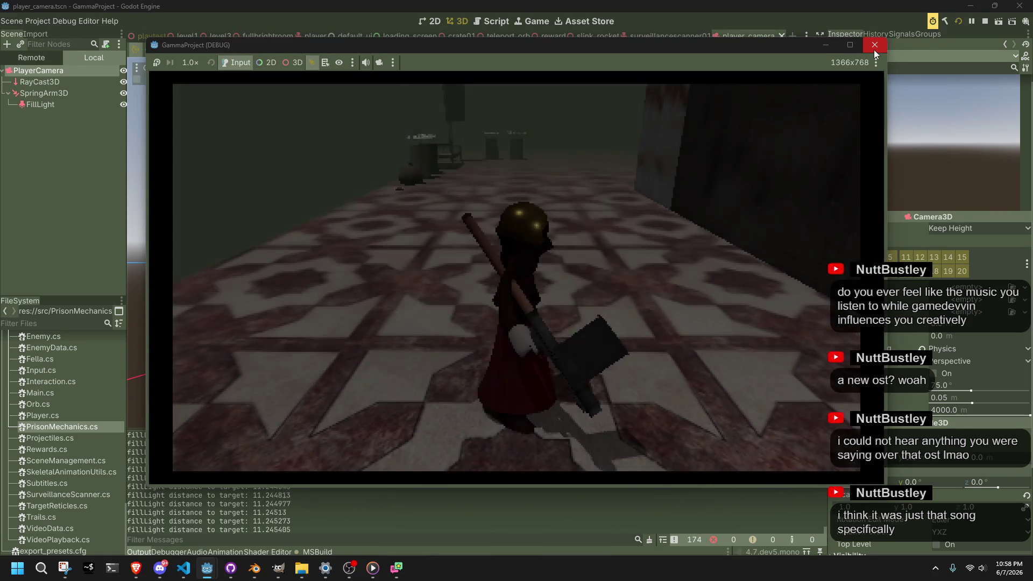
pyautogui.click(873, 49)
pyautogui.moveTo(625, 264)
pyautogui.mouseDown()
pyautogui.moveTo(634, 323)
pyautogui.moveTo(559, 341)
pyautogui.mouseUp()
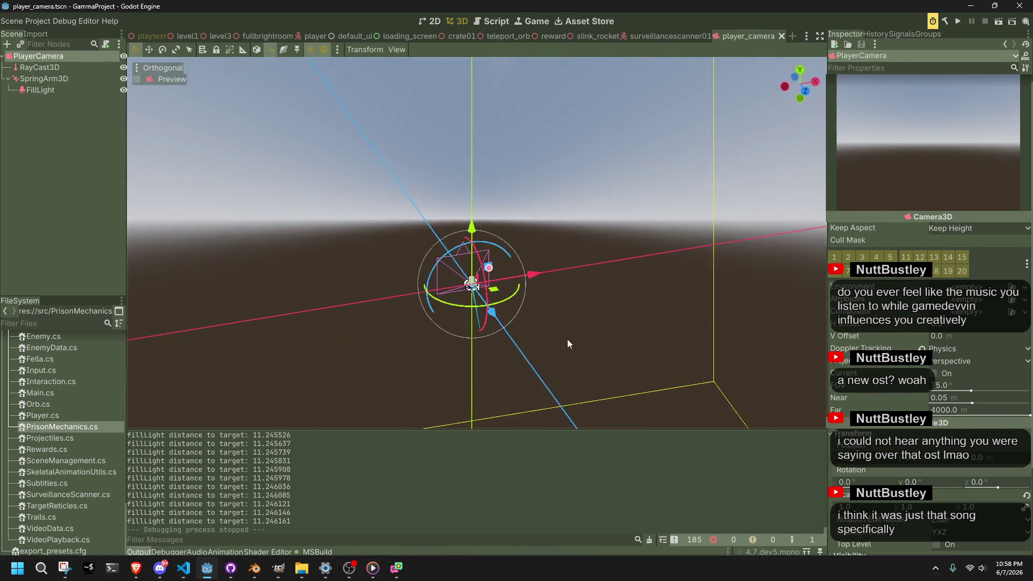
pyautogui.click(139, 70)
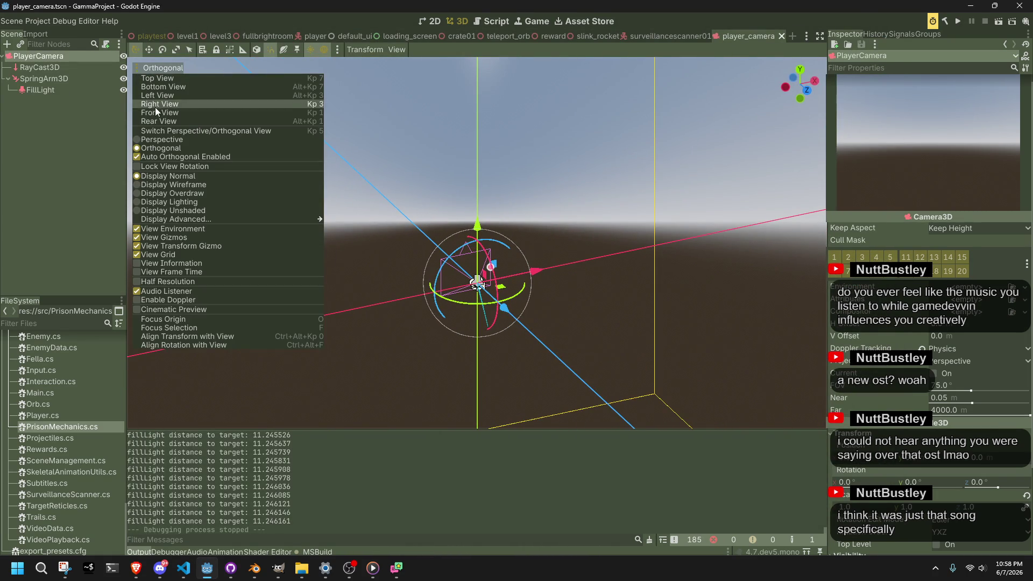
pyautogui.click(157, 140)
pyautogui.click(226, 164)
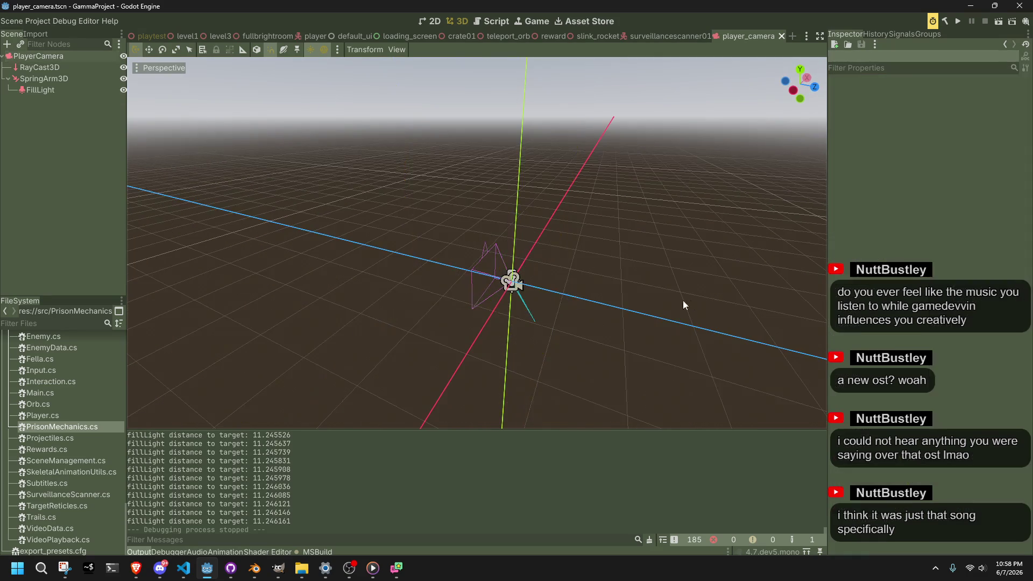
# Turn the SpringArm3D to -135° on Y, save player_camera, and return to level1
pyautogui.click(43, 79)
pyautogui.press('f')
pyautogui.moveTo(569, 360)
pyautogui.mouseDown()
pyautogui.moveTo(664, 324)
pyautogui.moveTo(519, 305)
pyautogui.mouseUp()
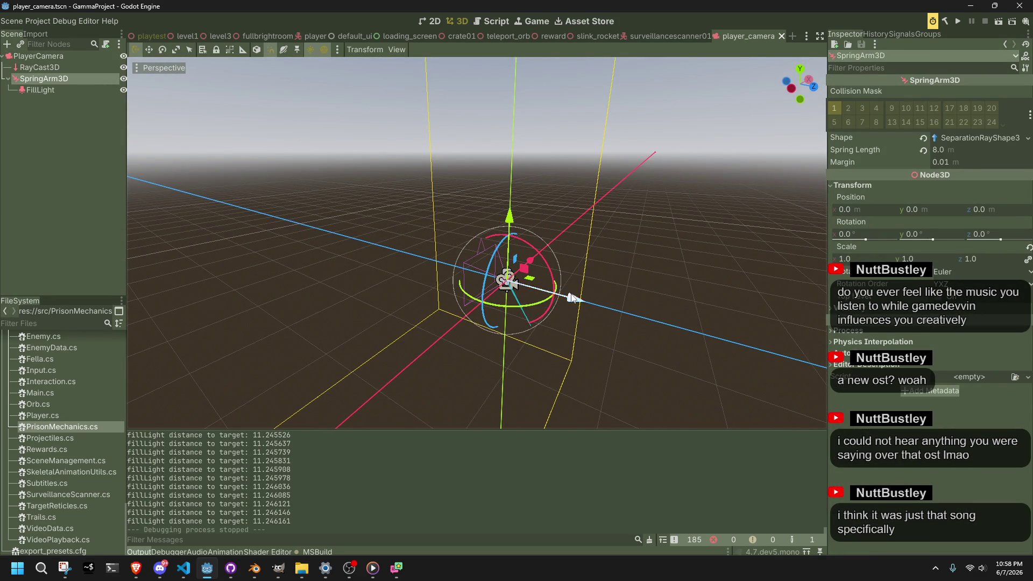
pyautogui.click(475, 310)
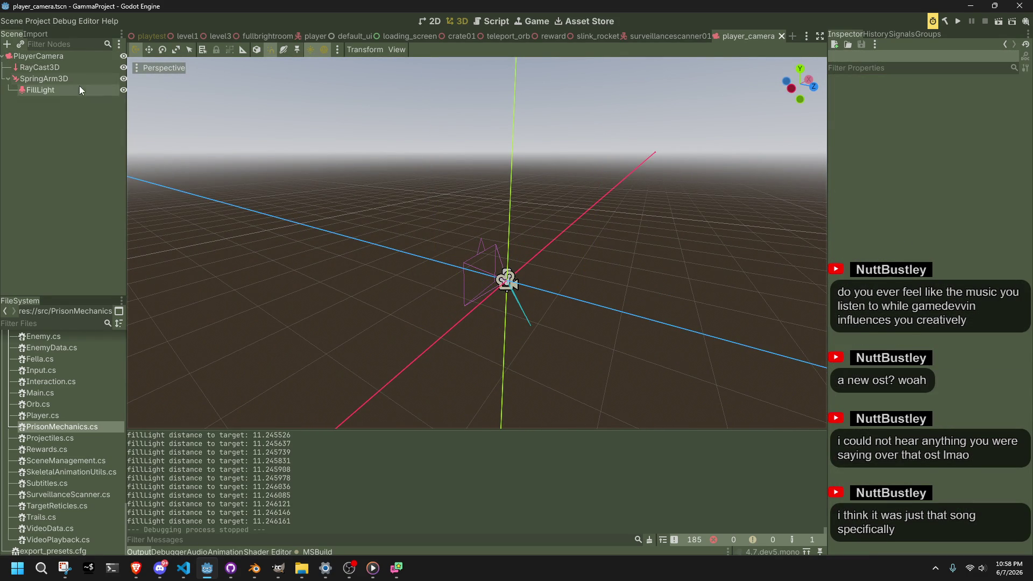
pyautogui.click(65, 78)
pyautogui.moveTo(538, 297)
pyautogui.mouseDown()
pyautogui.moveTo(520, 309)
pyautogui.moveTo(506, 293)
pyautogui.moveTo(523, 296)
pyautogui.mouseUp()
pyautogui.moveTo(607, 314)
pyautogui.mouseDown()
pyautogui.moveTo(477, 357)
pyautogui.moveTo(545, 362)
pyautogui.mouseUp()
pyautogui.hotkey('ctrl', 's')
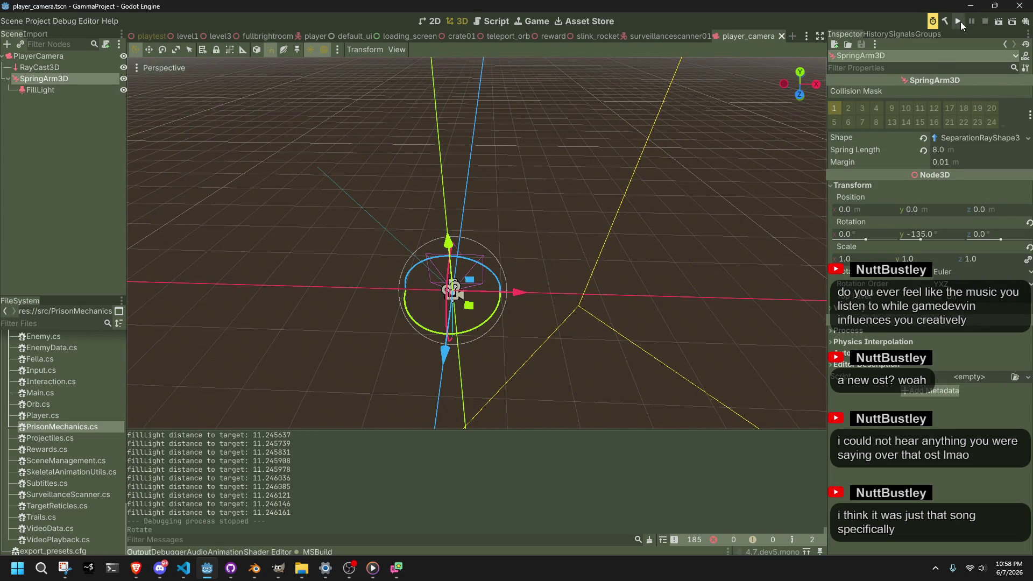
pyautogui.click(188, 36)
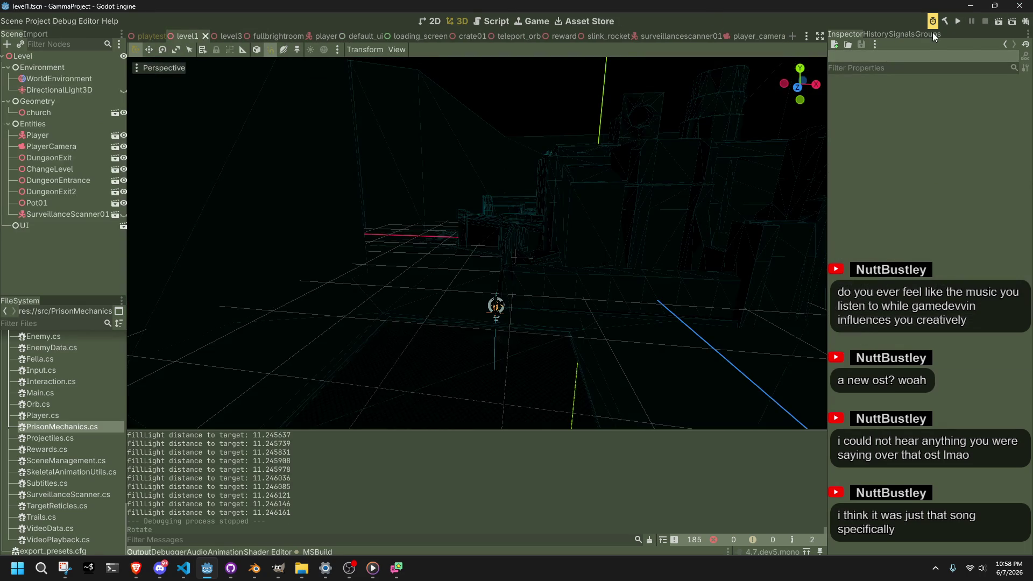
# Playtest level1, stop it, and select FillLight in the player_camera scene
pyautogui.click(998, 23)
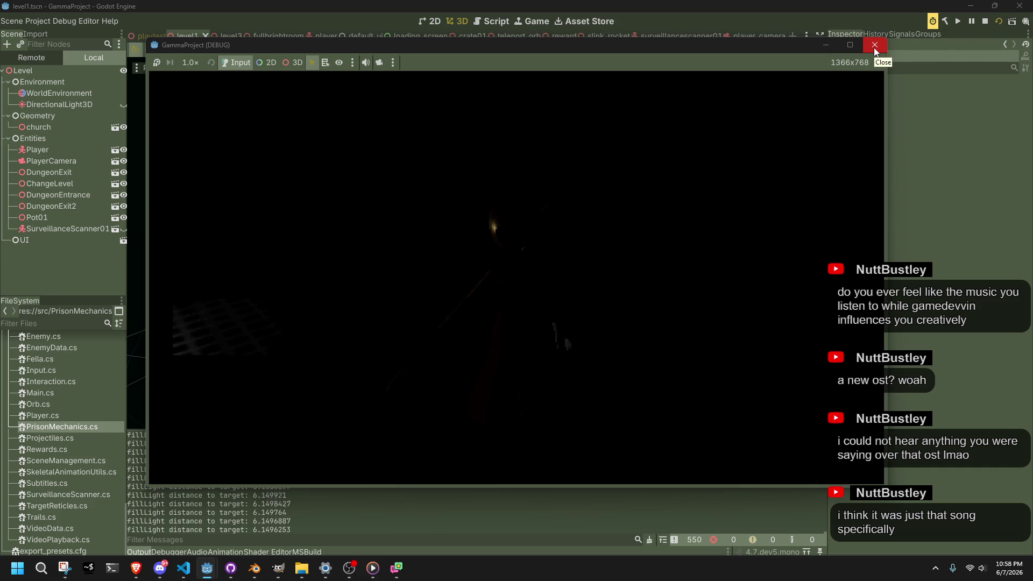
pyautogui.click(874, 48)
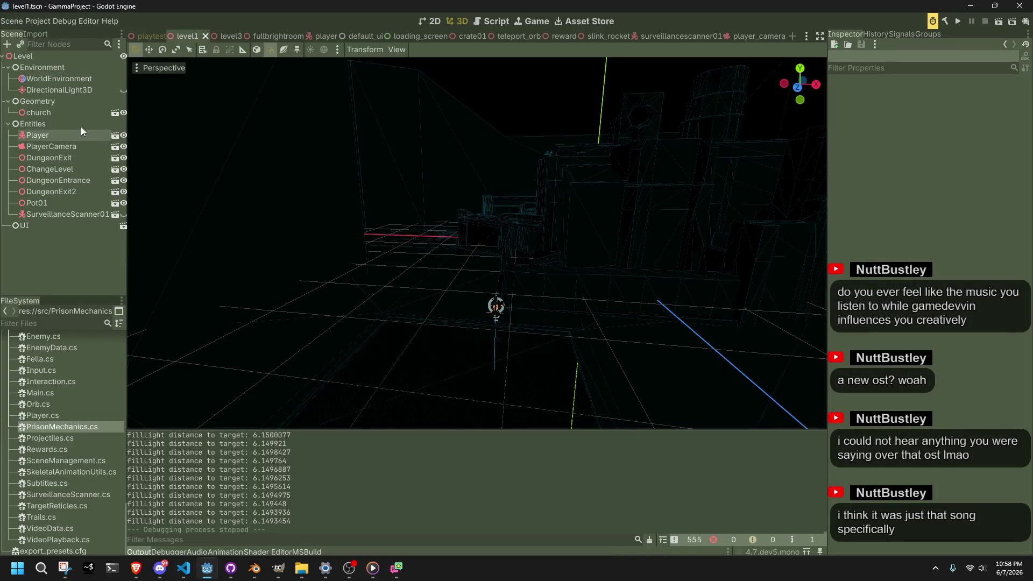
pyautogui.click(737, 39)
pyautogui.click(100, 90)
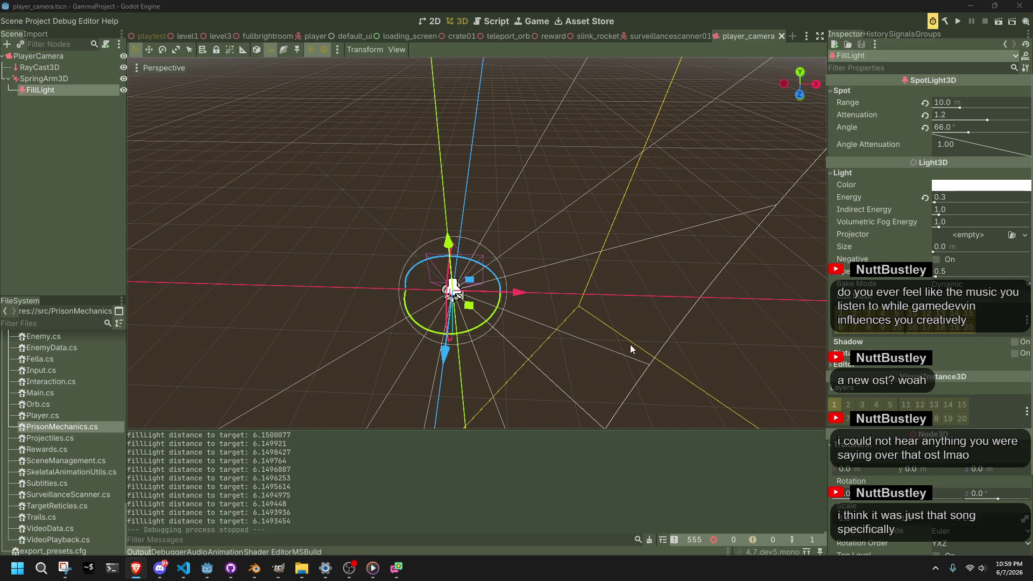
# Set the FillLight attenuation to 0.4 and energy to 0.1
pyautogui.moveTo(542, 327)
pyautogui.mouseDown()
pyautogui.moveTo(551, 310)
pyautogui.moveTo(648, 275)
pyautogui.moveTo(772, 272)
pyautogui.moveTo(805, 249)
pyautogui.moveTo(697, 240)
pyautogui.moveTo(818, 162)
pyautogui.mouseUp()
pyautogui.click(948, 116)
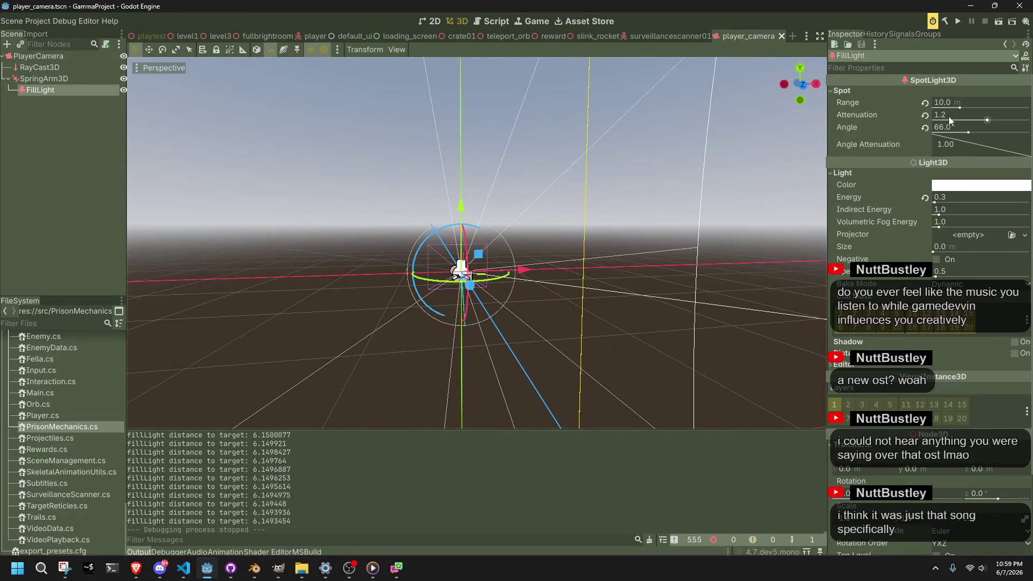
pyautogui.write('0.4')
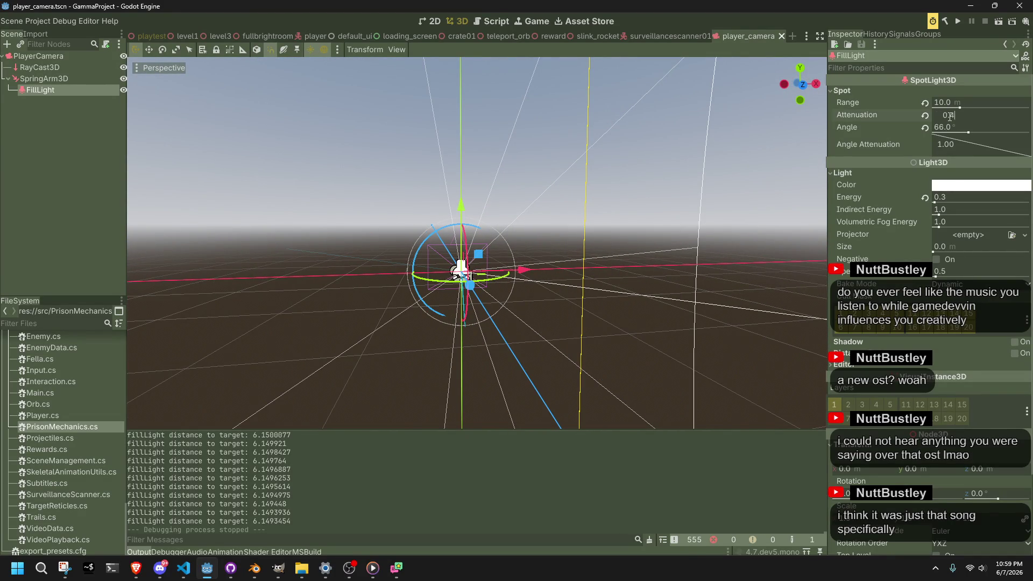
pyautogui.press('Return')
pyautogui.click(946, 197)
pyautogui.write('0')
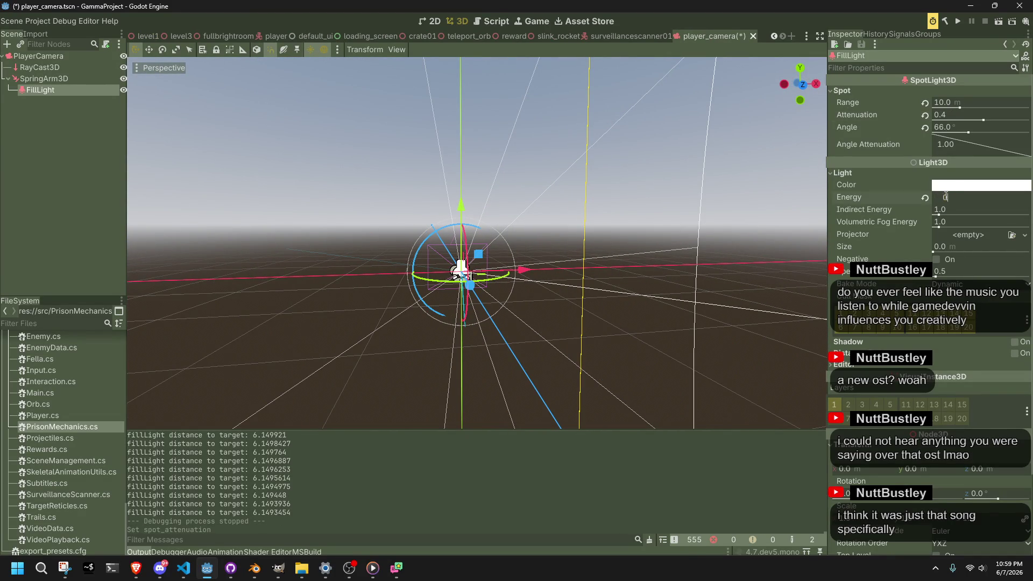
pyautogui.press('Return')
# Playtest the level with the dimmer fill light, then return to level1
pyautogui.press('F5')
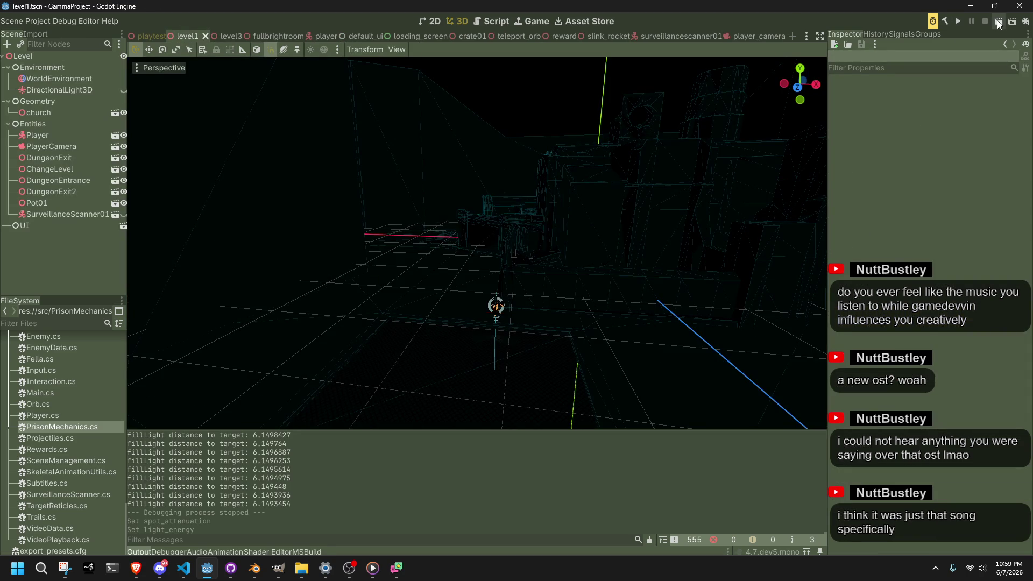
pyautogui.click(997, 21)
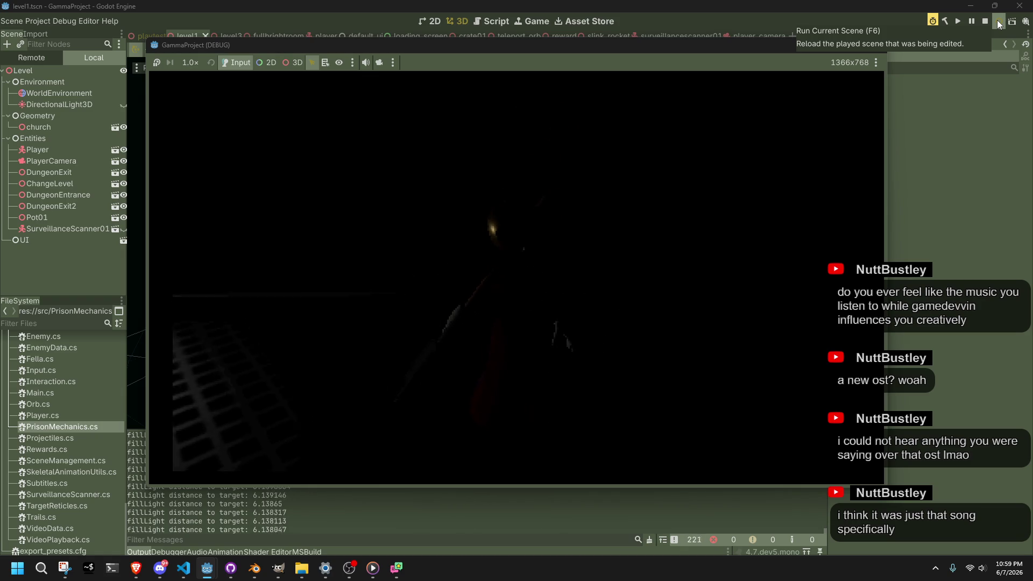
pyautogui.click(875, 45)
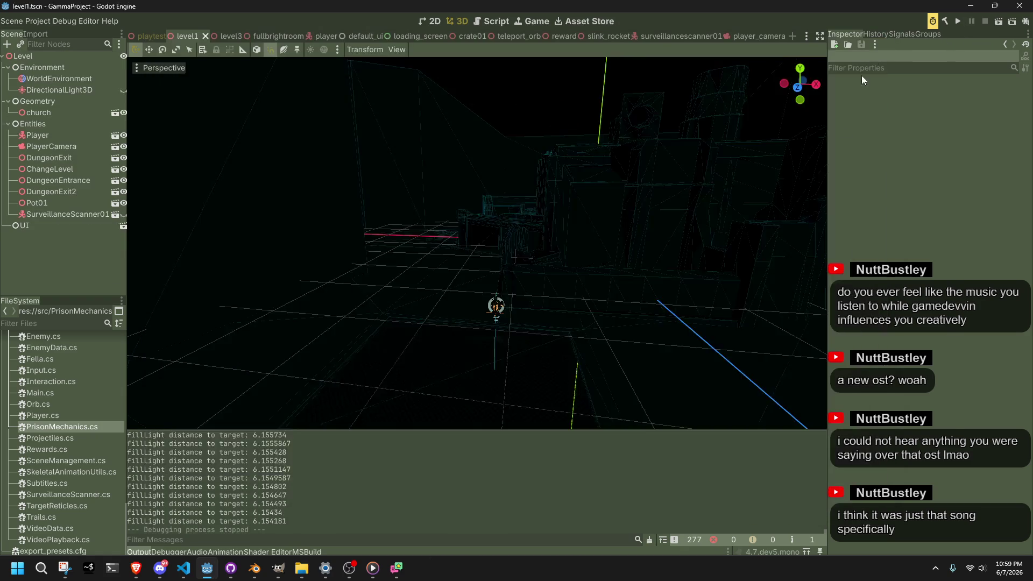
pyautogui.click(145, 36)
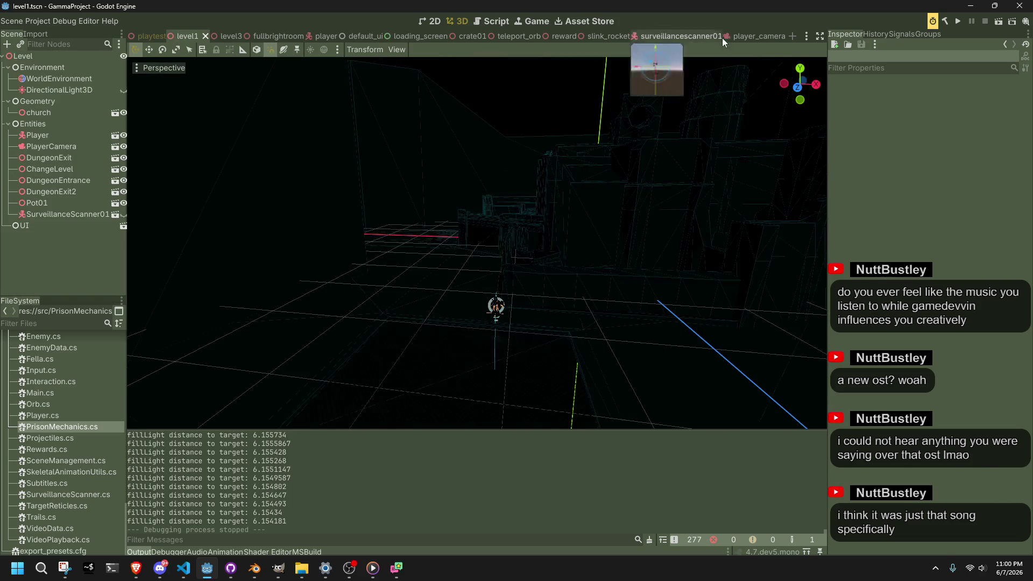
# Set the FillLight's spot attenuation to 0.2 and save player_camera
pyautogui.click(750, 36)
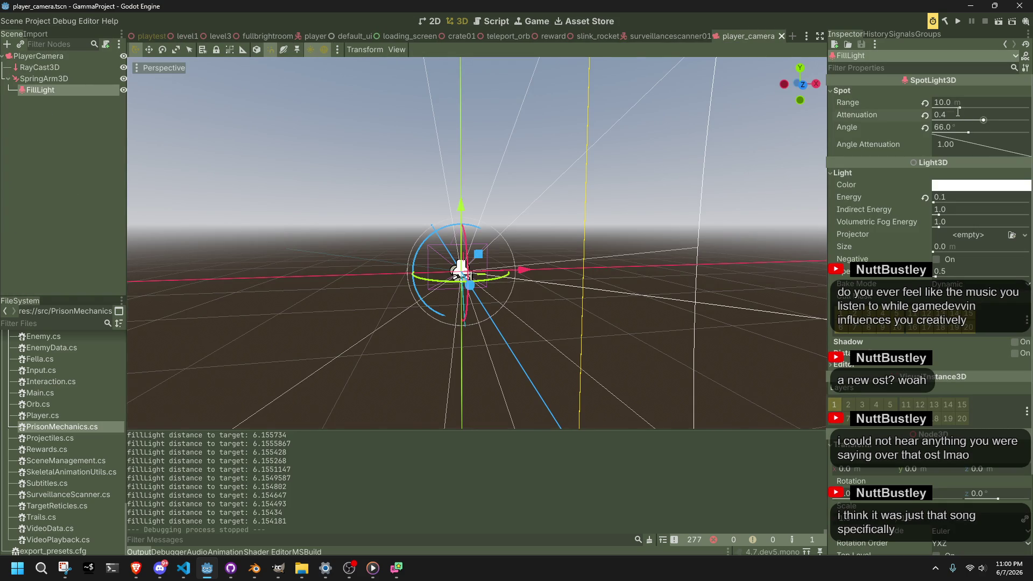
pyautogui.moveTo(883, 112)
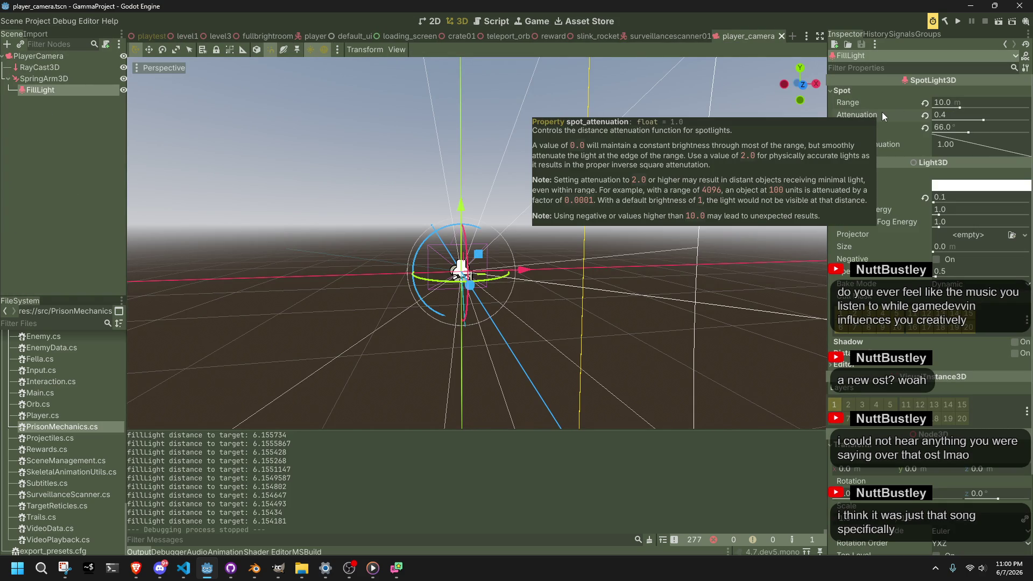
pyautogui.click(948, 115)
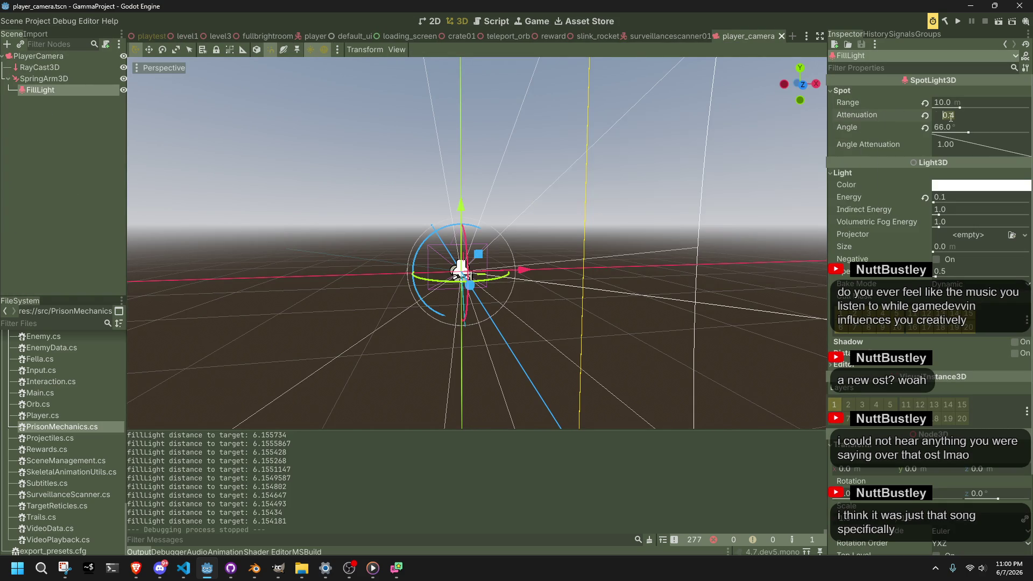
pyautogui.write('0.2')
pyautogui.press('Return')
pyautogui.hotkey('ctrl', 's')
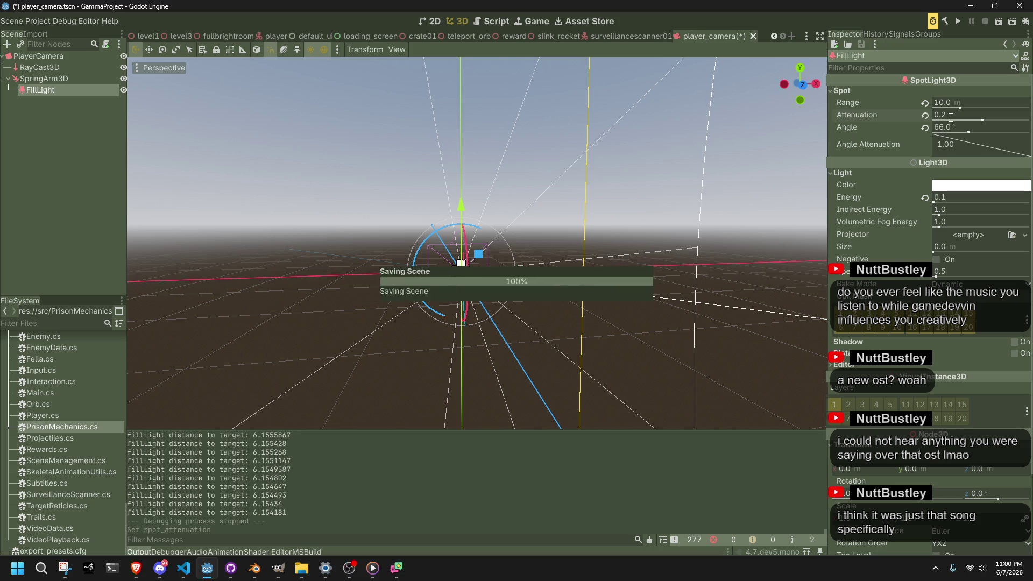
# Widen the FillLight spot angle to 90°, settle on 80°, and save
pyautogui.scroll(-2, 529, 236)
pyautogui.moveTo(529, 235); pyautogui.dragTo(625, 276)
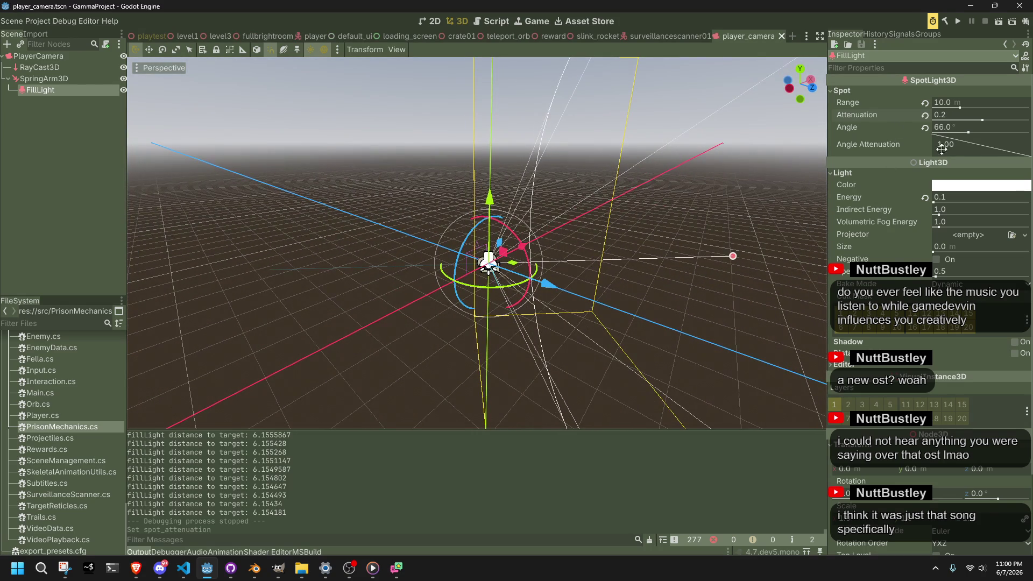
pyautogui.click(943, 131)
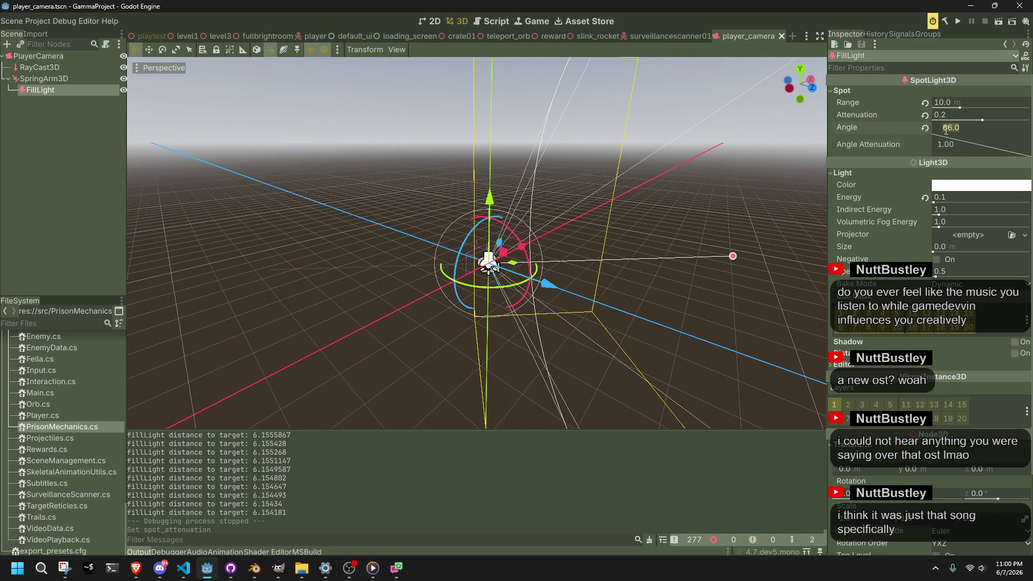
pyautogui.write('90')
pyautogui.press('Return')
pyautogui.moveTo(699, 183)
pyautogui.mouseDown()
pyautogui.moveTo(626, 190)
pyautogui.moveTo(807, 177)
pyautogui.mouseUp()
pyautogui.click(941, 131)
pyautogui.write('80')
pyautogui.press('Return')
pyautogui.hotkey('ctrl', 's')
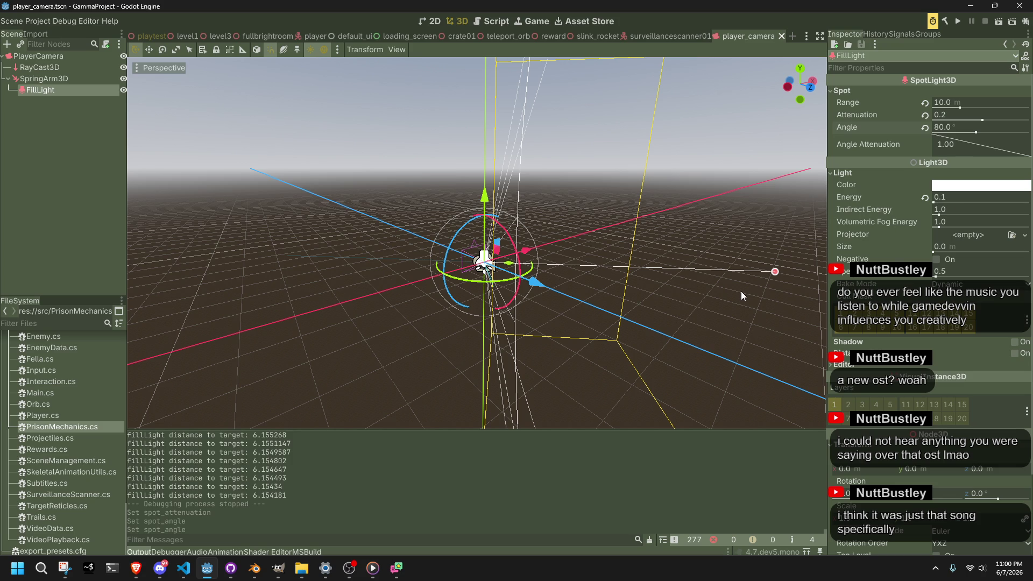
# Check the web browser, then open the surveillancescanner01 scene
pyautogui.hotkey('alt', 'Tab')
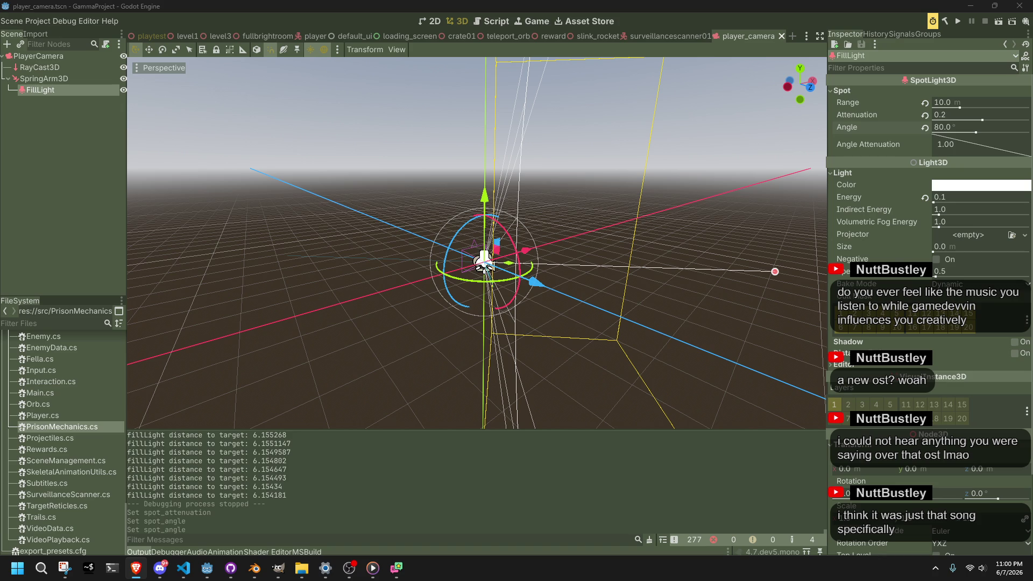
pyautogui.click(320, 157)
pyautogui.click(641, 38)
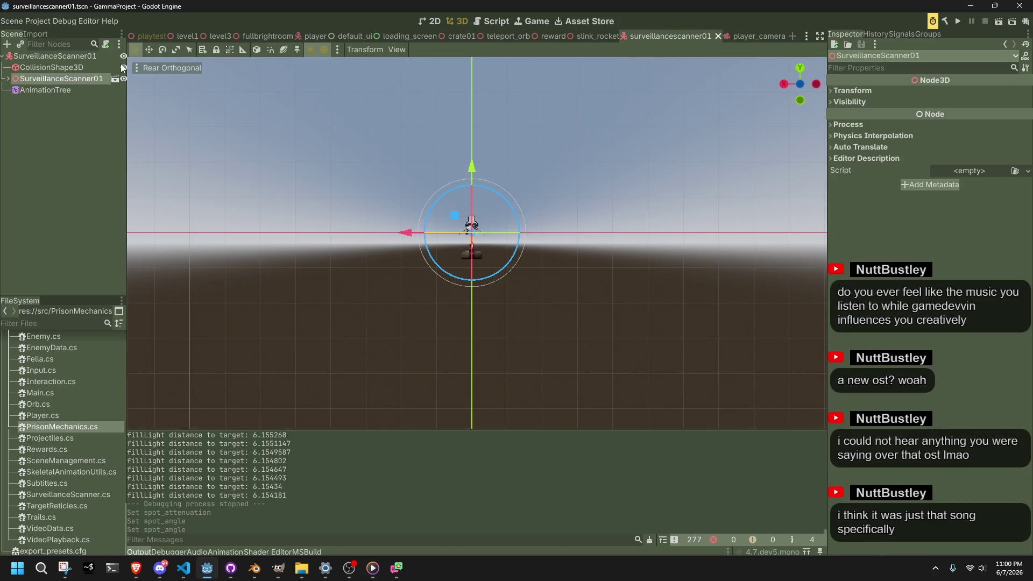
# Inspect the scanner lamp's SpotLight3D, then start editing FillLight energy in player_camera
pyautogui.click(31, 92)
pyautogui.click(9, 78)
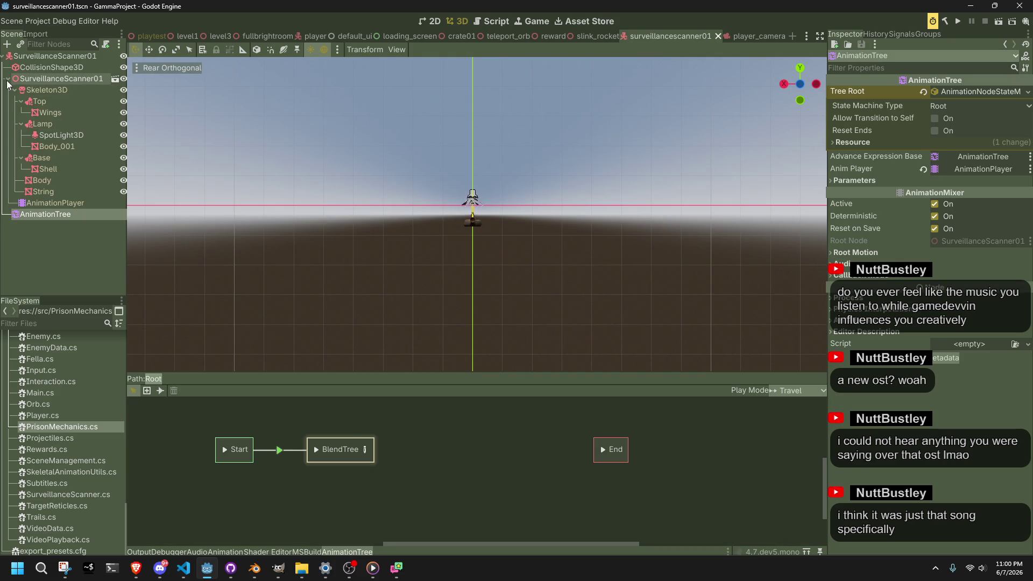
pyautogui.click(46, 139)
pyautogui.scroll(1, 477, 153)
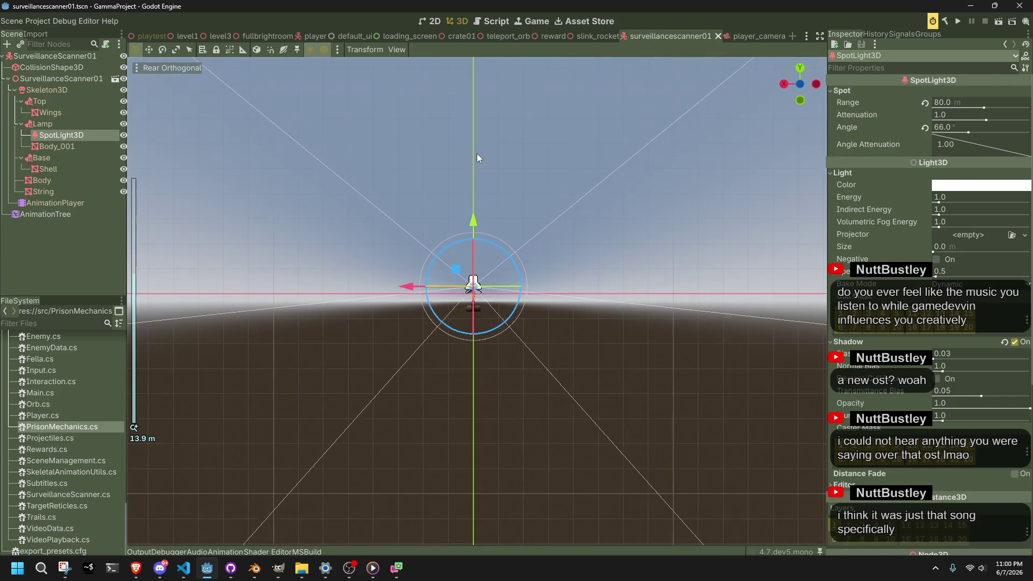
pyautogui.click(747, 36)
pyautogui.click(948, 197)
# Commit FillLight energy 0.4, save, and playtest level1
pyautogui.write('0.4')
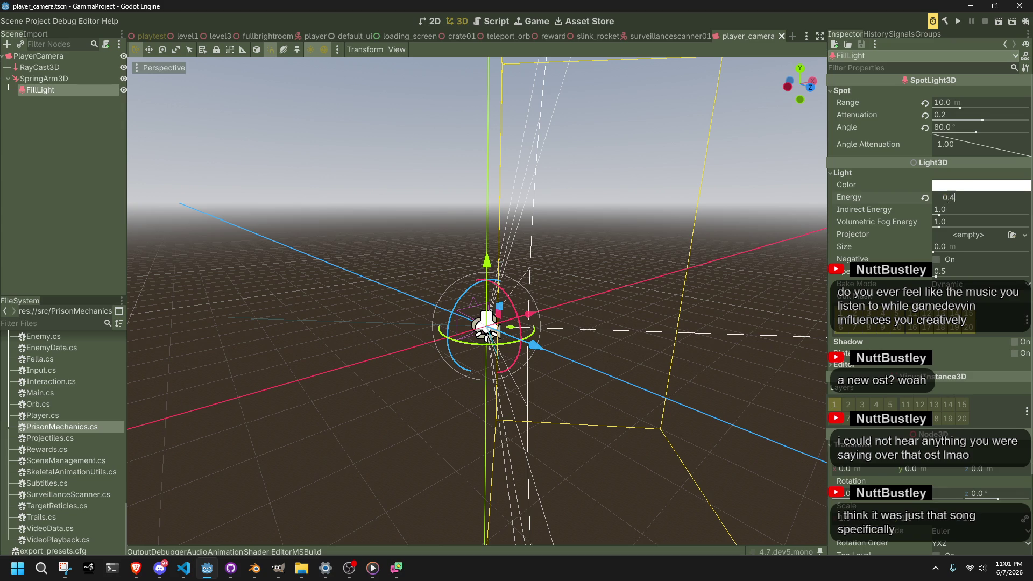
pyautogui.press('Return')
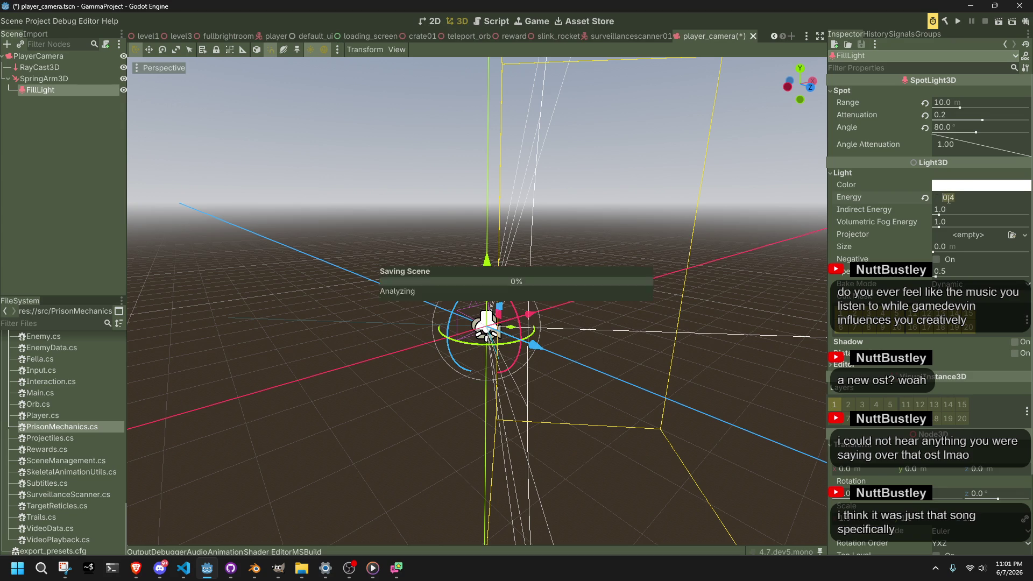
pyautogui.hotkey('ctrl', 's')
pyautogui.click(192, 36)
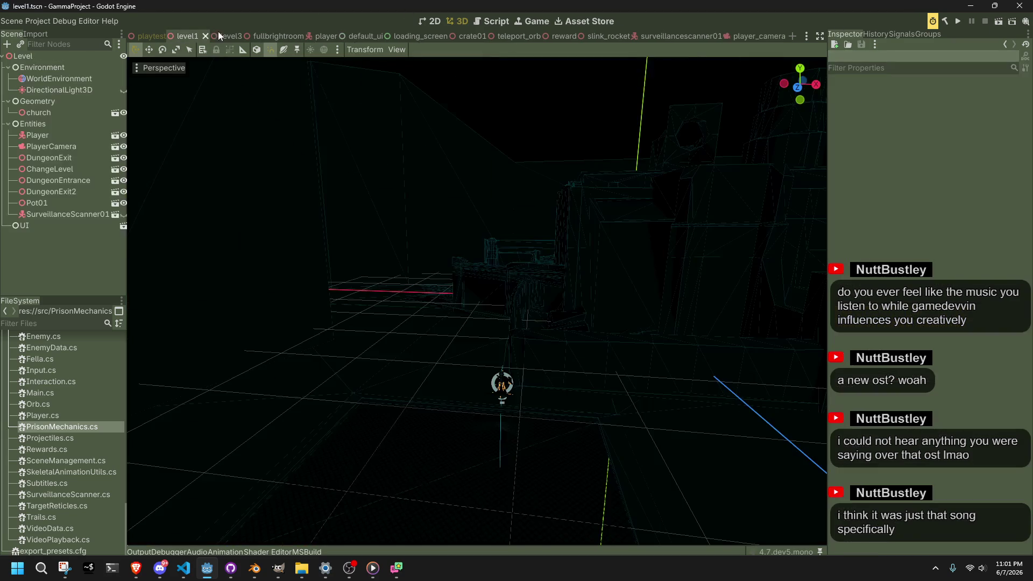
pyautogui.click(996, 22)
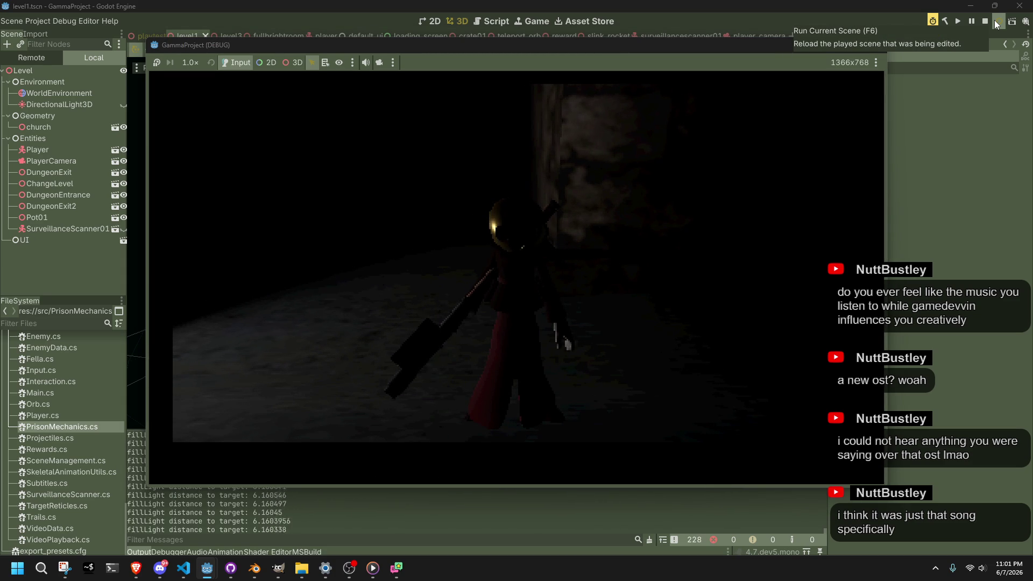
pyautogui.click(872, 46)
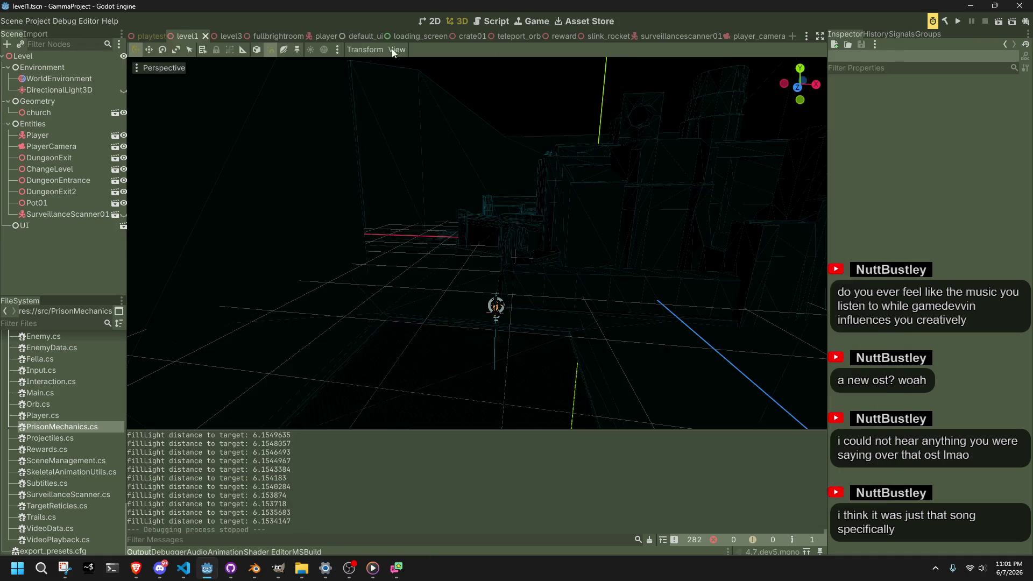
# Make SurveillanceScanner01 visible, playtest level1 again, and return to player_camera
pyautogui.click(278, 36)
pyautogui.click(177, 36)
pyautogui.click(123, 214)
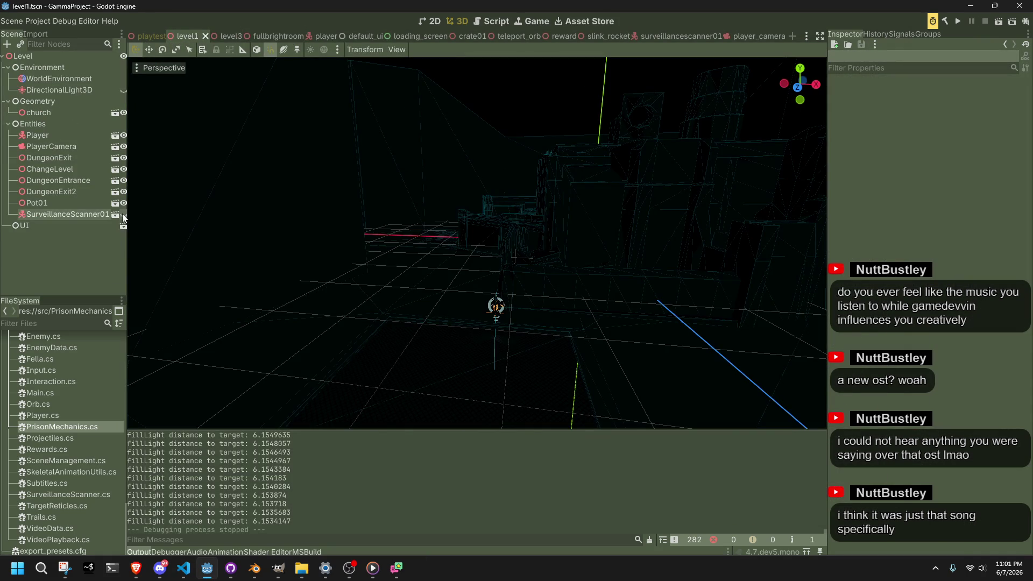
pyautogui.click(995, 25)
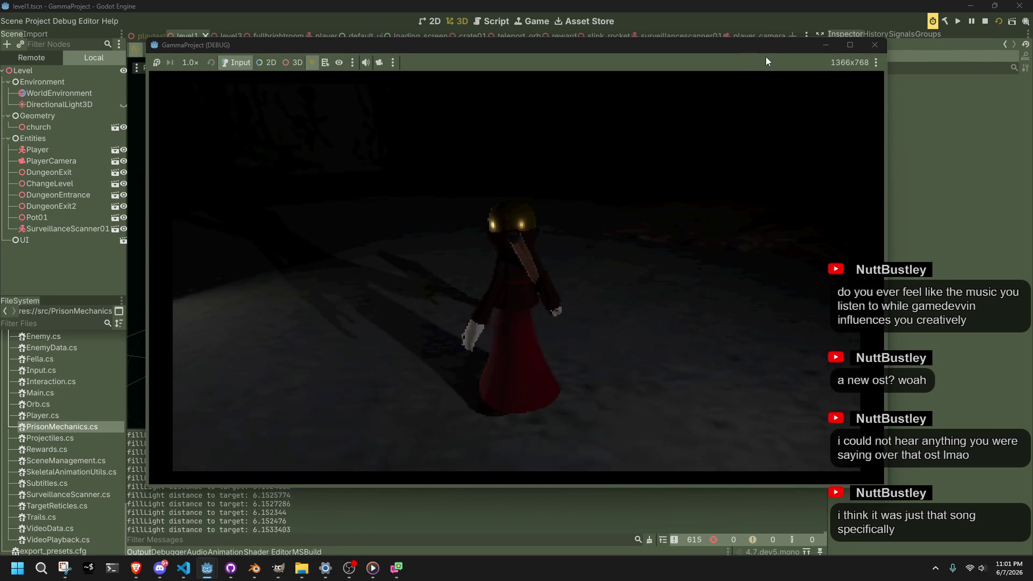
pyautogui.click(875, 45)
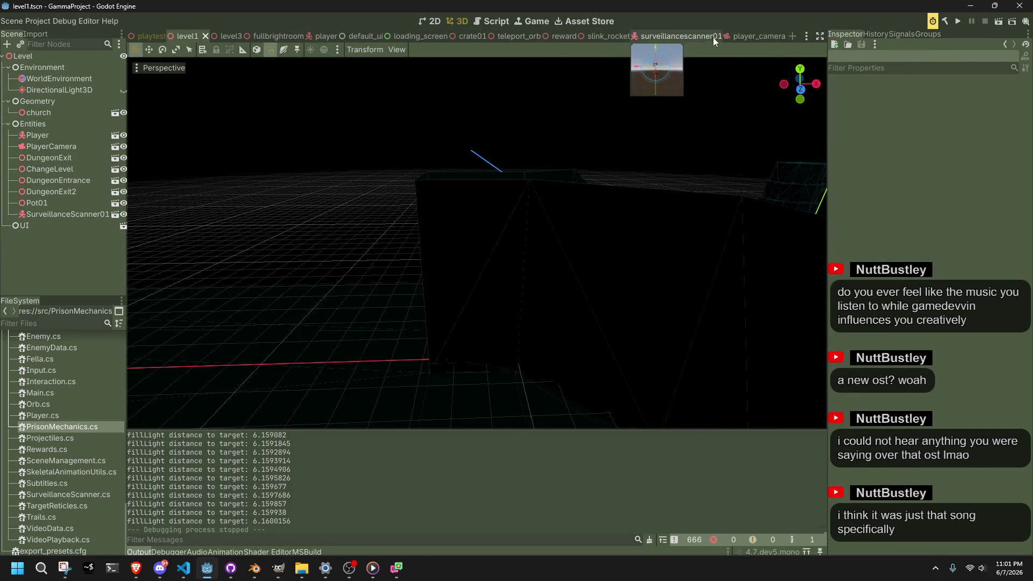
pyautogui.click(739, 38)
pyautogui.scroll(3, 718, 314)
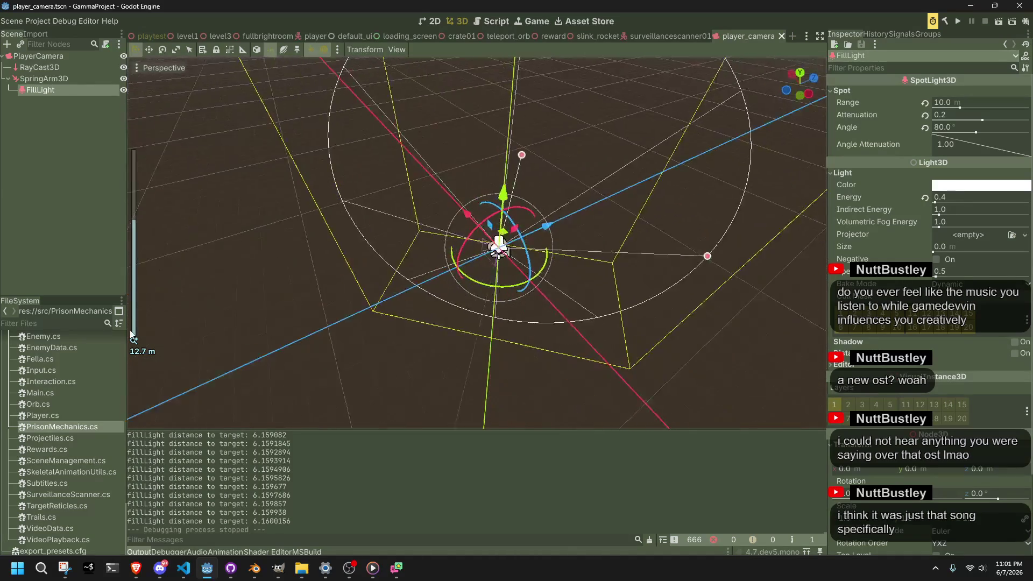
# Frame the SpringArm3D in the viewport and select its FillLight
pyautogui.click(621, 280)
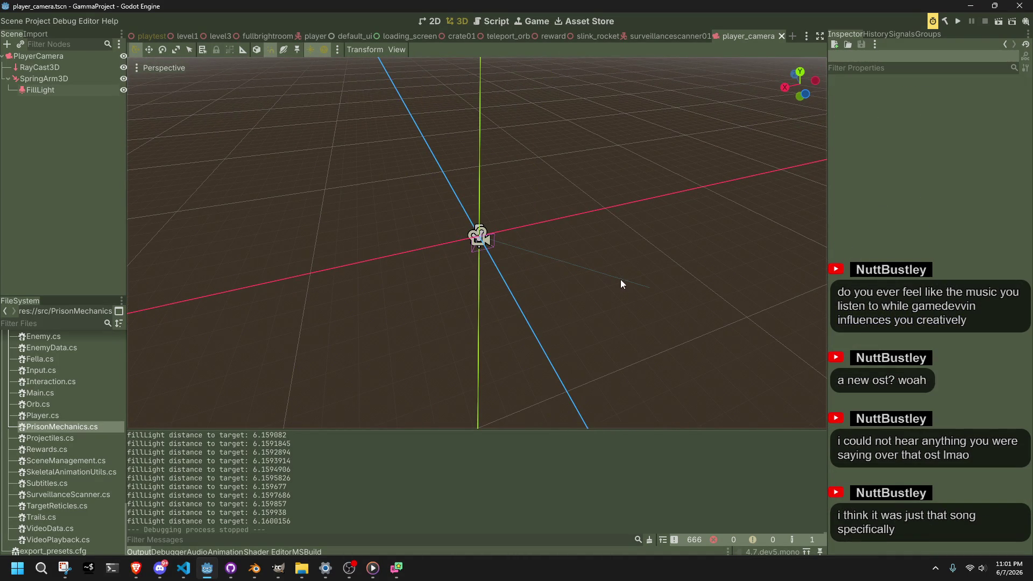
pyautogui.click(620, 279)
pyautogui.press('f')
pyautogui.moveTo(446, 283)
pyautogui.mouseDown()
pyautogui.moveTo(318, 264)
pyautogui.moveTo(391, 263)
pyautogui.moveTo(240, 294)
pyautogui.mouseUp()
pyautogui.click(83, 109)
pyautogui.click(57, 80)
pyautogui.click(63, 89)
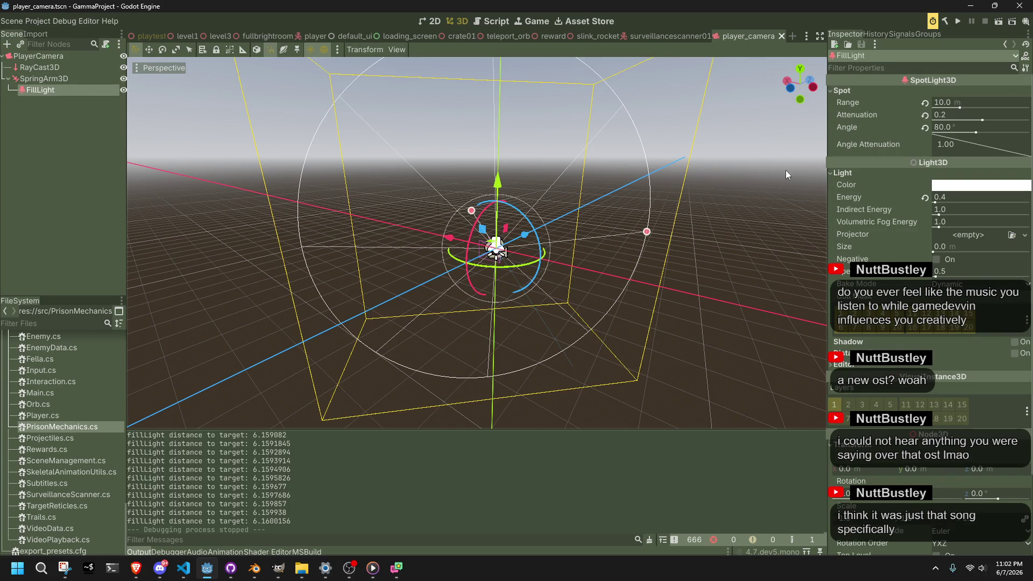
# Keep the FillLight angle attenuation at 1.00, set its range to 8 m, and save
pyautogui.click(948, 197)
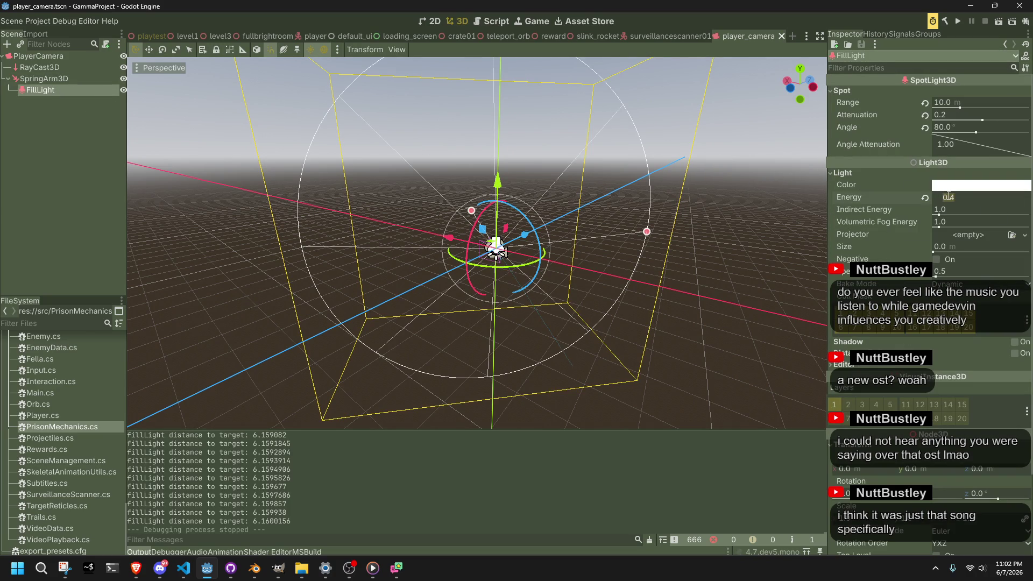
pyautogui.moveTo(966, 141); pyautogui.dragTo(978, 141)
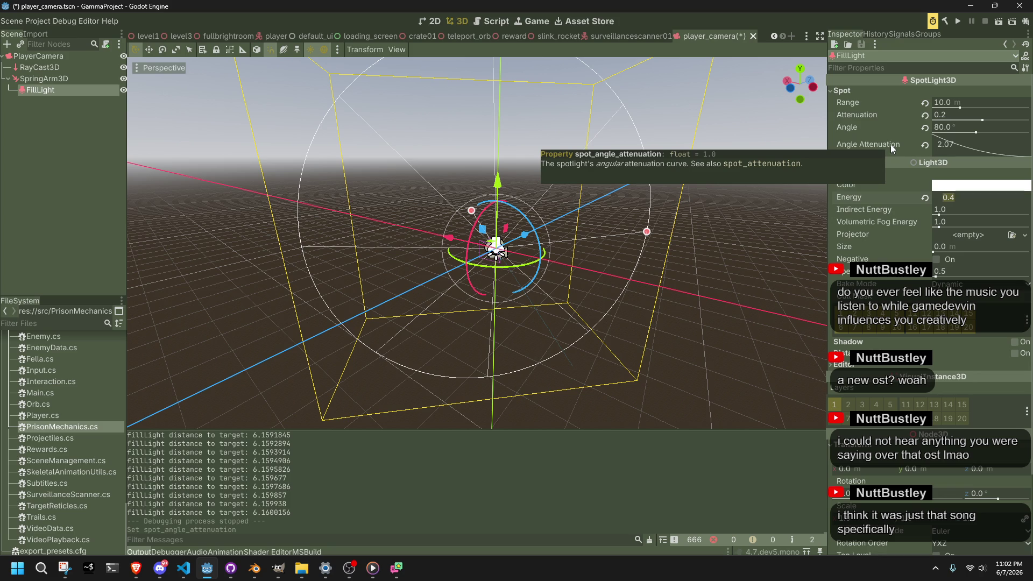
pyautogui.click(925, 145)
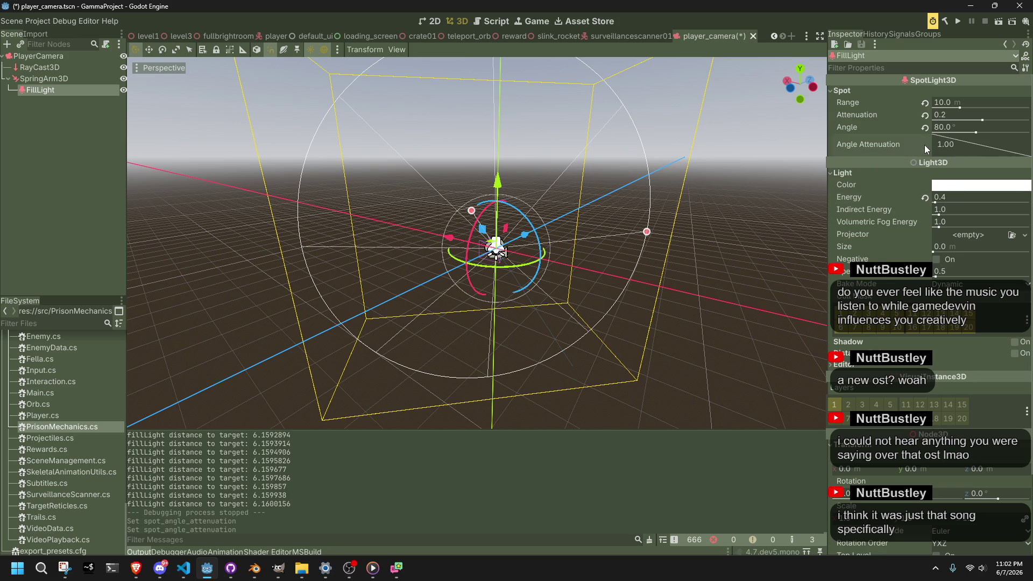
pyautogui.click(949, 100)
pyautogui.write('8')
pyautogui.press('Return')
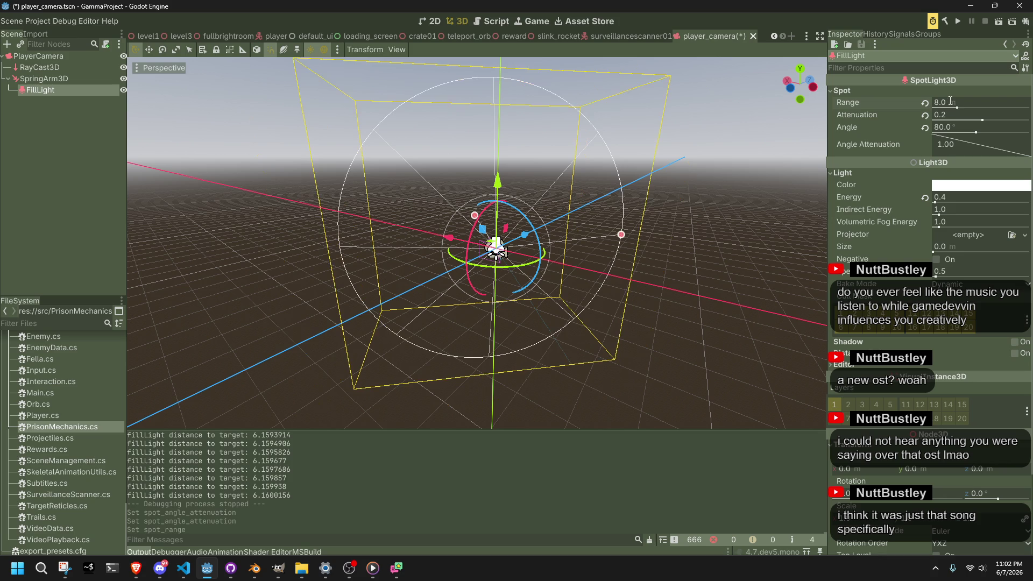
pyautogui.moveTo(538, 291); pyautogui.dragTo(725, 343)
pyautogui.hotkey('ctrl', 's')
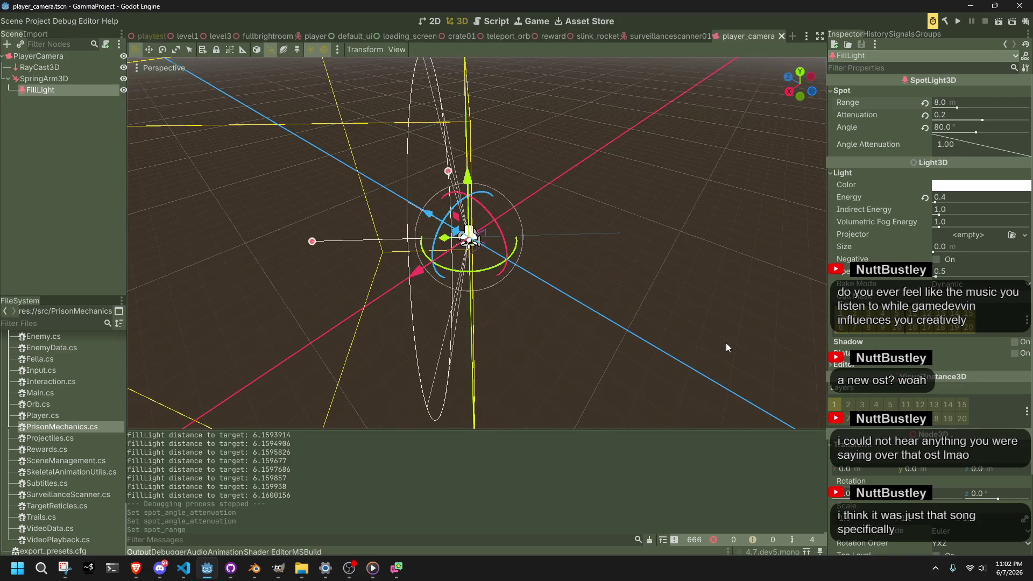
# Try distance fade on the FillLight and leave it turned off
pyautogui.click(725, 343)
pyautogui.click(67, 90)
pyautogui.click(865, 365)
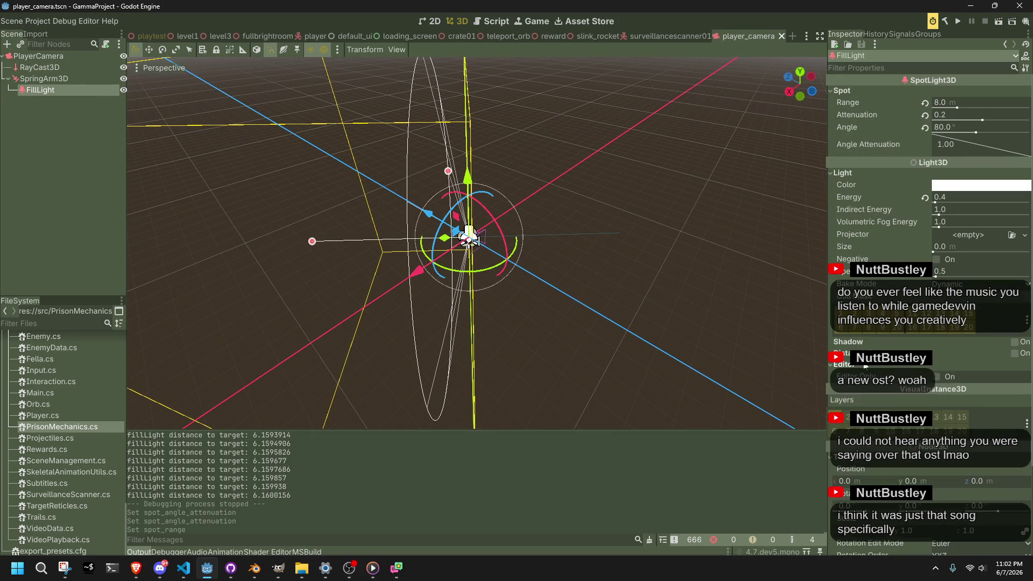
pyautogui.click(866, 366)
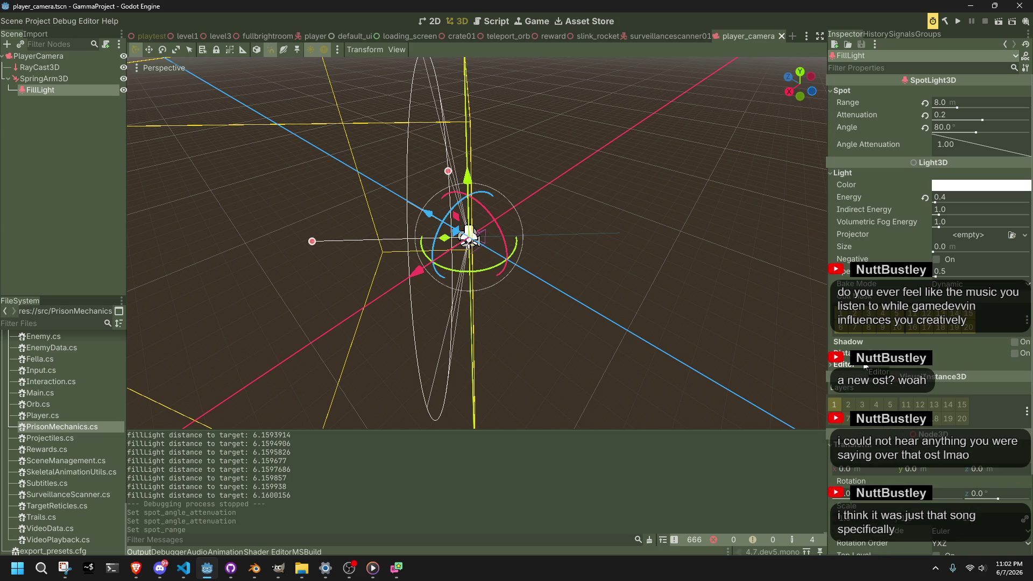
pyautogui.click(1011, 357)
pyautogui.click(1012, 357)
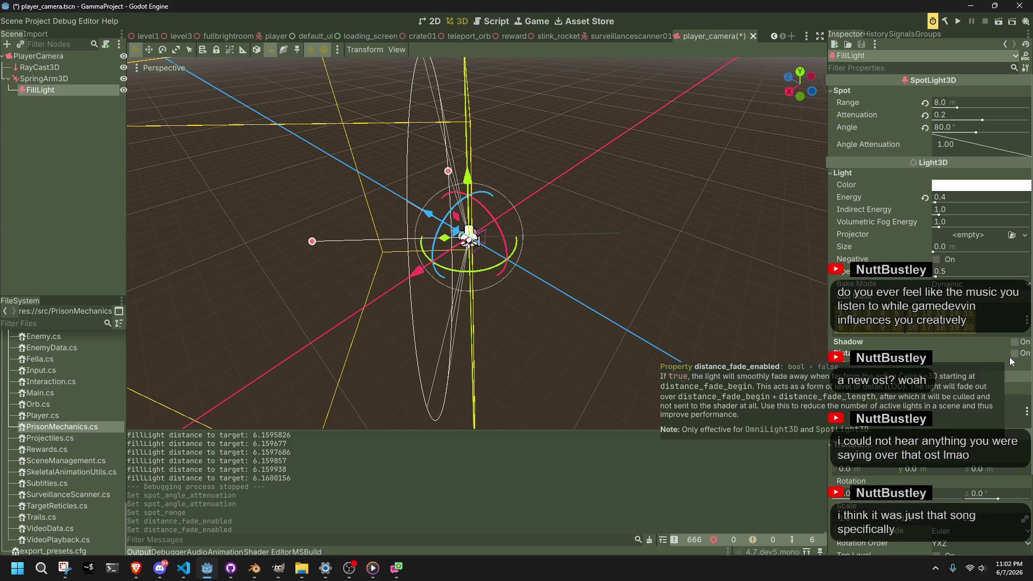
pyautogui.click(1009, 355)
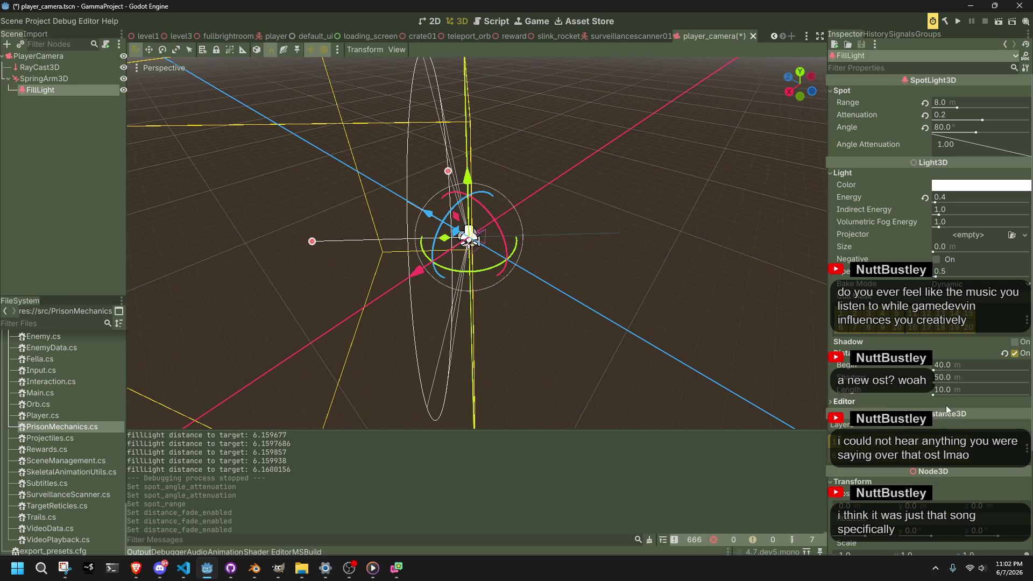
pyautogui.click(1008, 353)
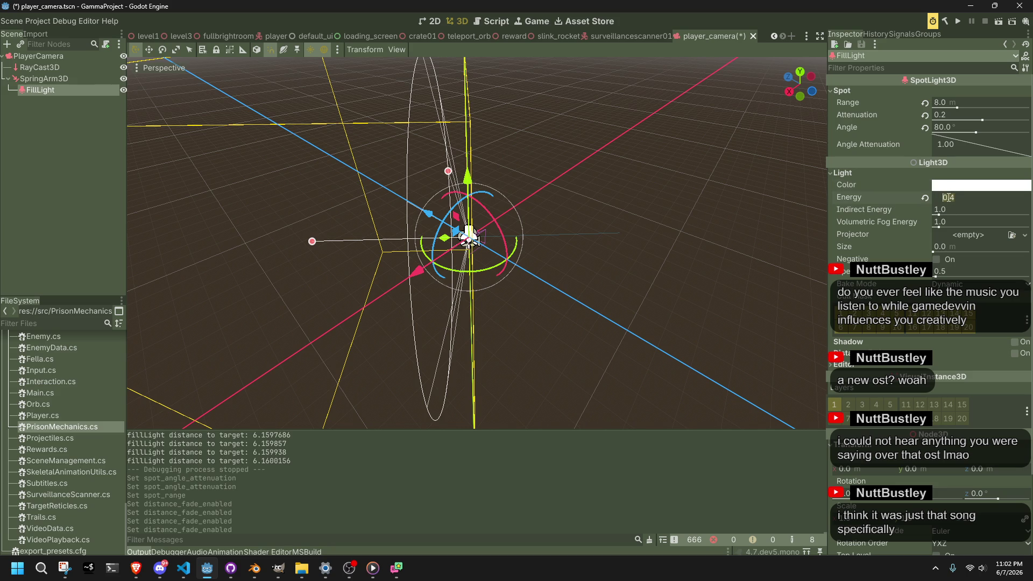
pyautogui.write('0')
# Commit FillLight energy 0.2, save player_camera, and run level1
pyautogui.press('Return')
pyautogui.hotkey('ctrl', 's')
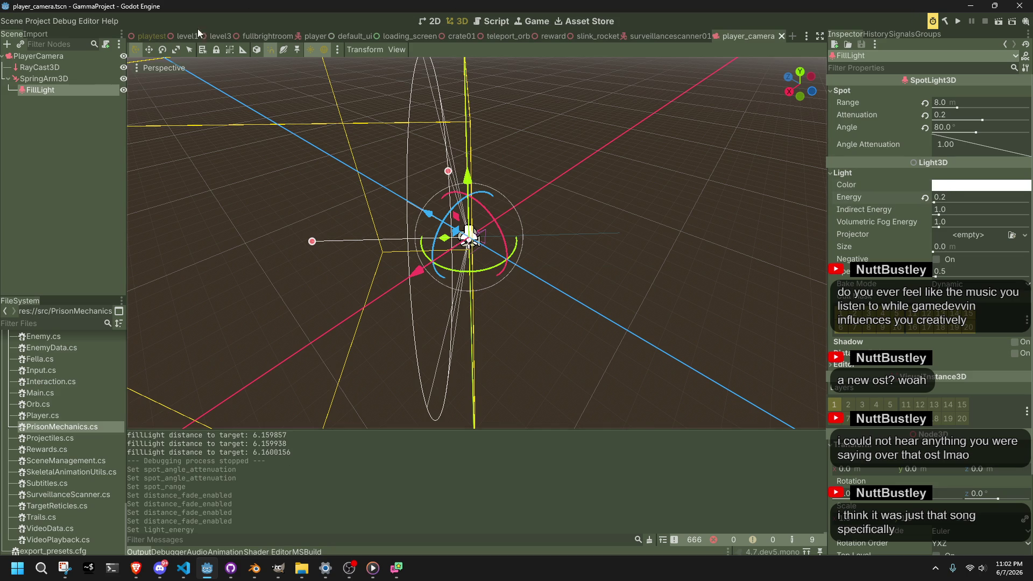
pyautogui.click(192, 34)
pyautogui.click(999, 22)
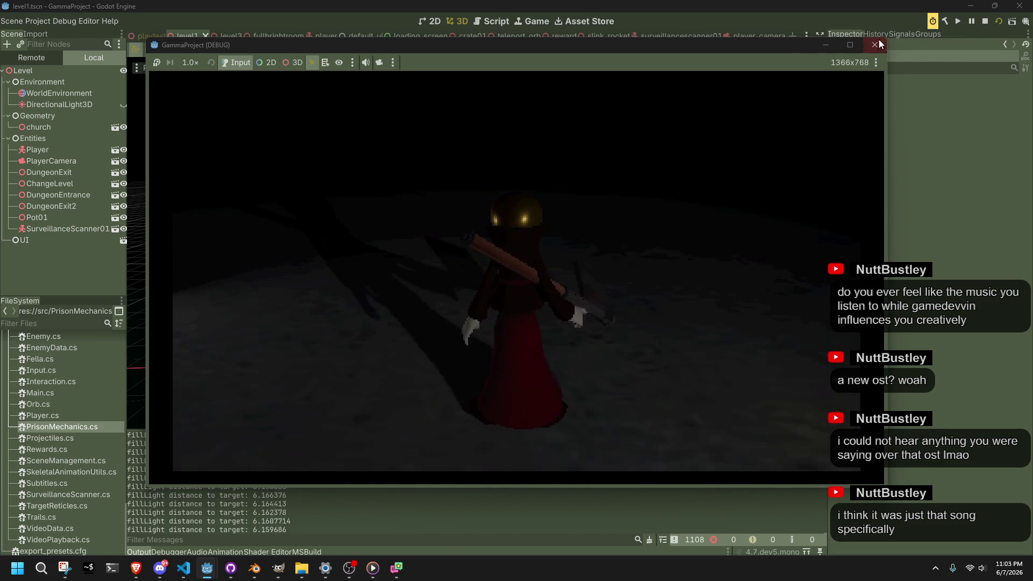
# Stop the game and bring Player.cs up in Visual Studio Code
pyautogui.click(875, 44)
pyautogui.click(185, 569)
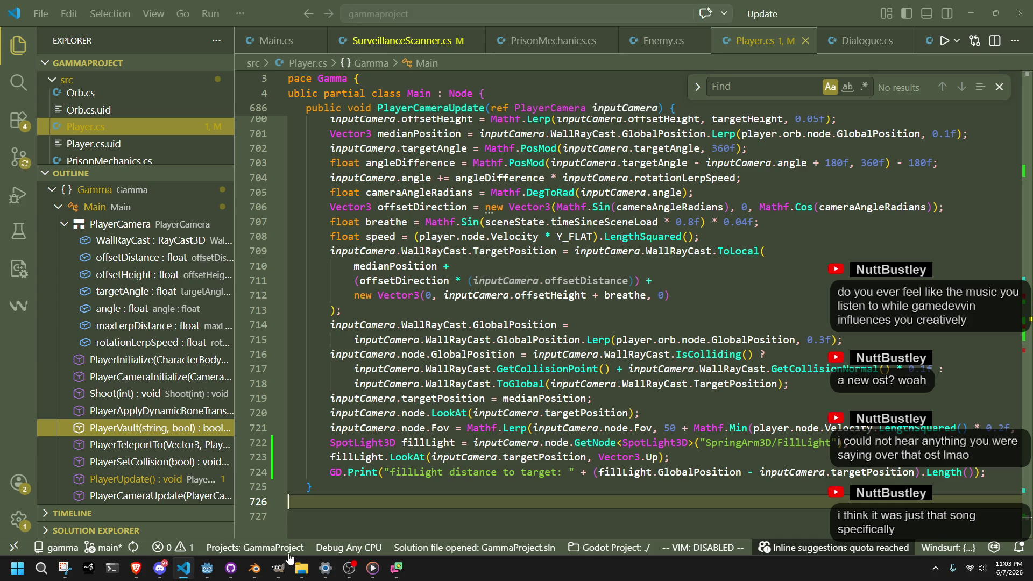
# Open SurveillanceScanner.cs and review the lamp target position code around line 64
pyautogui.click(402, 40)
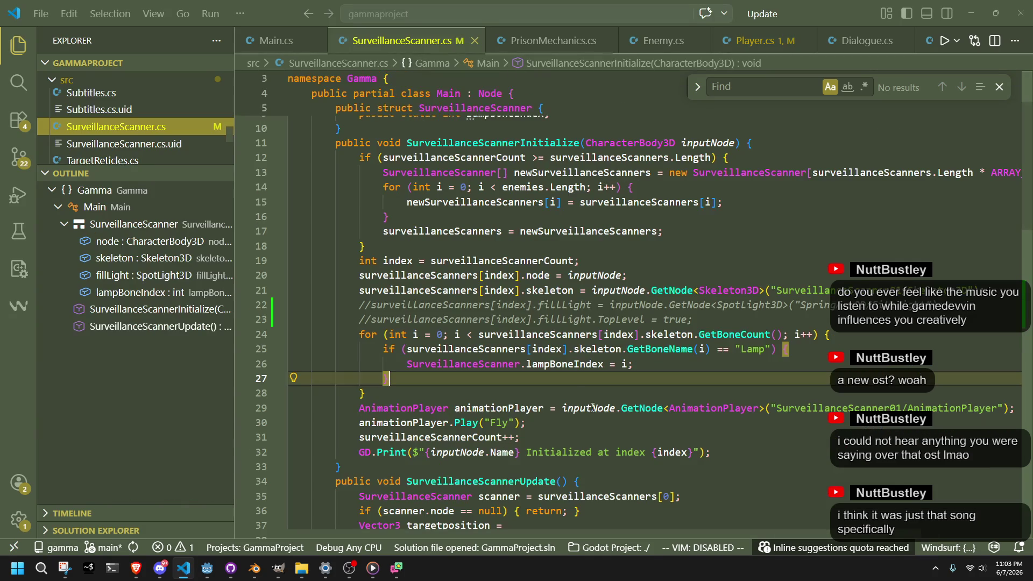
pyautogui.scroll(-5, 566, 404)
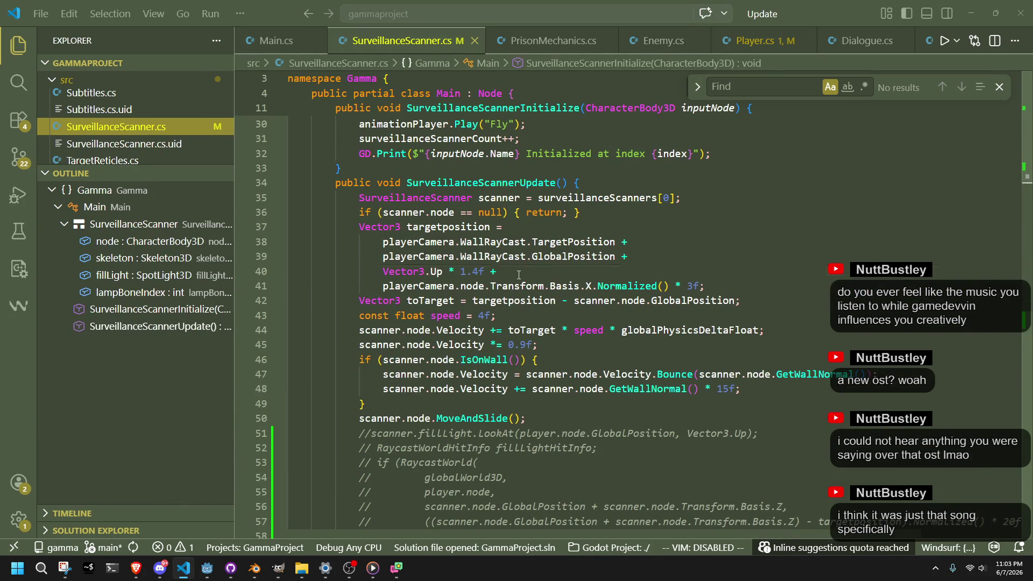
pyautogui.click(518, 275)
pyautogui.click(490, 227)
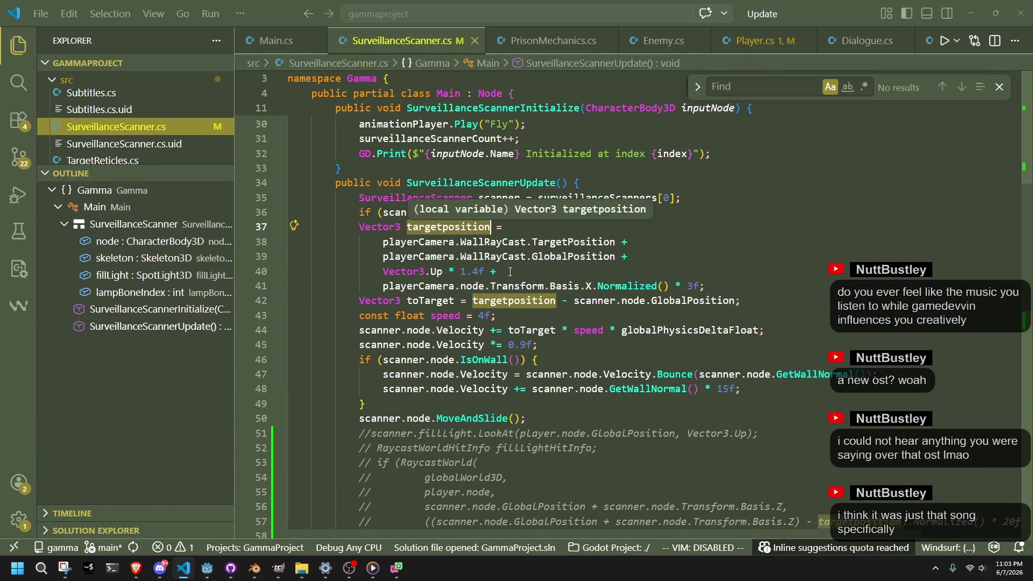
pyautogui.scroll(-5, 537, 336)
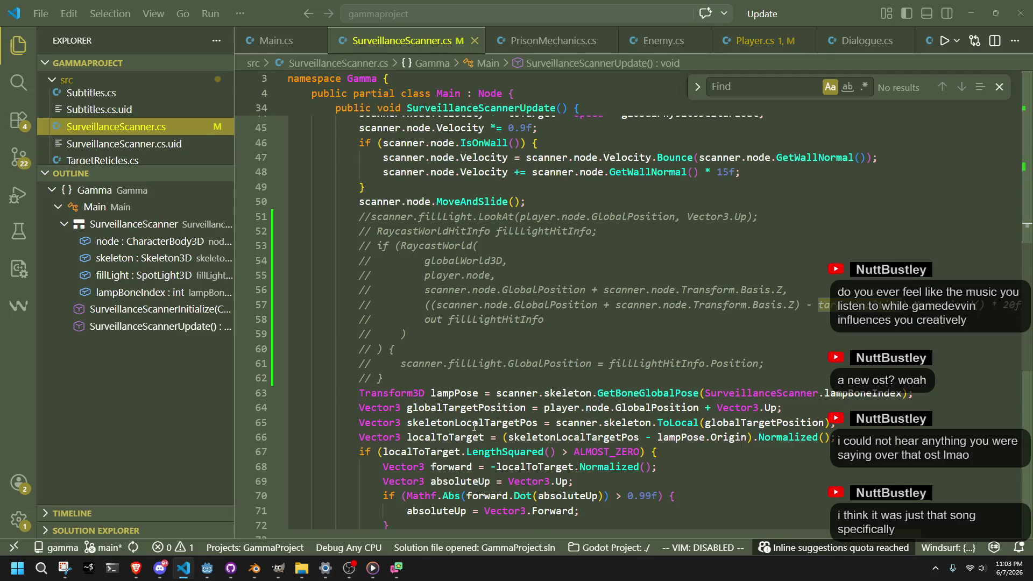
pyautogui.scroll(-3, 473, 426)
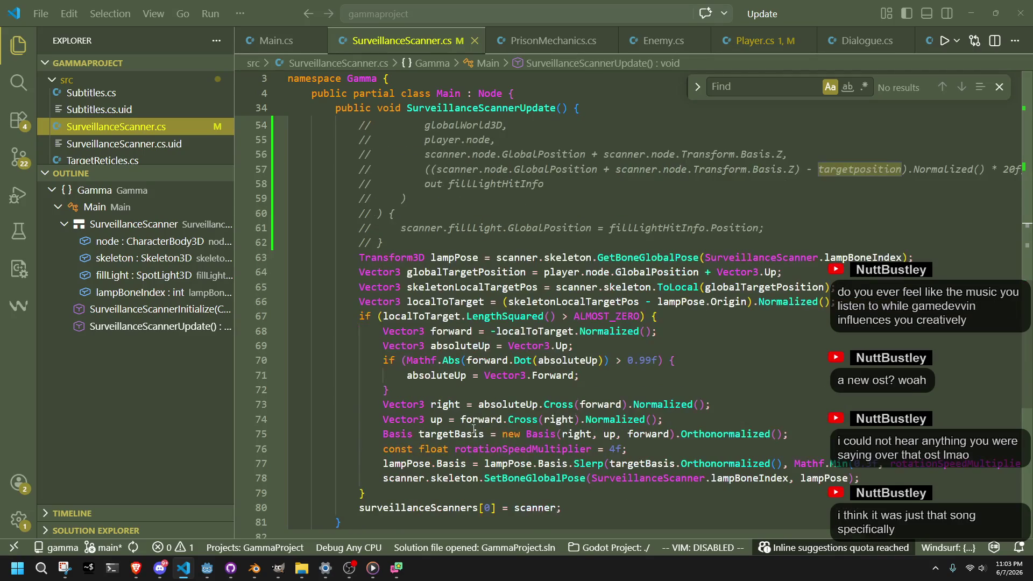
pyautogui.click(454, 302)
pyautogui.click(454, 258)
pyautogui.click(465, 276)
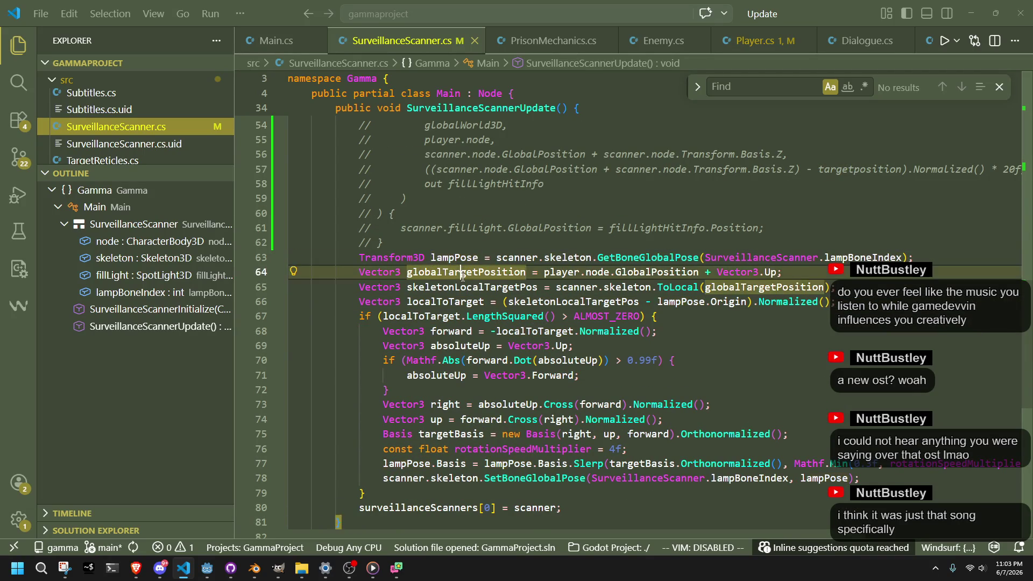
pyautogui.click(759, 352)
# Append playerCamera's GlobalTransform.Basis.X.Normalized() to the line 64 target expression via autocomplete
pyautogui.click(777, 273)
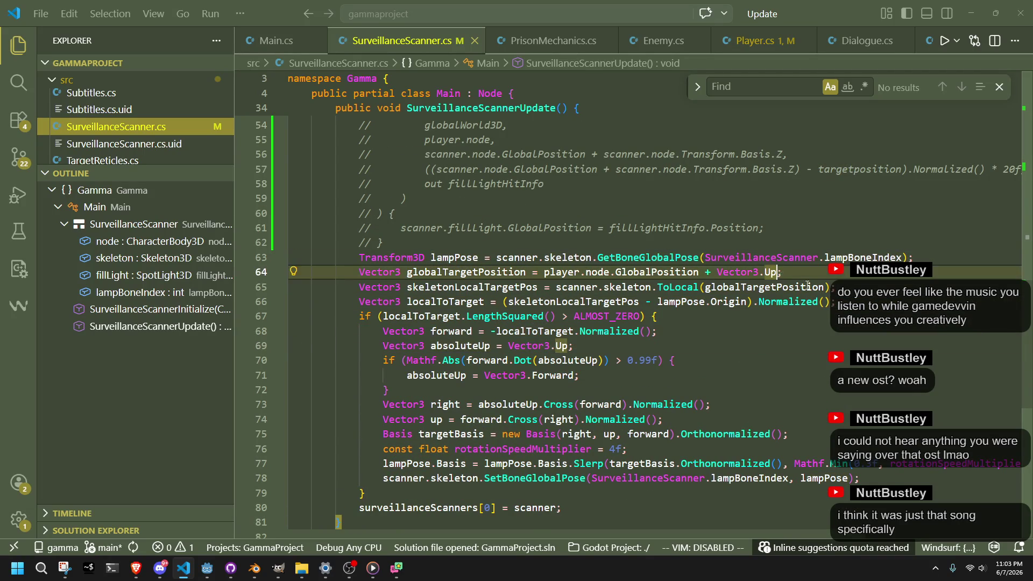
pyautogui.write('+ playerCam')
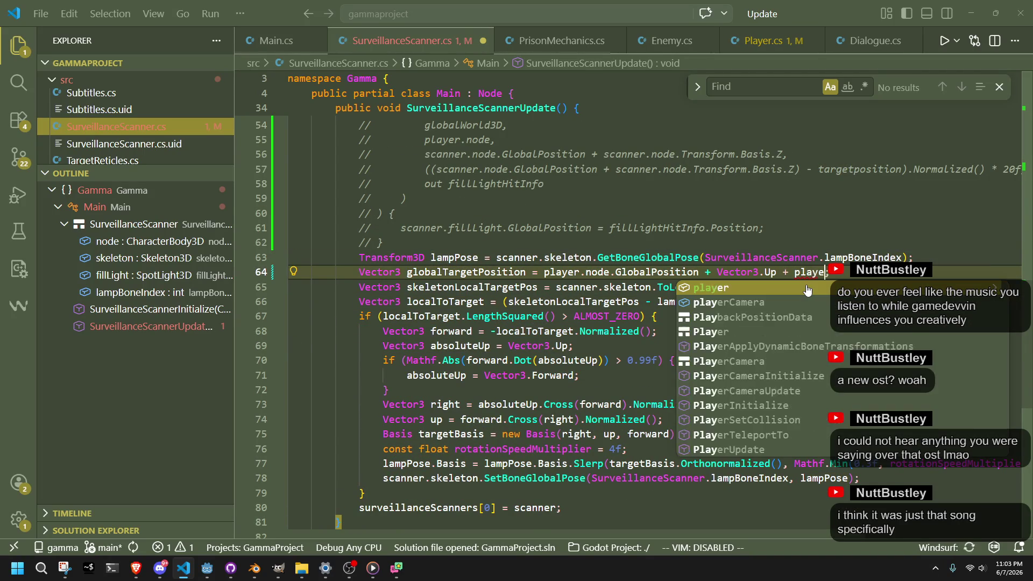
pyautogui.press('Tab')
pyautogui.write('.')
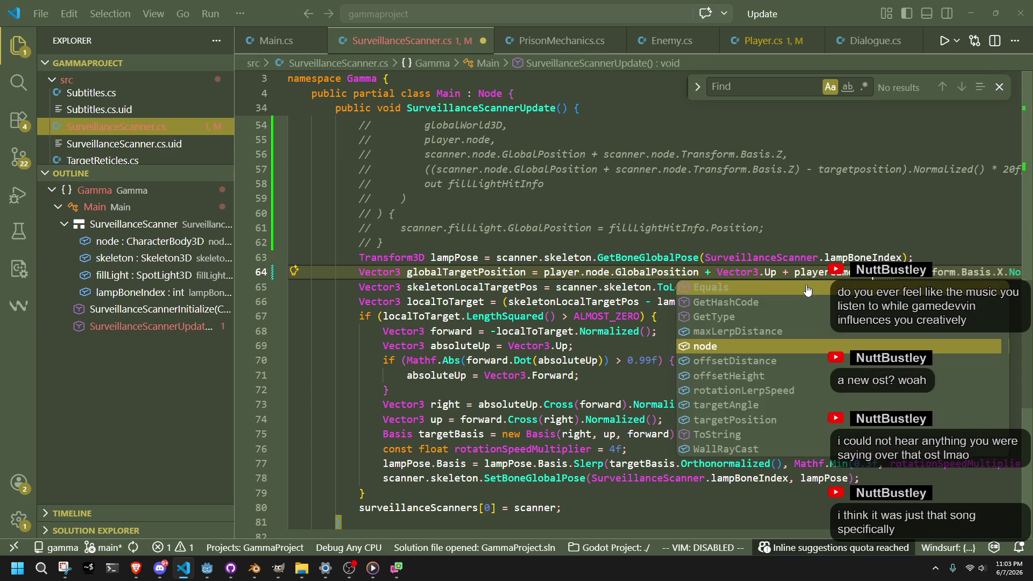
pyautogui.click(815, 271)
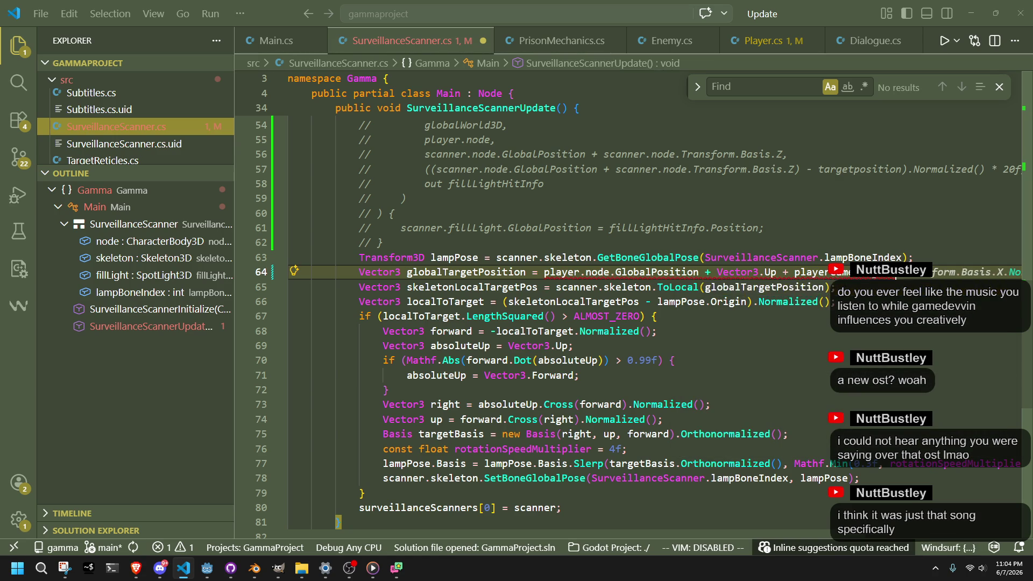
pyautogui.write('lTransform')
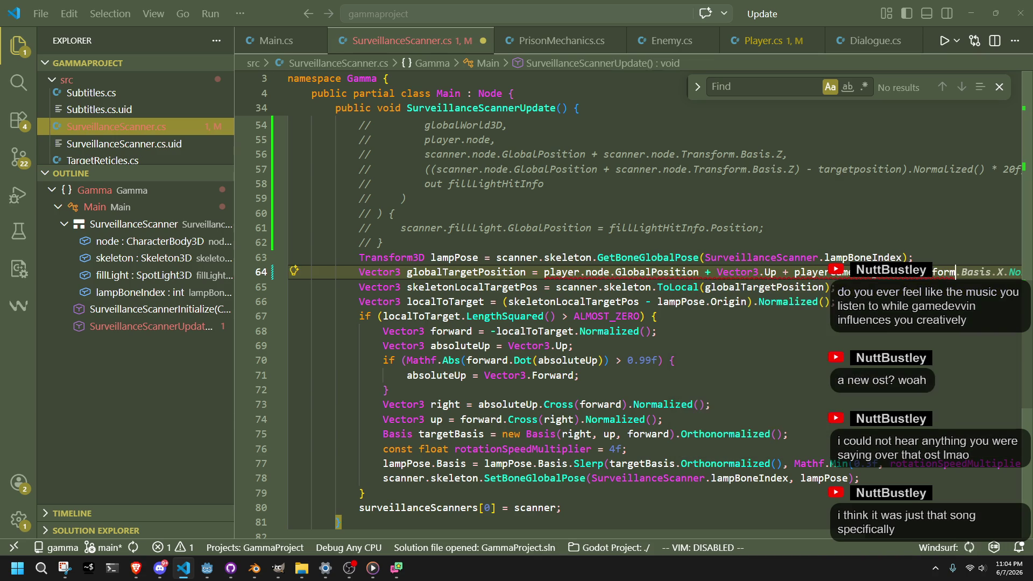
pyautogui.press('Tab')
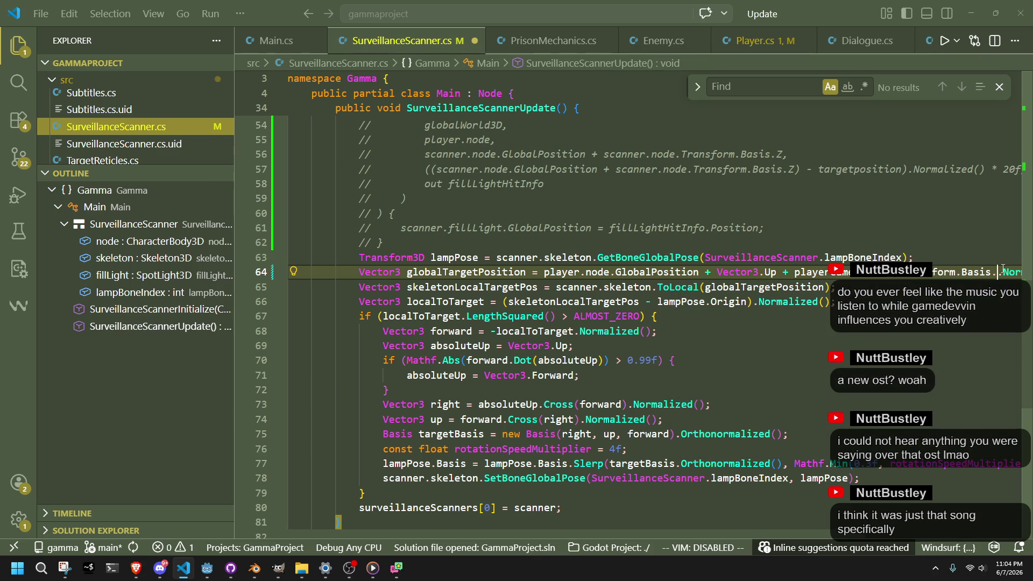
# Change the axis to Z and the plus to a minus, then save SurveillanceScanner.cs
pyautogui.doubleClick(1002, 271)
pyautogui.write('Z')
pyautogui.press('BackSpace')
pyautogui.write('-')
pyautogui.hotkey('ctrl', 's')
pyautogui.hscroll(3, 822, 286)
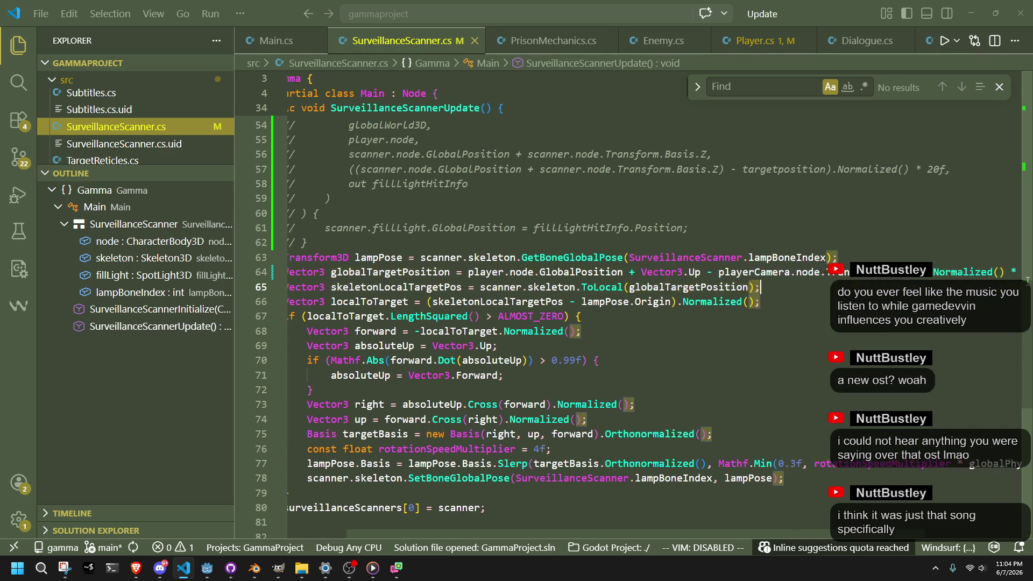
pyautogui.click(891, 322)
pyautogui.hotkey('alt', 'Tab')
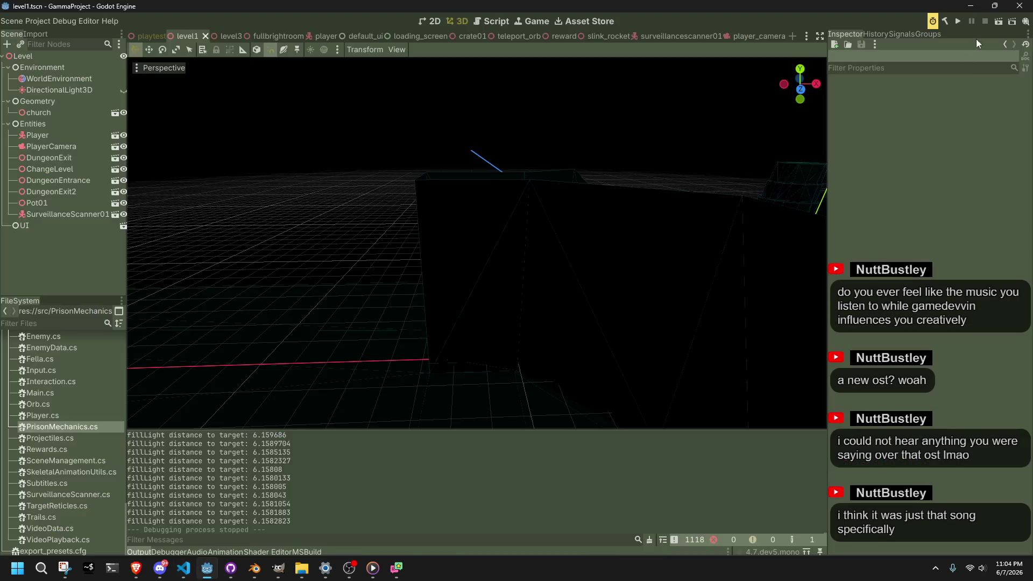
# Run the game, turn off Fog on the live WorldEnvironment to compare lighting, then close it
pyautogui.click(962, 16)
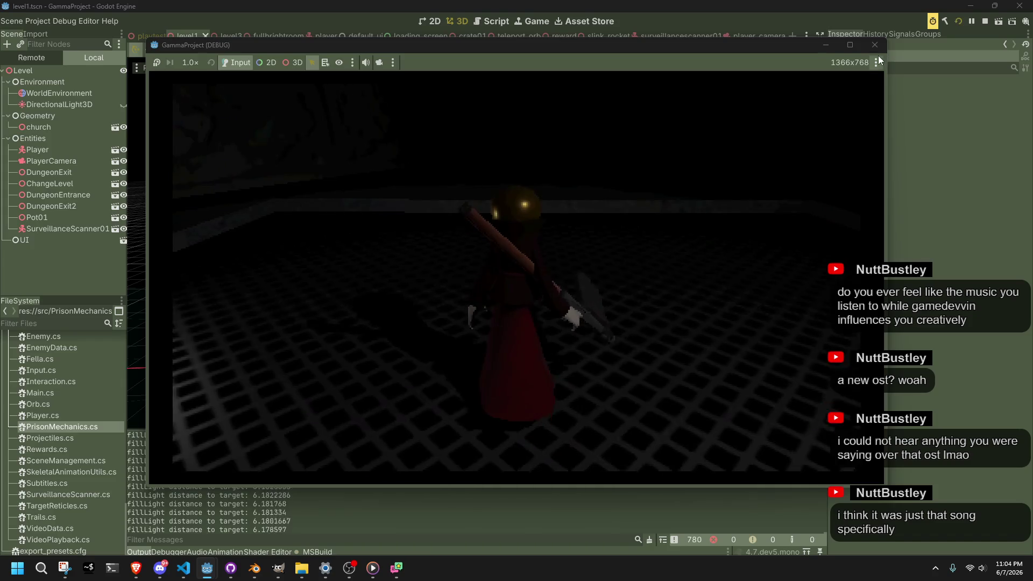
pyautogui.press('F8')
pyautogui.click(81, 78)
pyautogui.click(1016, 256)
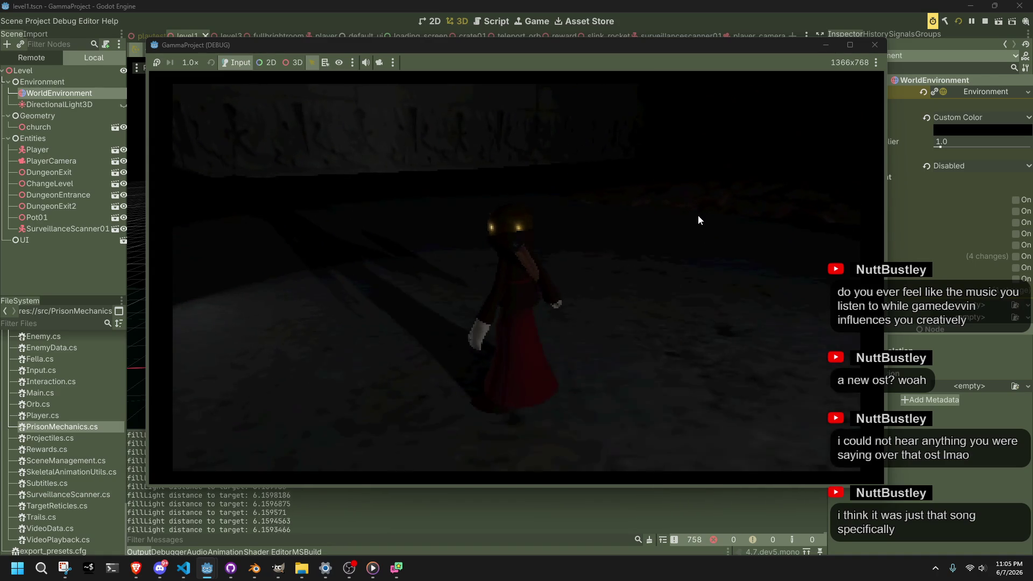
pyautogui.click(883, 50)
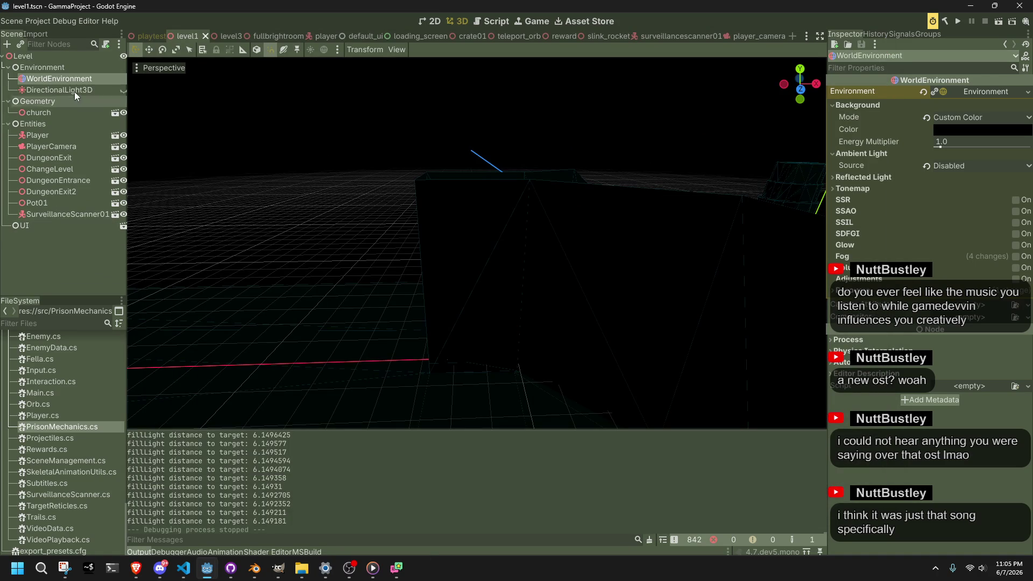
# Hide SurveillanceScanner01, run the level1 scene again, then close the game
pyautogui.click(123, 214)
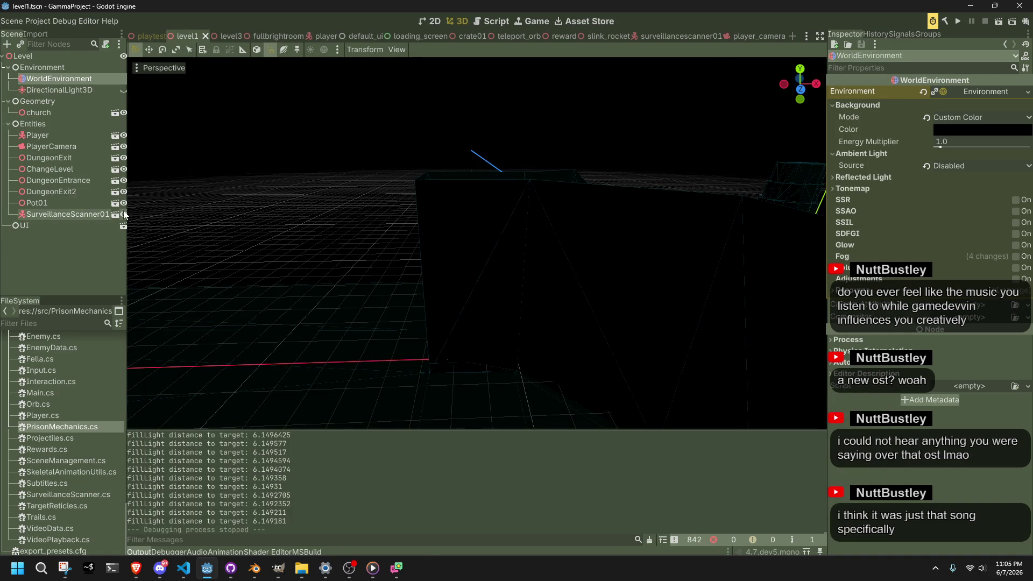
pyautogui.click(999, 24)
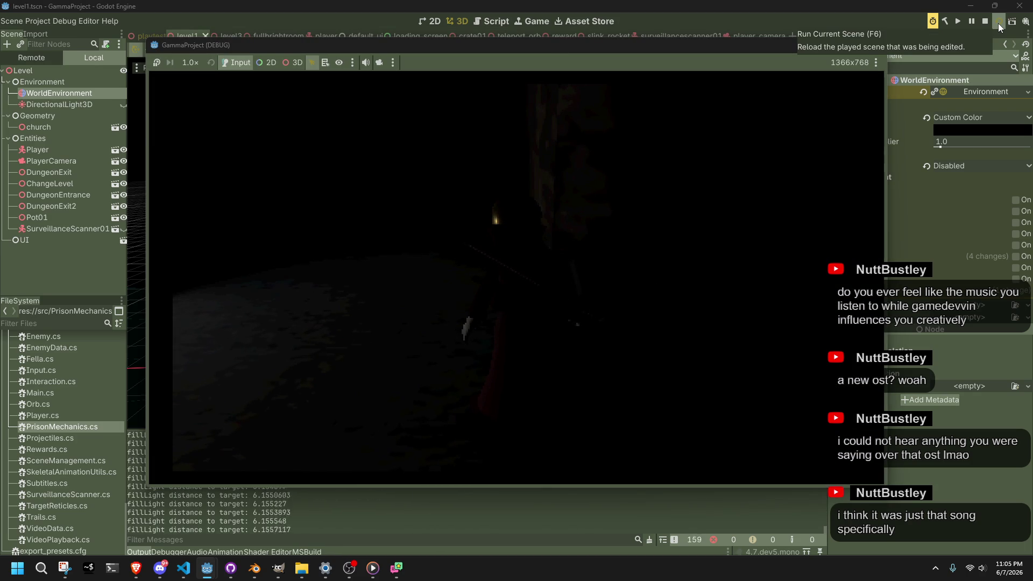
pyautogui.click(877, 42)
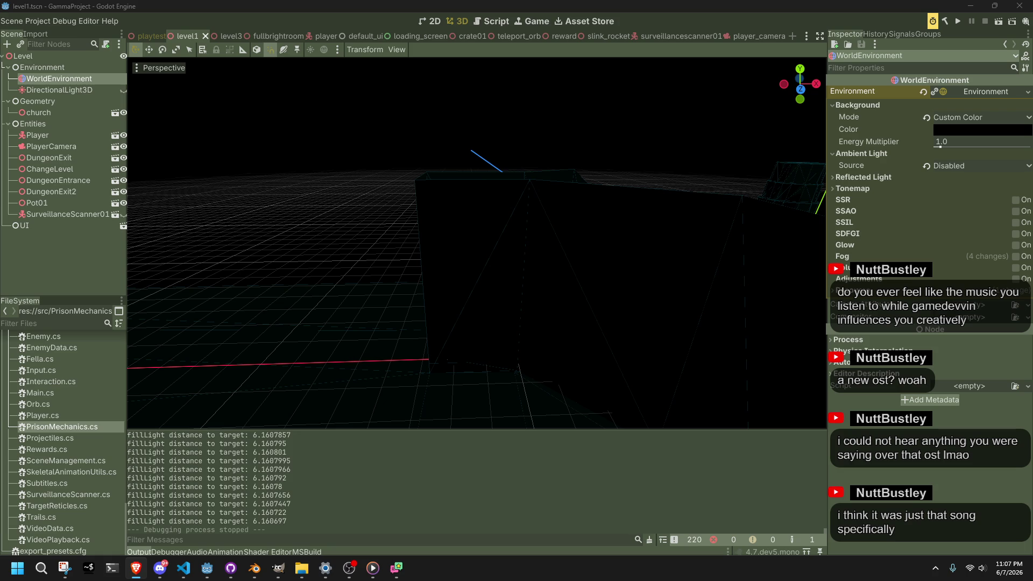
pyautogui.click(686, 150)
pyautogui.hotkey('alt', 'Tab')
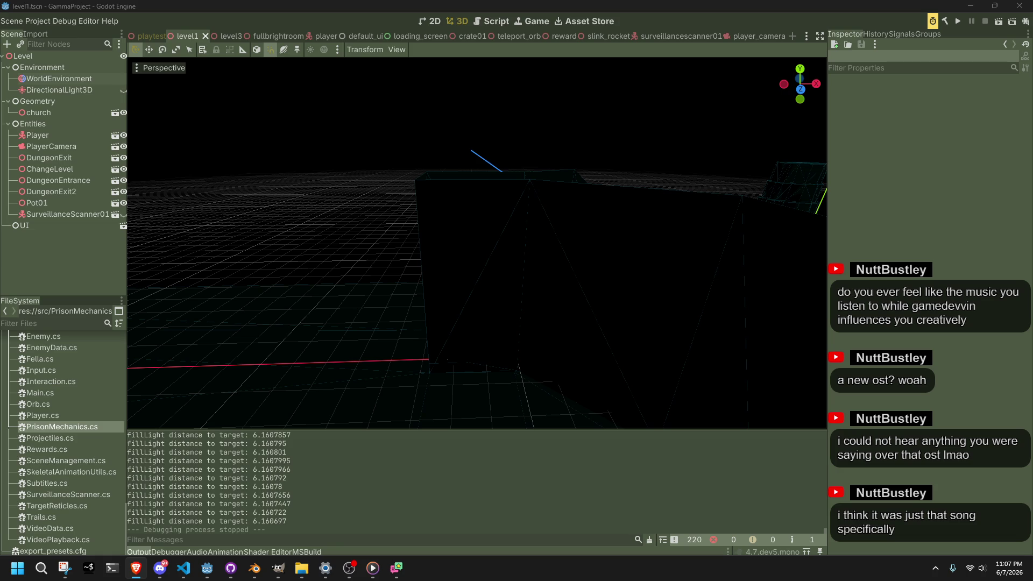
pyautogui.click(97, 252)
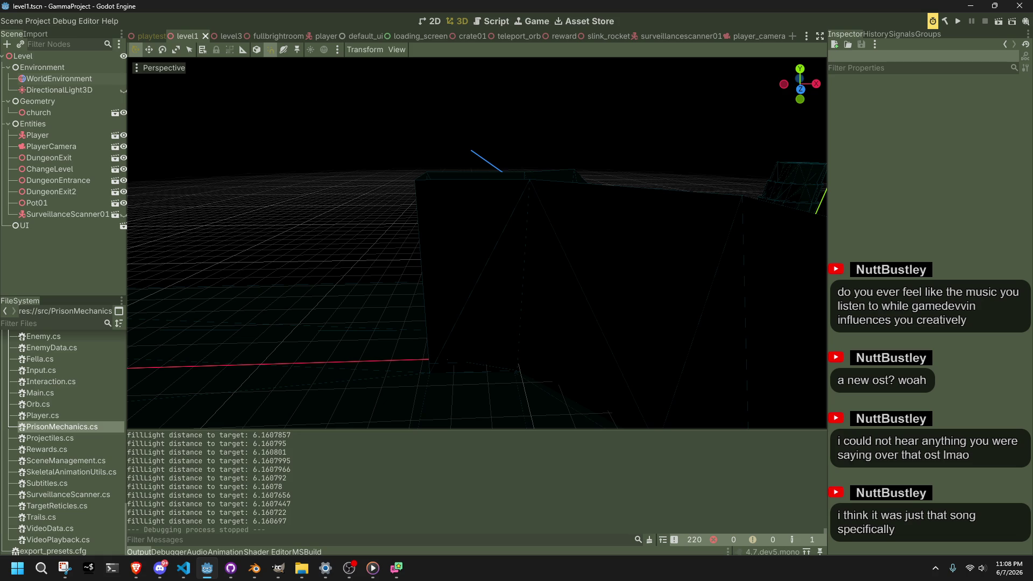
# Show SurveillanceScanner01, look through the surveillancescanner01, slink_rocket and reward scenes, and save
pyautogui.click(124, 215)
pyautogui.click(663, 37)
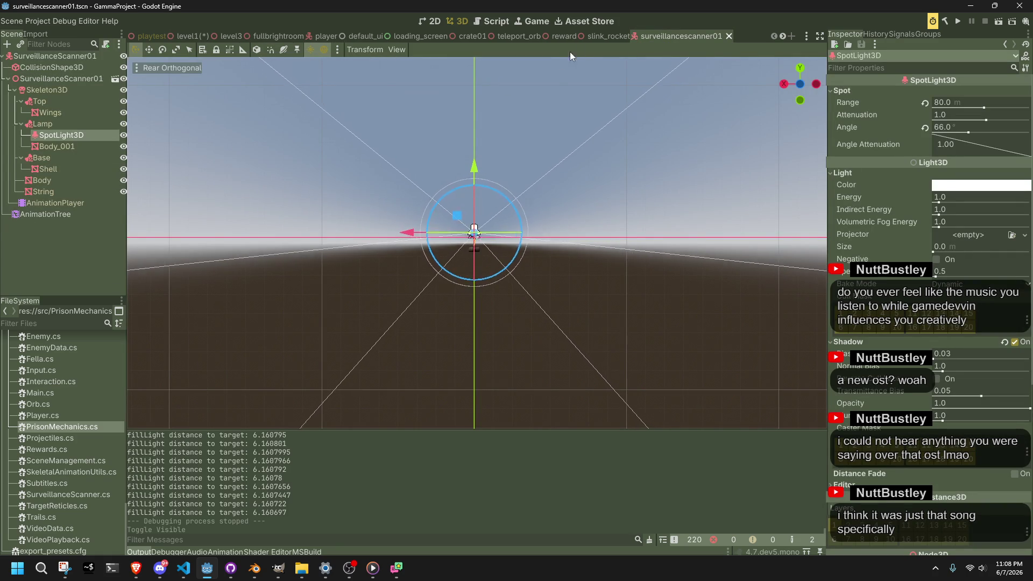
pyautogui.click(592, 38)
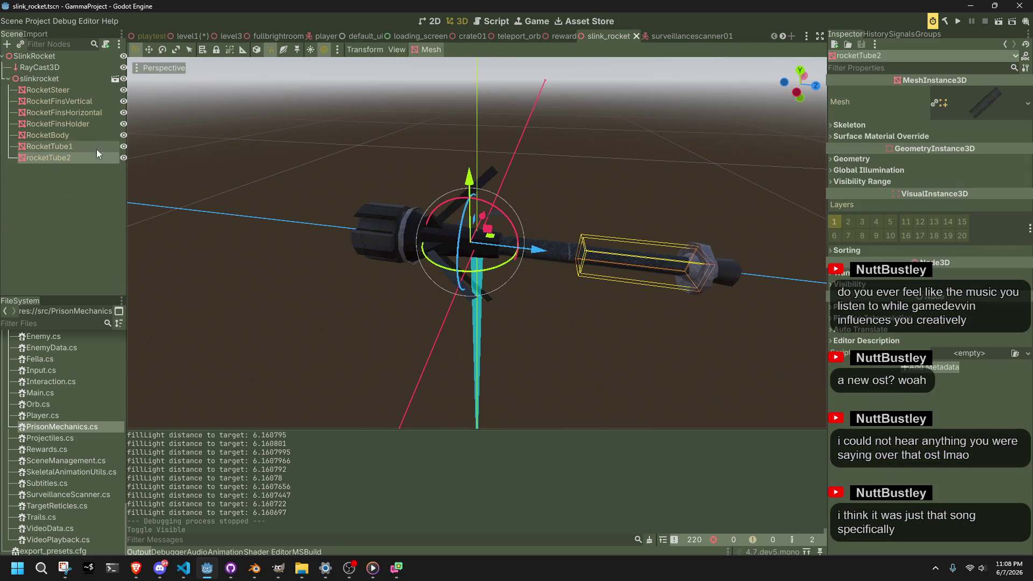
pyautogui.click(555, 40)
pyautogui.click(606, 37)
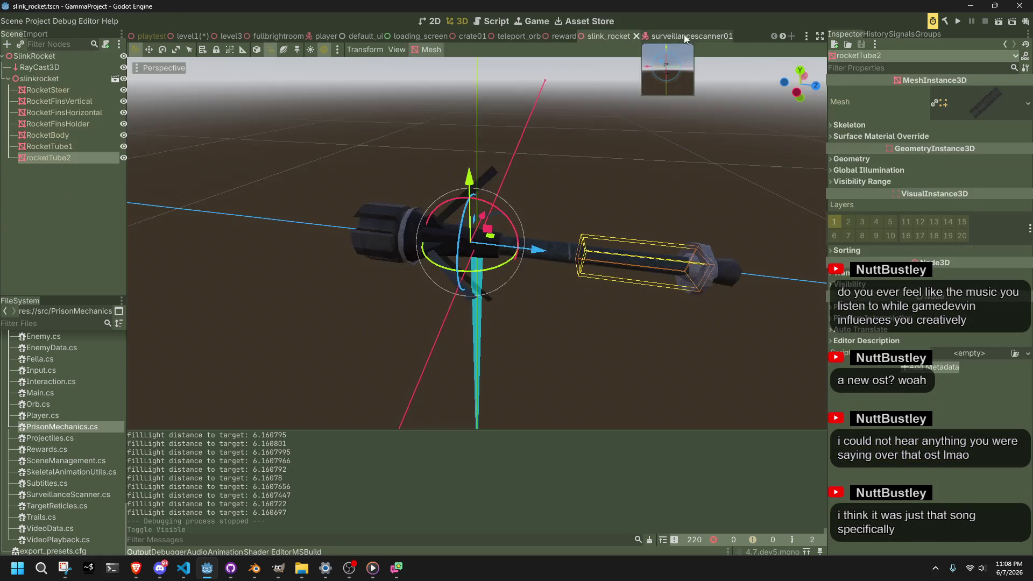
pyautogui.click(685, 37)
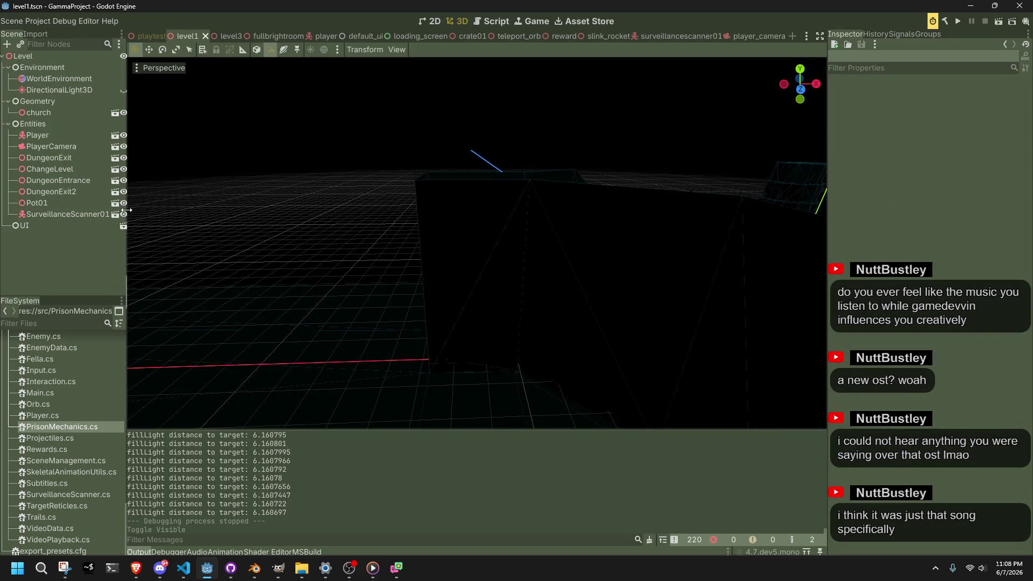
pyautogui.hotkey('ctrl', 's')
# Hide SurveillanceScanner01 and run level1, walking through the dark corridors toward lit walls
pyautogui.click(123, 214)
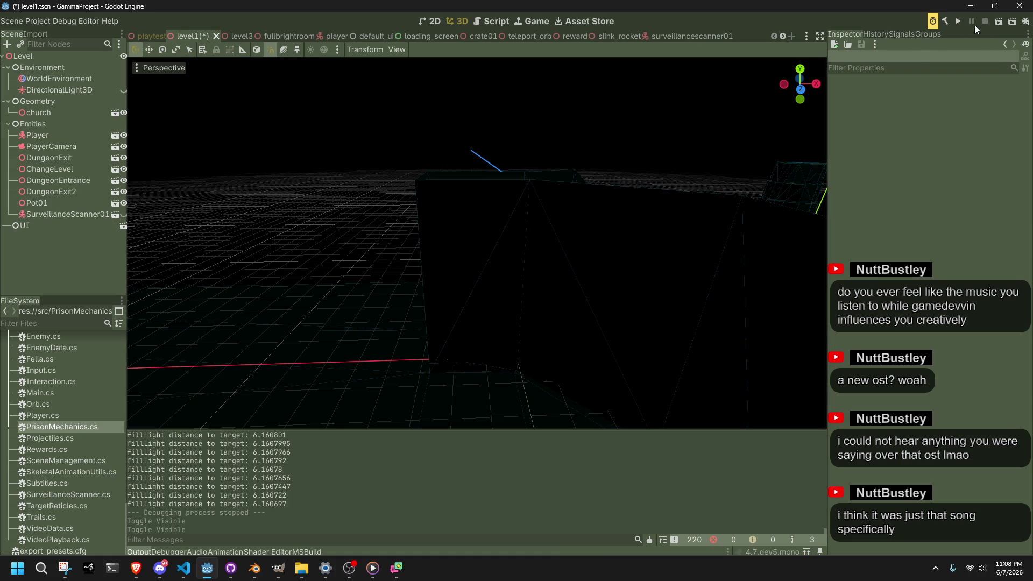
pyautogui.click(999, 23)
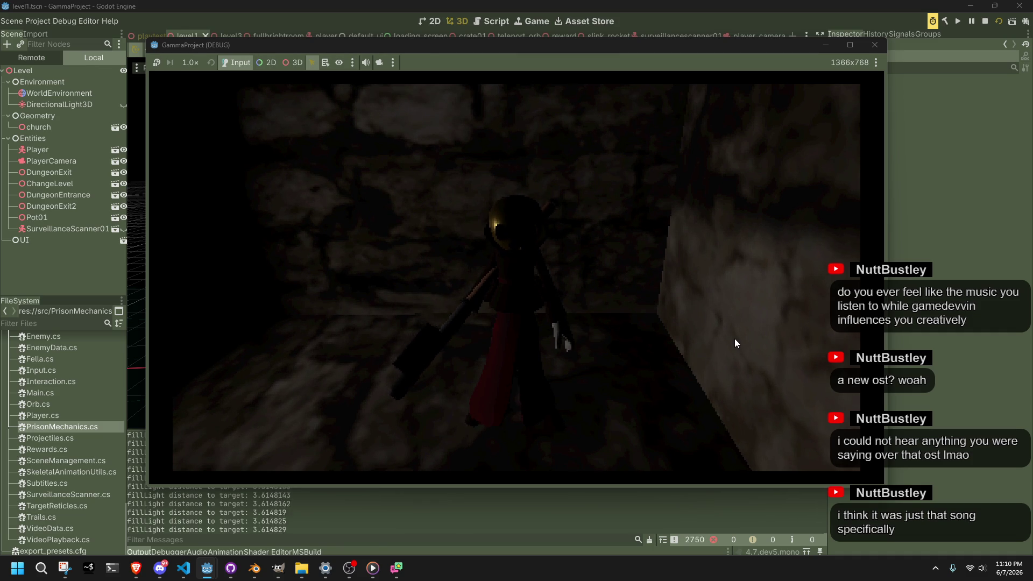
pyautogui.press('w')
pyautogui.press('w')
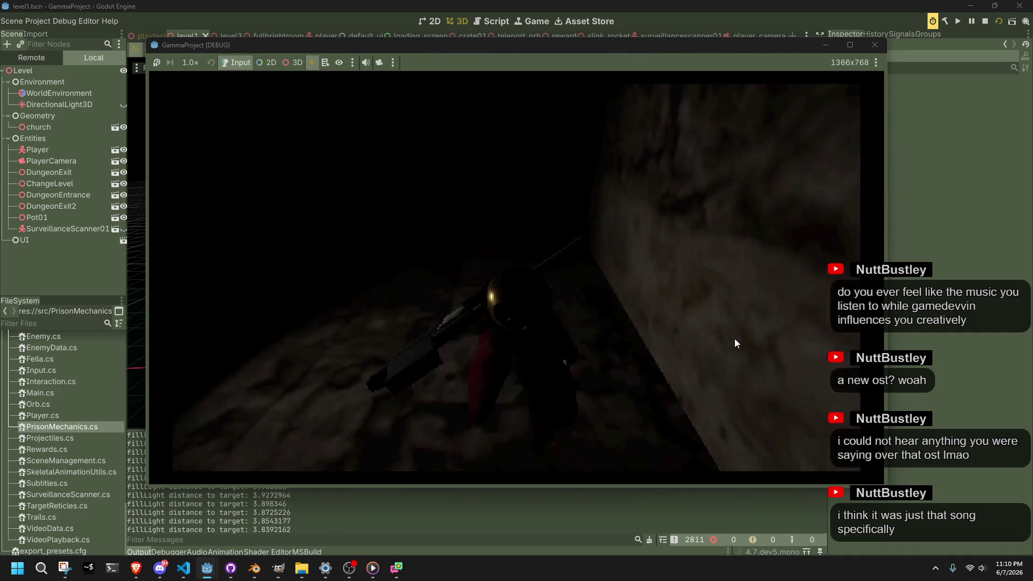
pyautogui.press('w')
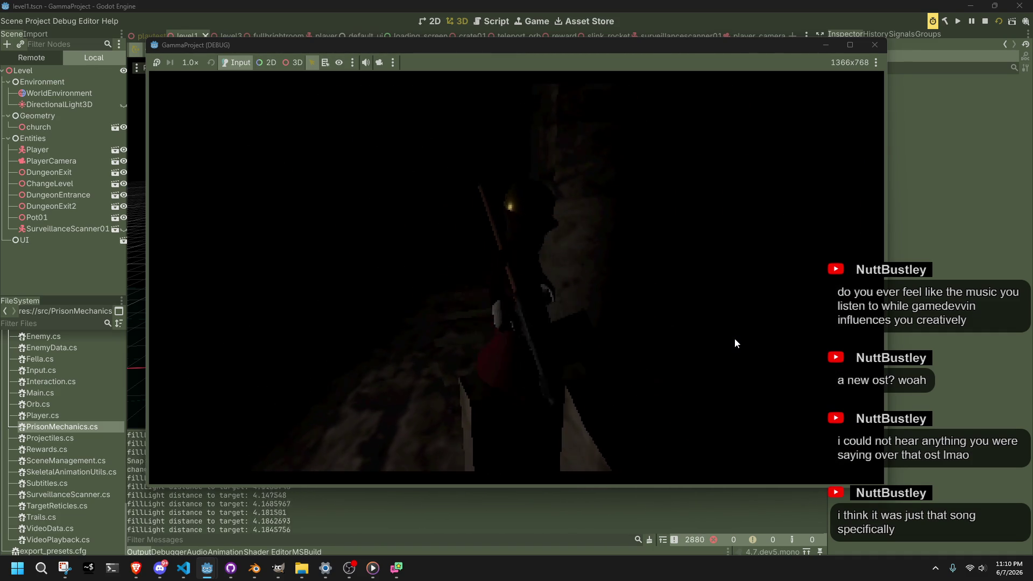
pyautogui.press('w')
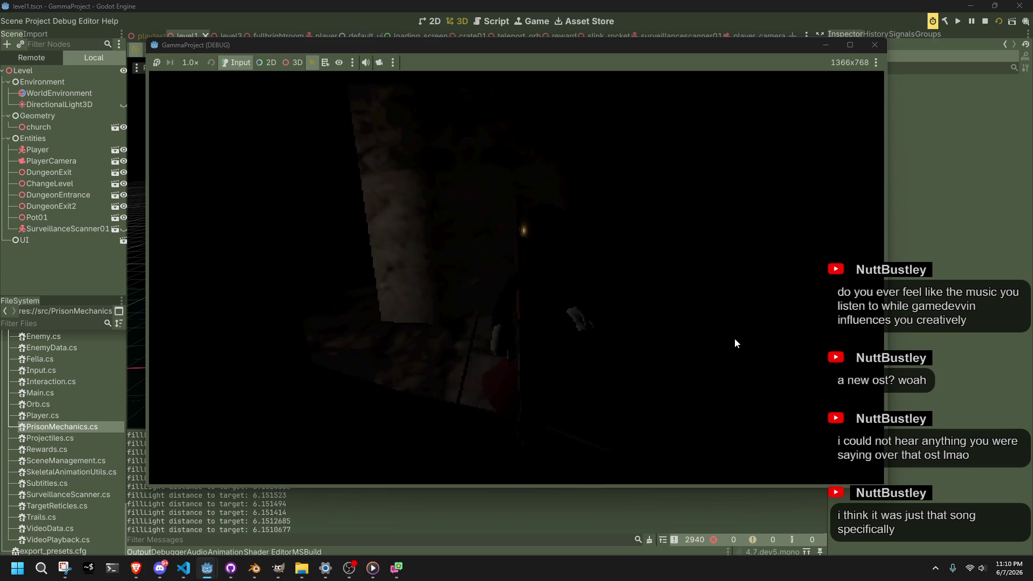
pyautogui.press('w')
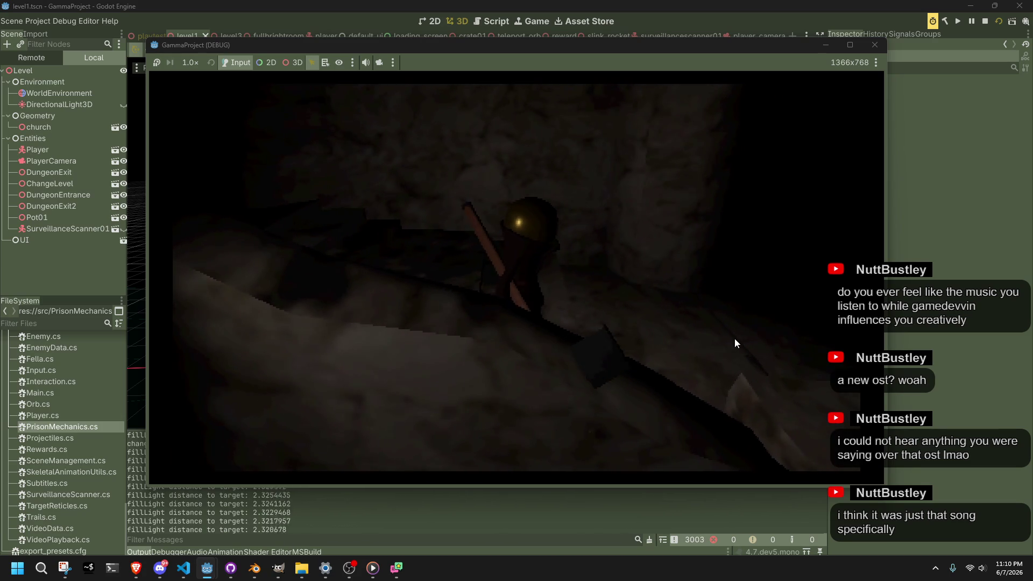
pyautogui.press('w')
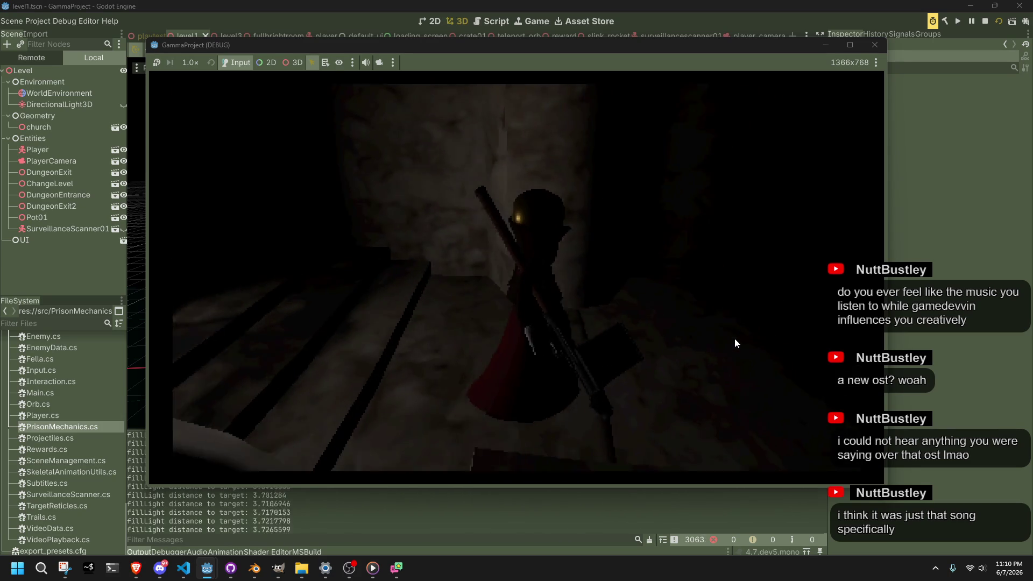
pyautogui.press('w')
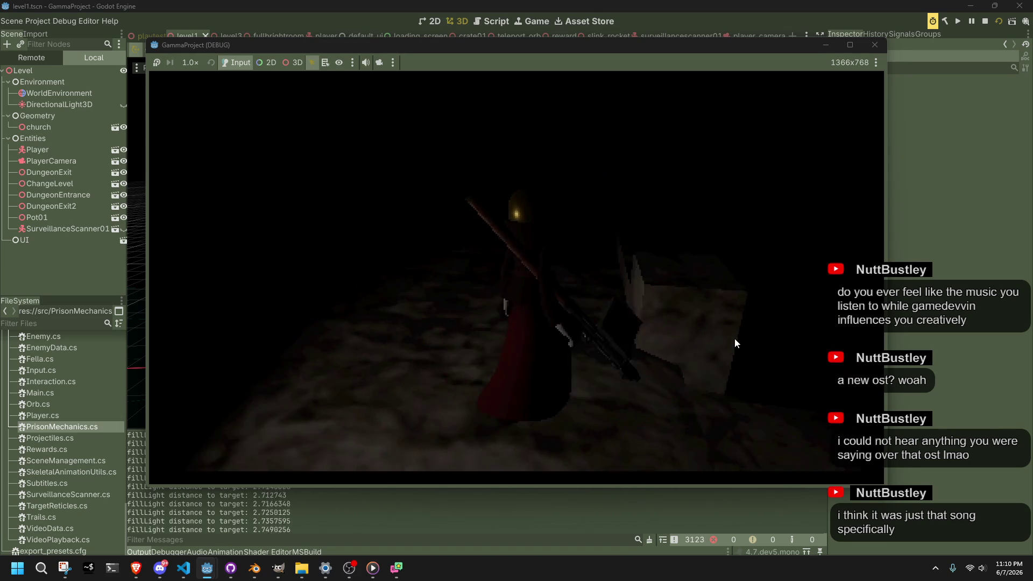
pyautogui.press('w')
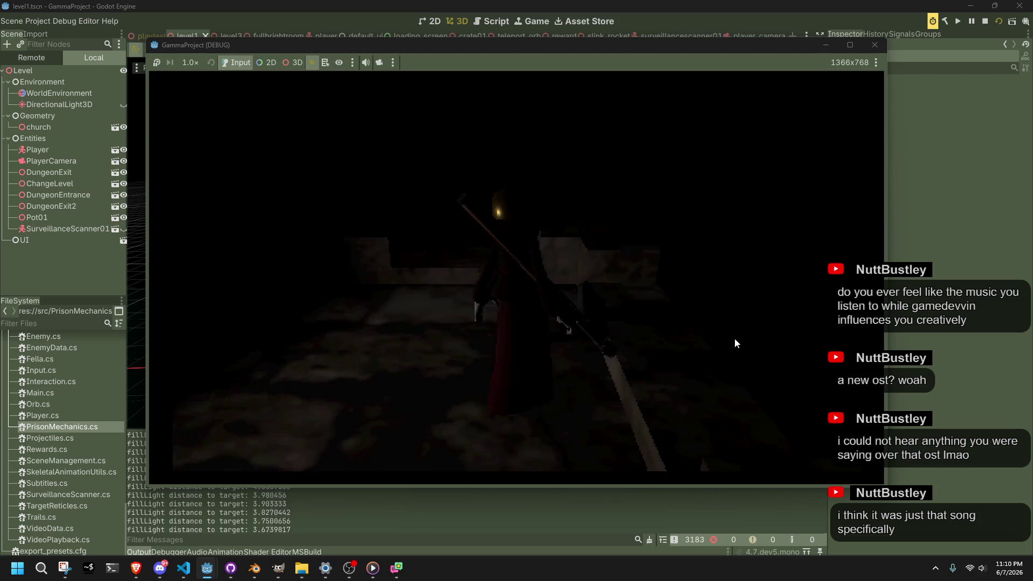
pyautogui.press('w')
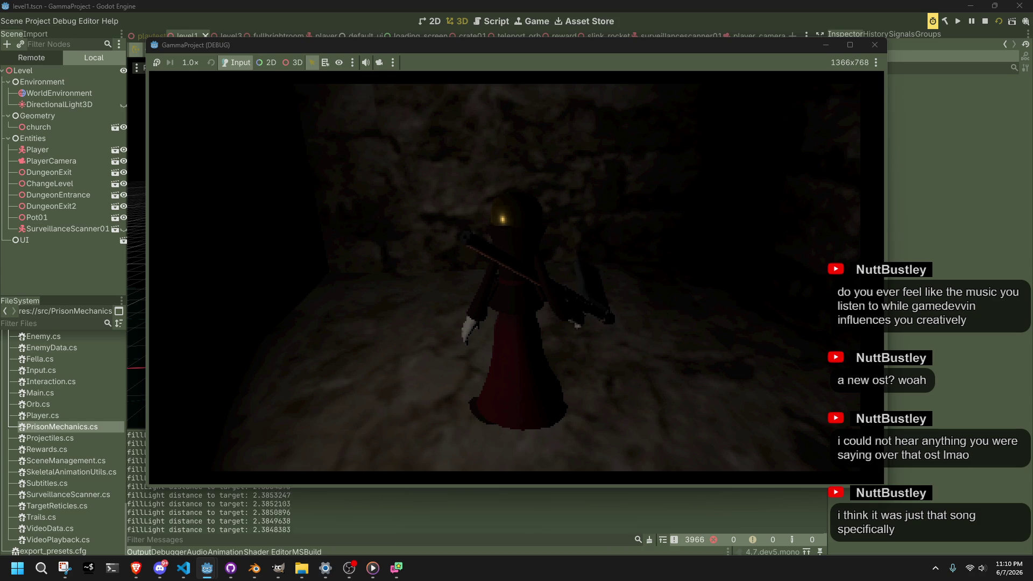
# Bring the lighting-theory blog article in Brave over the game window
pyautogui.hotkey('alt', 'Tab')
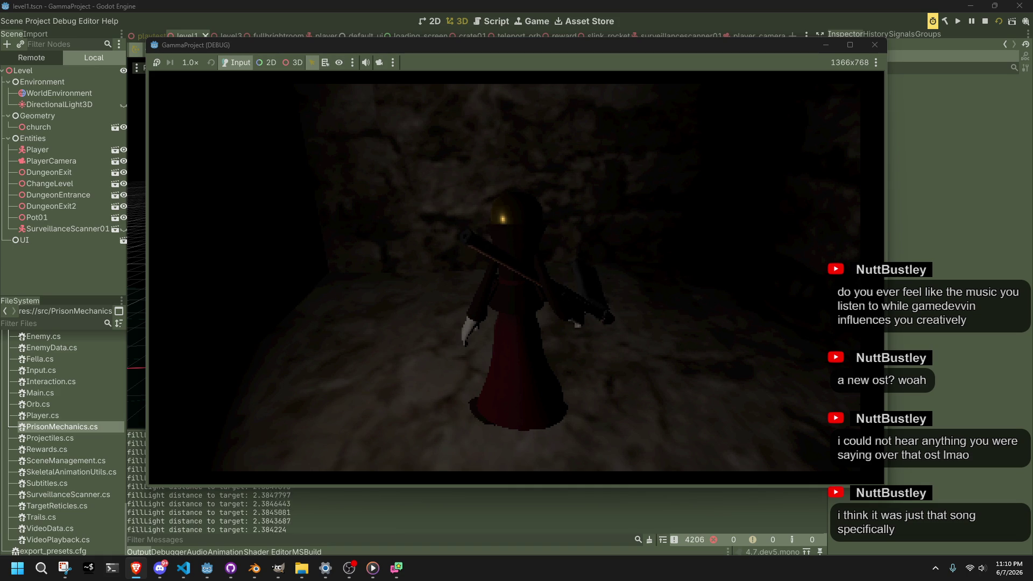
pyautogui.moveTo(1032, 124)
pyautogui.mouseDown()
pyautogui.moveTo(655, 125)
pyautogui.moveTo(741, 125)
pyautogui.mouseUp()
pyautogui.keyDown('ctrl'); pyautogui.scroll(2, 466, 171); pyautogui.keyUp('ctrl')
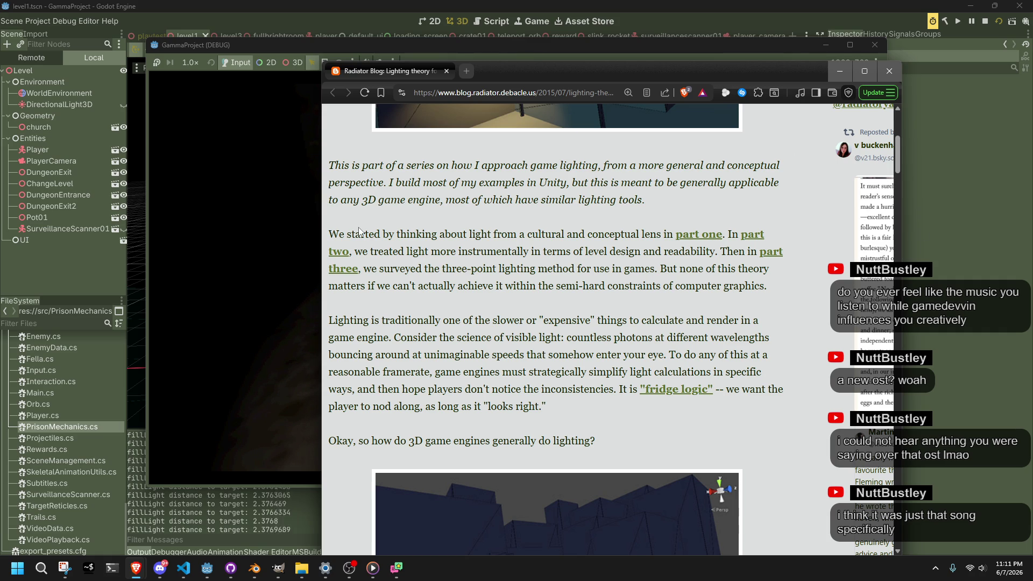
# Scroll the blog to its ambient light section, close the browser window, and stop the game
pyautogui.scroll(-5, 359, 231)
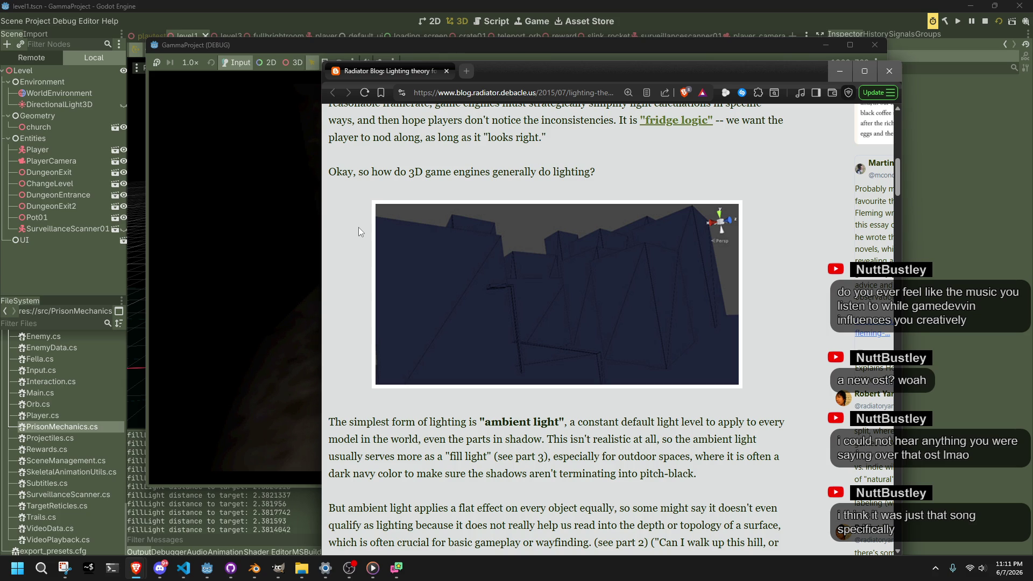
pyautogui.click(889, 71)
pyautogui.press('F8')
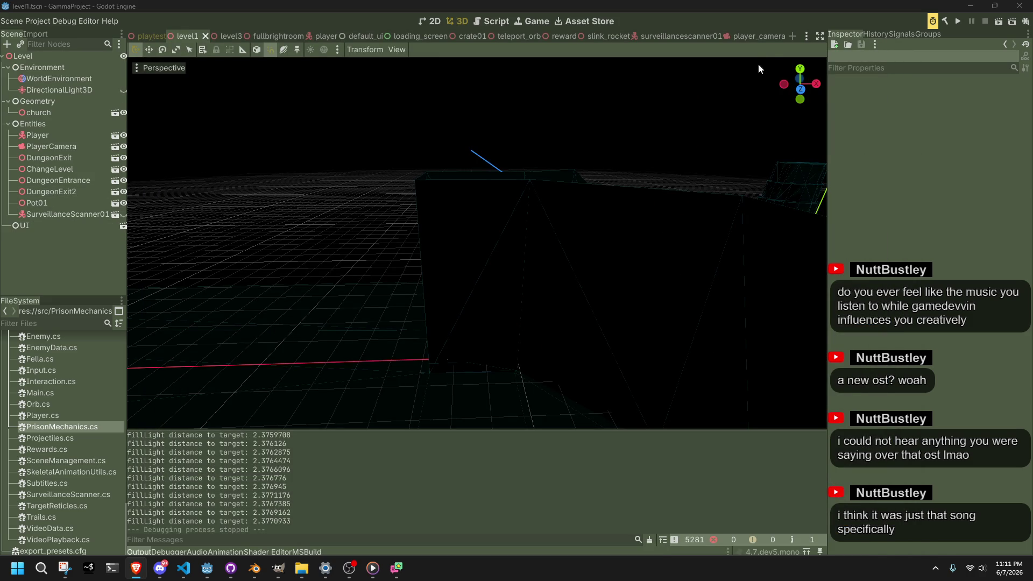
# Hide FillLight in the player_camera scene and save it
pyautogui.click(756, 36)
pyautogui.click(123, 91)
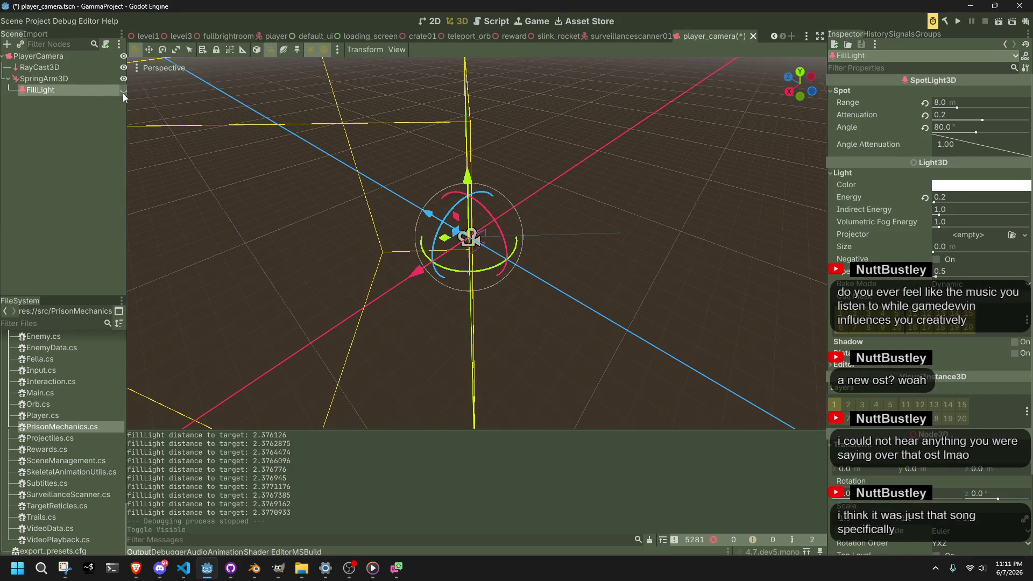
pyautogui.hotkey('ctrl', 's')
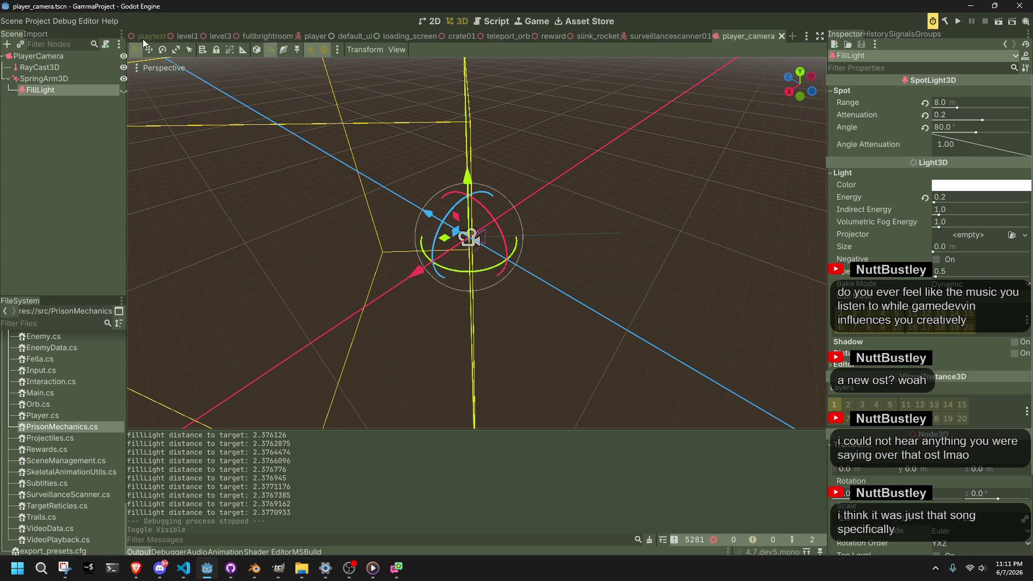
# In level1's WorldEnvironment, set the Ambient Light Source to Color
pyautogui.click(173, 33)
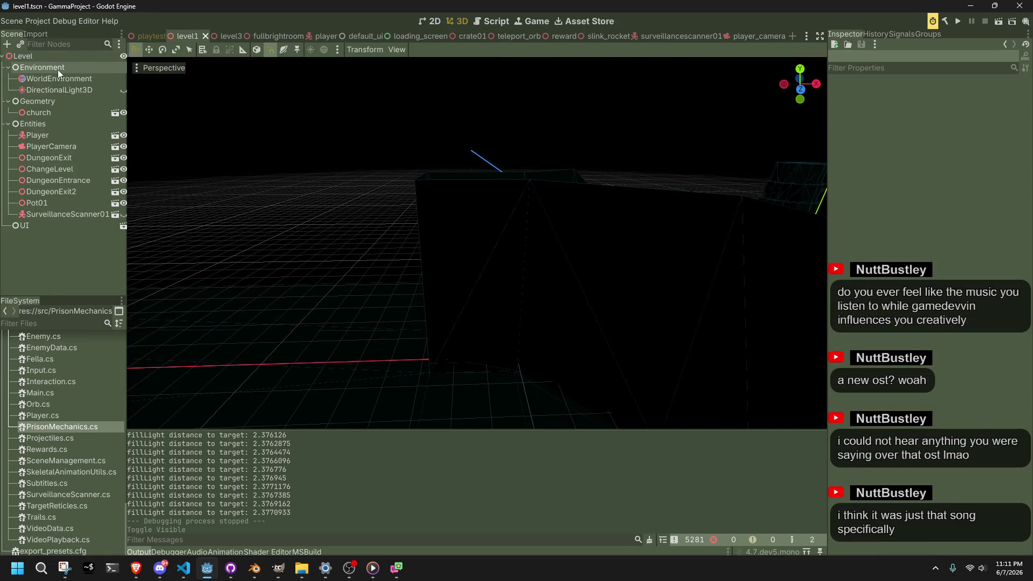
pyautogui.click(58, 79)
pyautogui.click(941, 163)
pyautogui.click(953, 197)
pyautogui.click(951, 180)
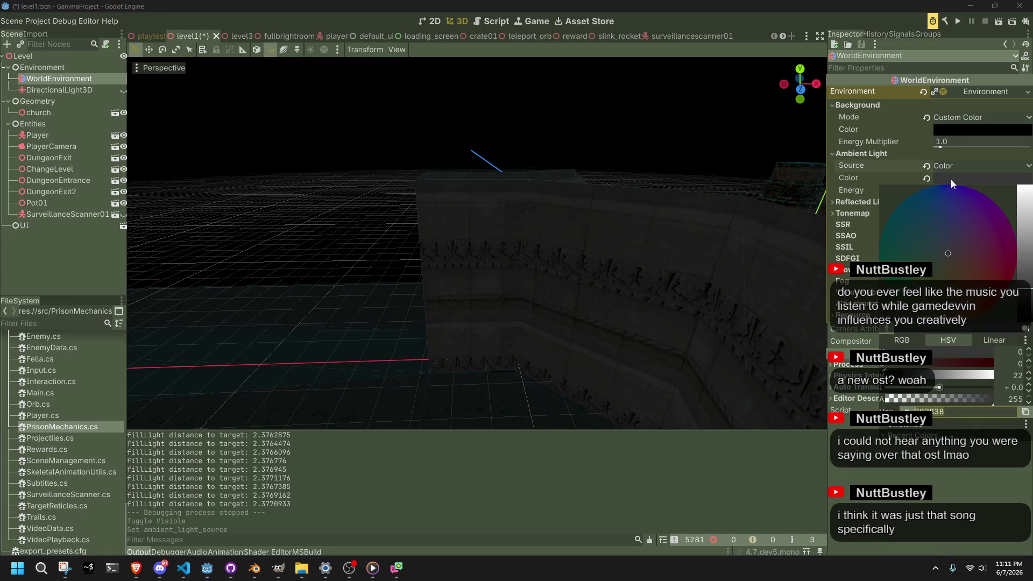
pyautogui.press('Escape')
pyautogui.hotkey('alt', 'Tab')
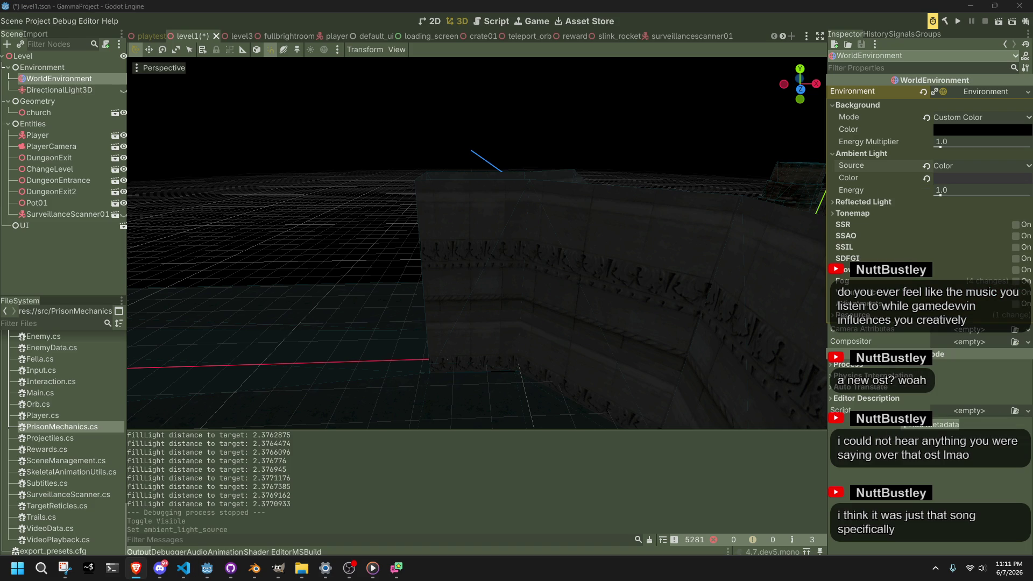
# Set the ambient colour to #000080 and lower the ambient energy to 0.11
pyautogui.click(945, 181)
pyautogui.write('000080')
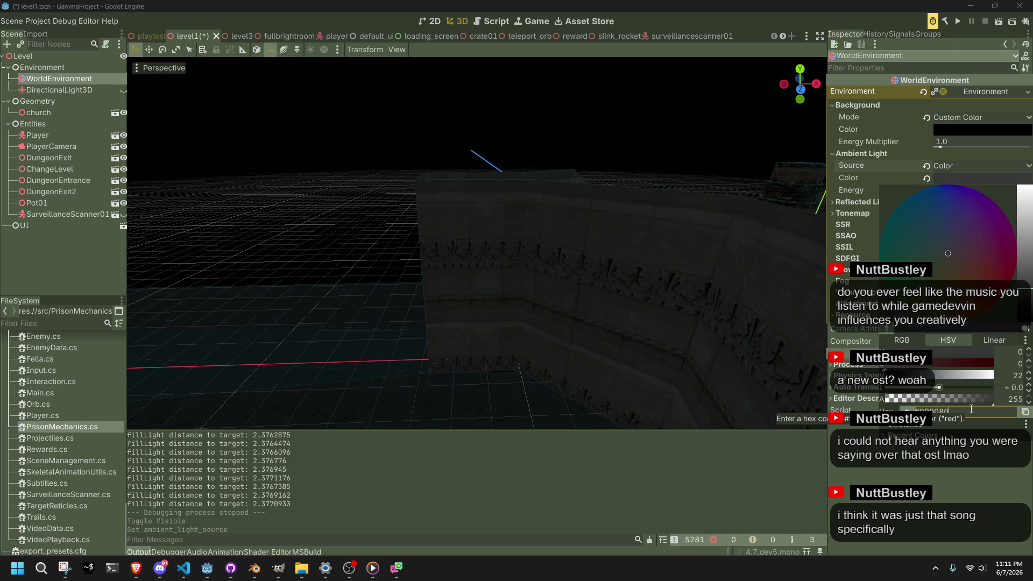
pyautogui.press('Return')
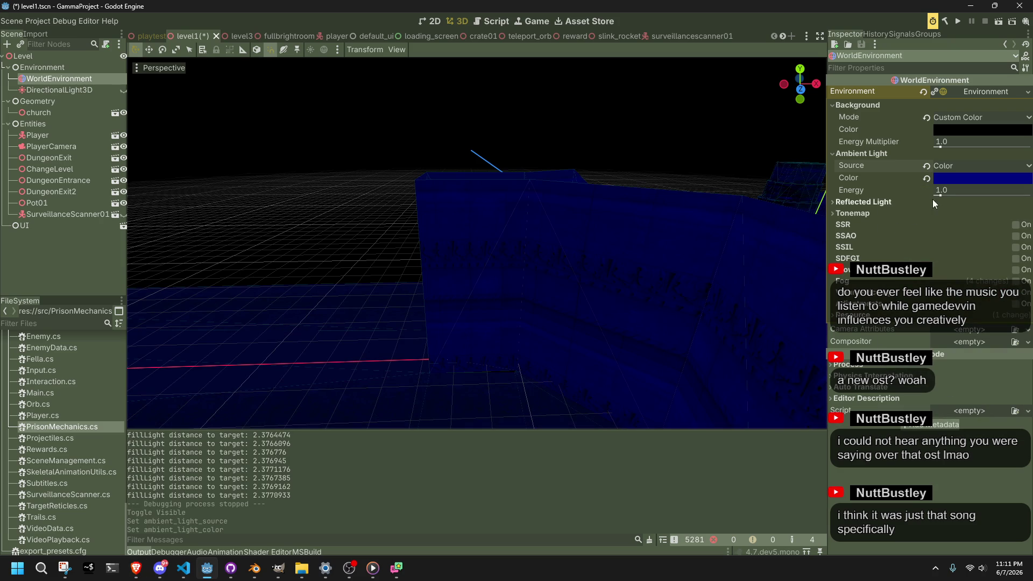
pyautogui.moveTo(940, 196); pyautogui.dragTo(937, 197)
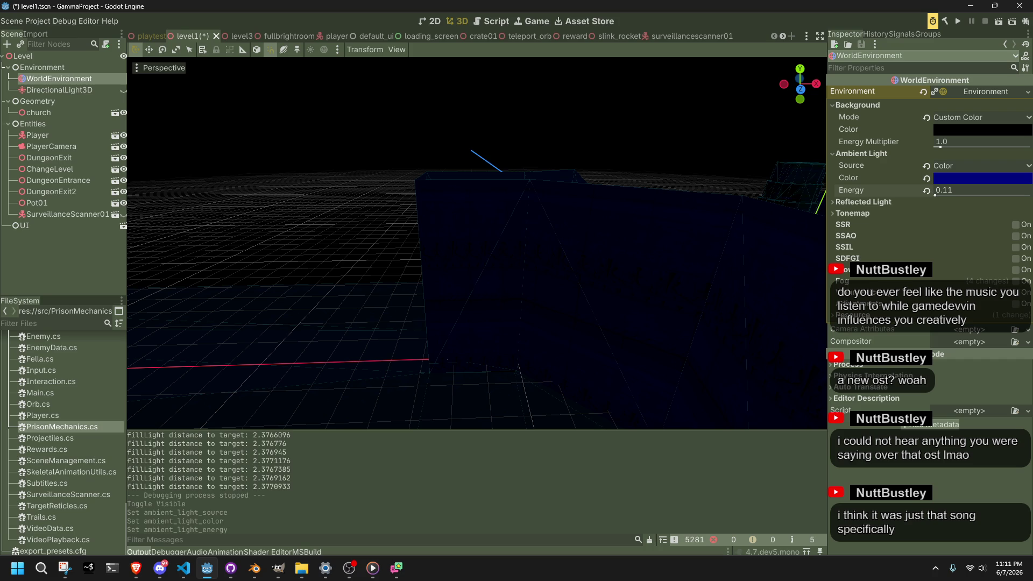
pyautogui.hotkey('alt', 'Tab')
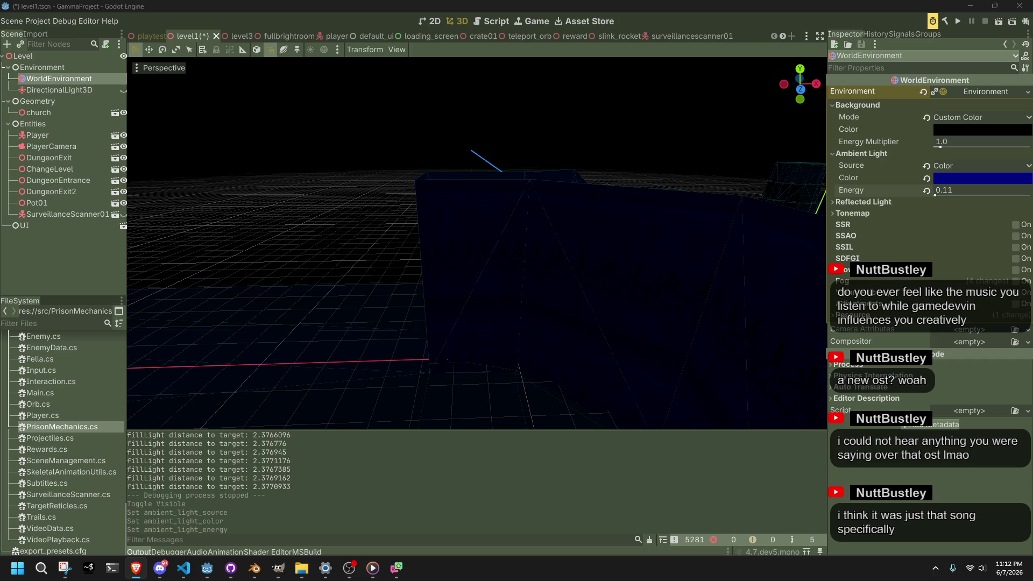
pyautogui.hotkey('alt', 'Tab')
pyautogui.hotkey('alt', 'Tab')
pyautogui.hotkey('alt', 'Tab')
# Darken and desaturate the ambient colour to a muted bluish purple (#464973), and unhide SurveillanceScanner01
pyautogui.moveTo(615, 63); pyautogui.dragTo(608, 54)
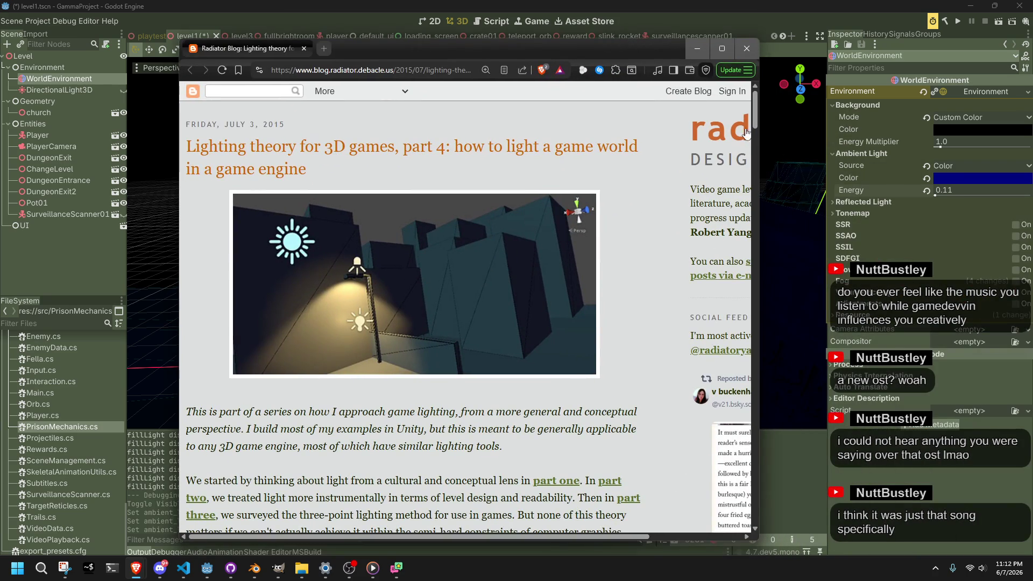
pyautogui.click(696, 47)
pyautogui.click(939, 179)
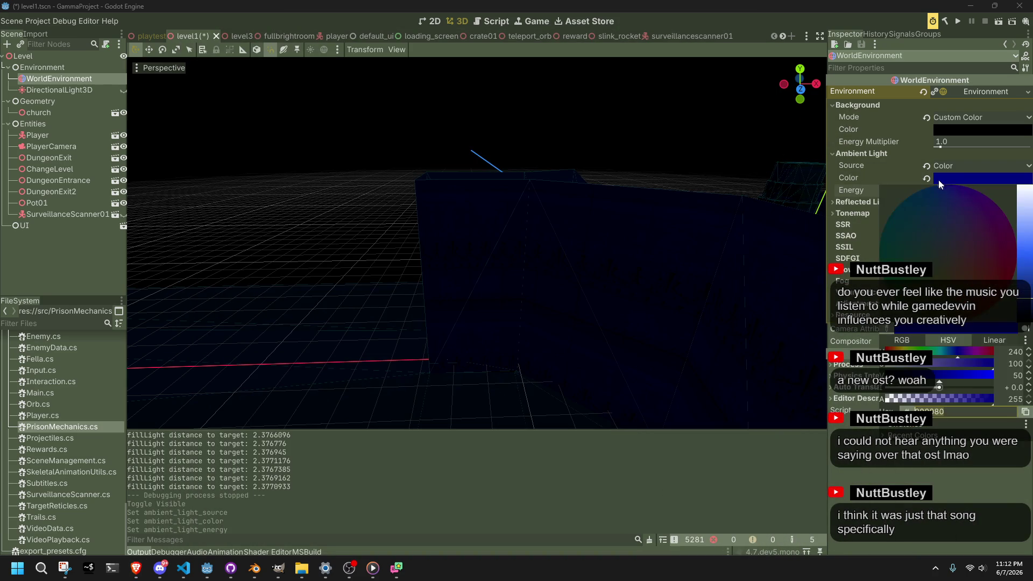
pyautogui.moveTo(1026, 303)
pyautogui.mouseDown()
pyautogui.moveTo(1025, 244)
pyautogui.moveTo(1020, 329)
pyautogui.mouseUp()
pyautogui.moveTo(991, 364)
pyautogui.mouseDown()
pyautogui.moveTo(907, 373)
pyautogui.moveTo(934, 378)
pyautogui.moveTo(918, 376)
pyautogui.mouseUp()
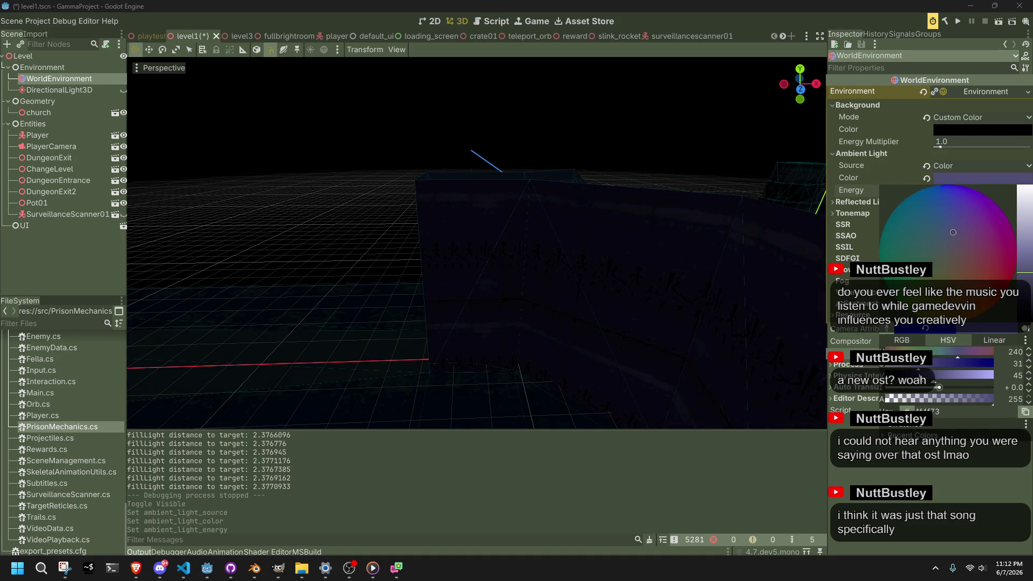
pyautogui.click(123, 224)
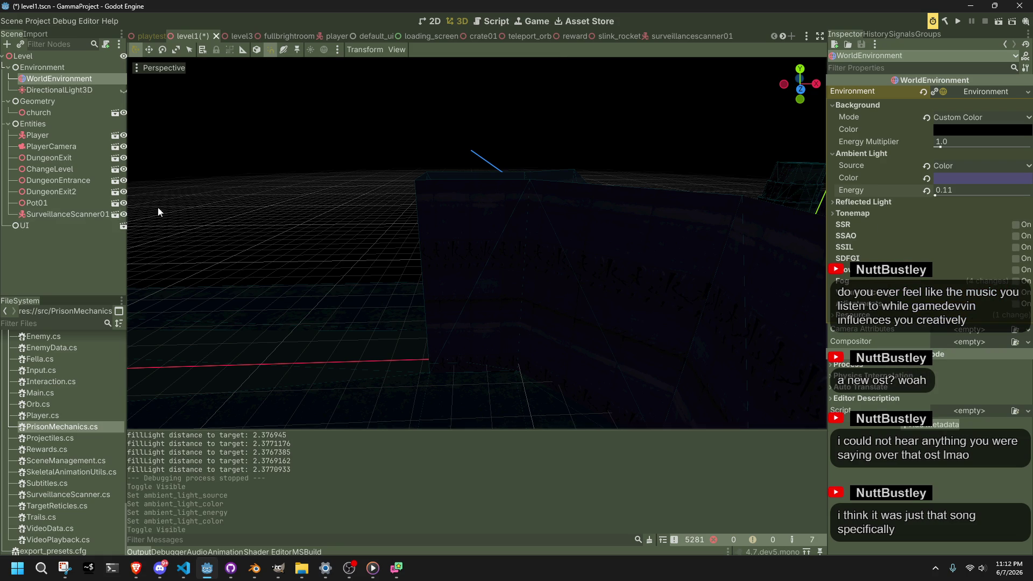
pyautogui.click(123, 215)
pyautogui.scroll(5, 477, 242)
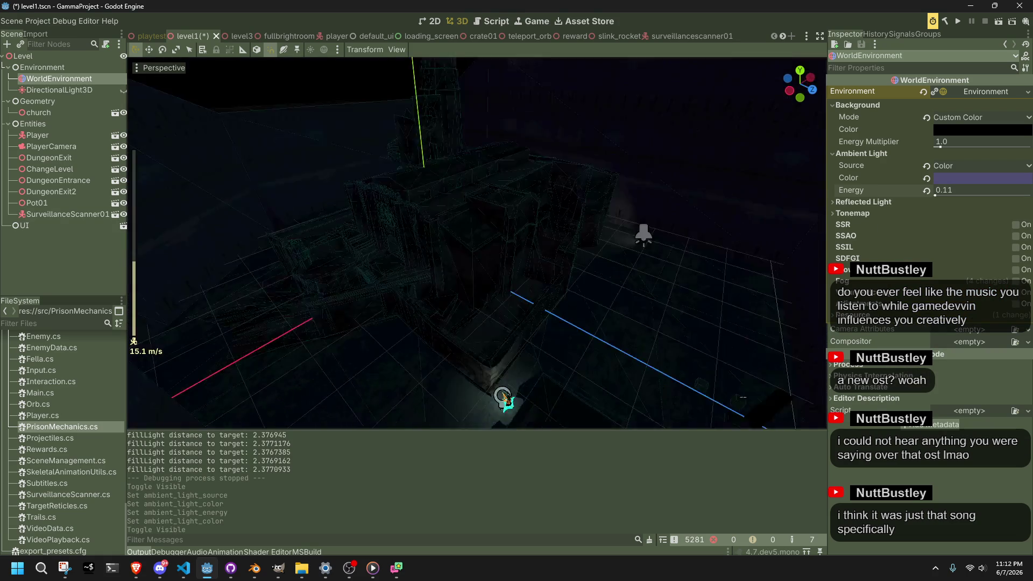
# Save the level1 scene and check the lighting-theory blog again
pyautogui.hotkey('ctrl', 's')
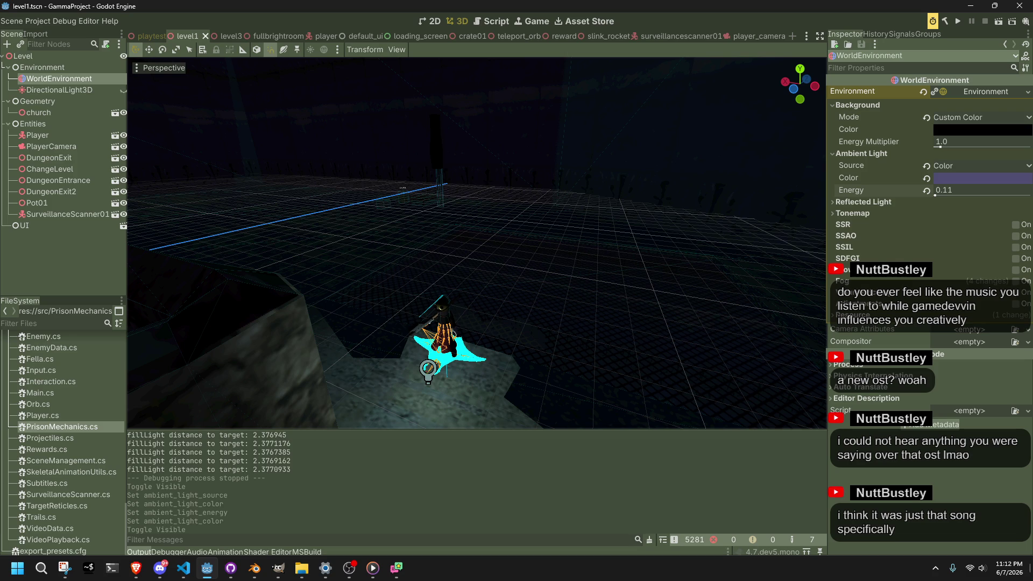
pyautogui.hotkey('alt', 'Tab')
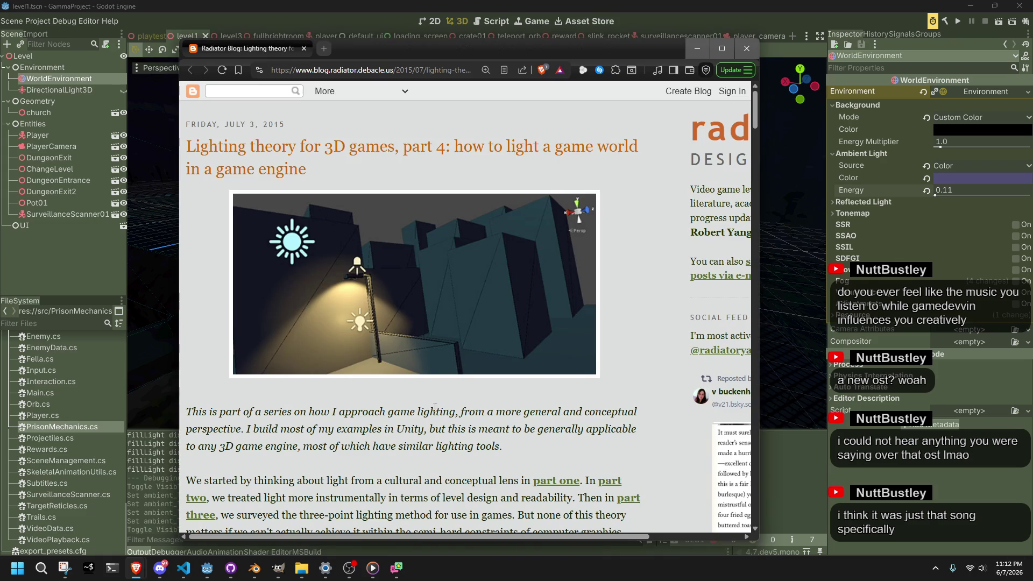
pyautogui.scroll(-2, 423, 409)
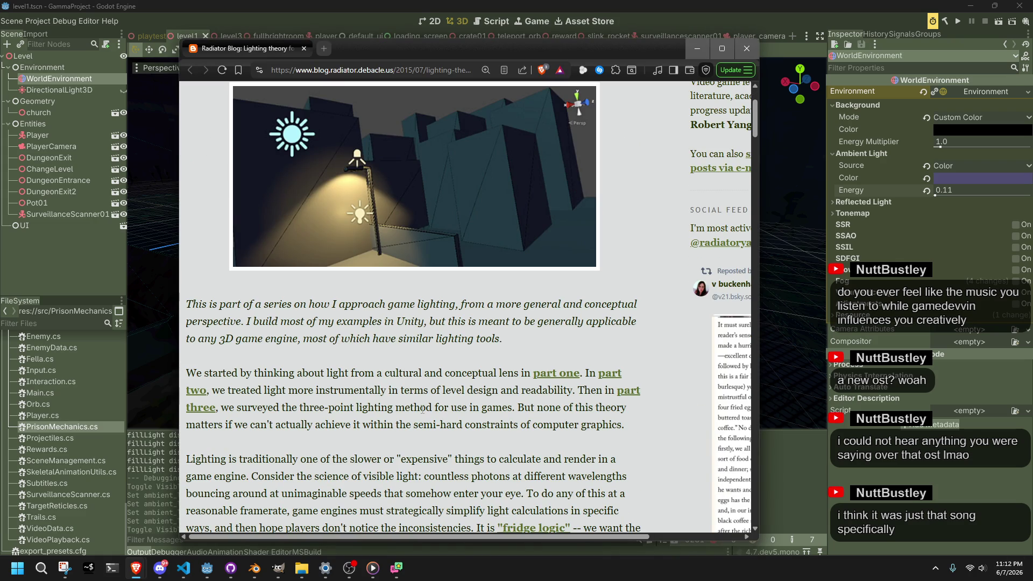
pyautogui.click(708, 47)
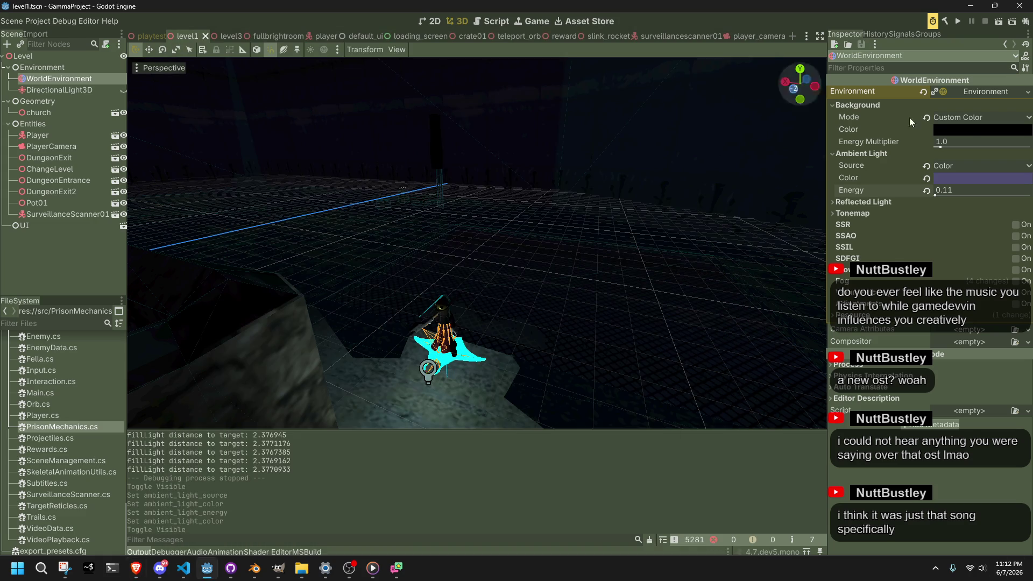
# Set the ambient colour's alpha back to 255 (4f4f73) and close the picker
pyautogui.click(975, 179)
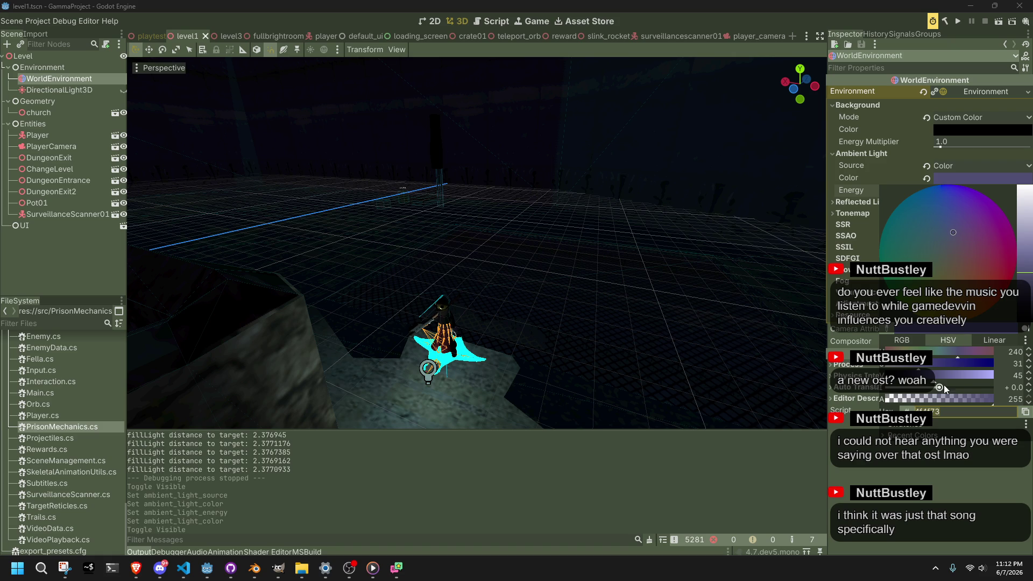
pyautogui.moveTo(961, 398)
pyautogui.mouseDown()
pyautogui.moveTo(970, 398)
pyautogui.moveTo(928, 401)
pyautogui.mouseUp()
pyautogui.click(993, 398)
pyautogui.click(999, 26)
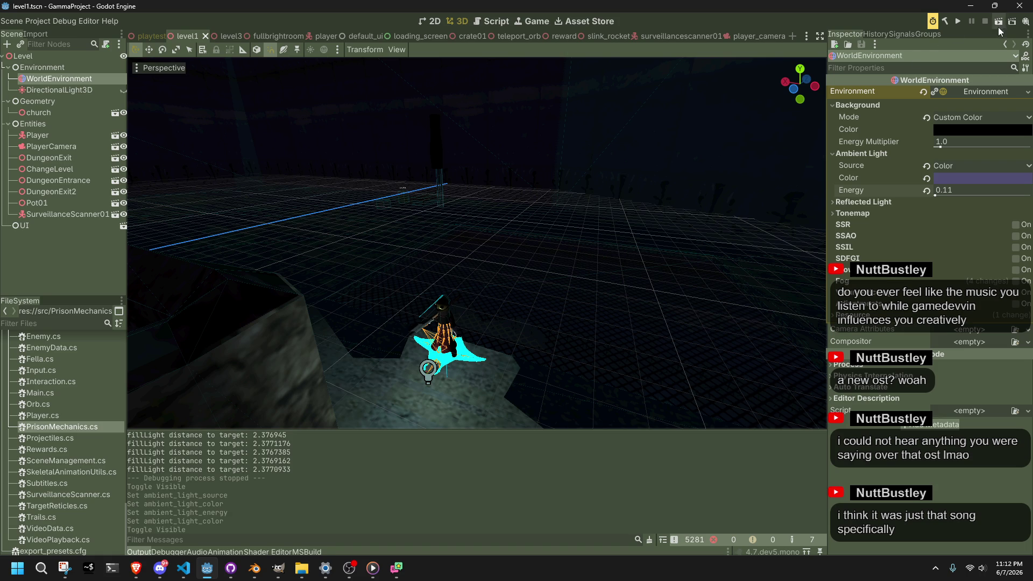
# Play-test level1 under the dim purple ambient light, then reopen the ambient colour picker
pyautogui.click(1000, 23)
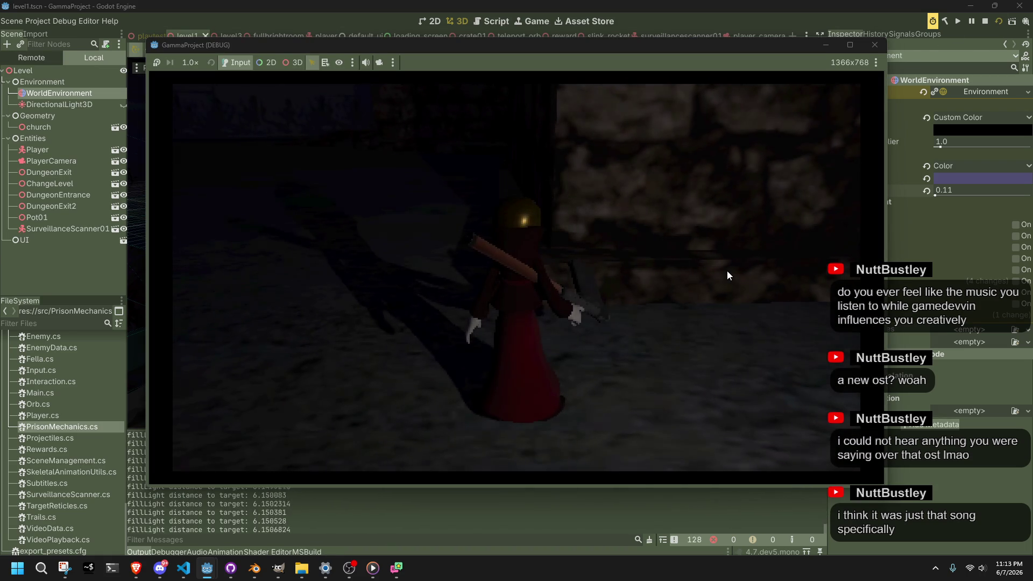
pyautogui.press('w')
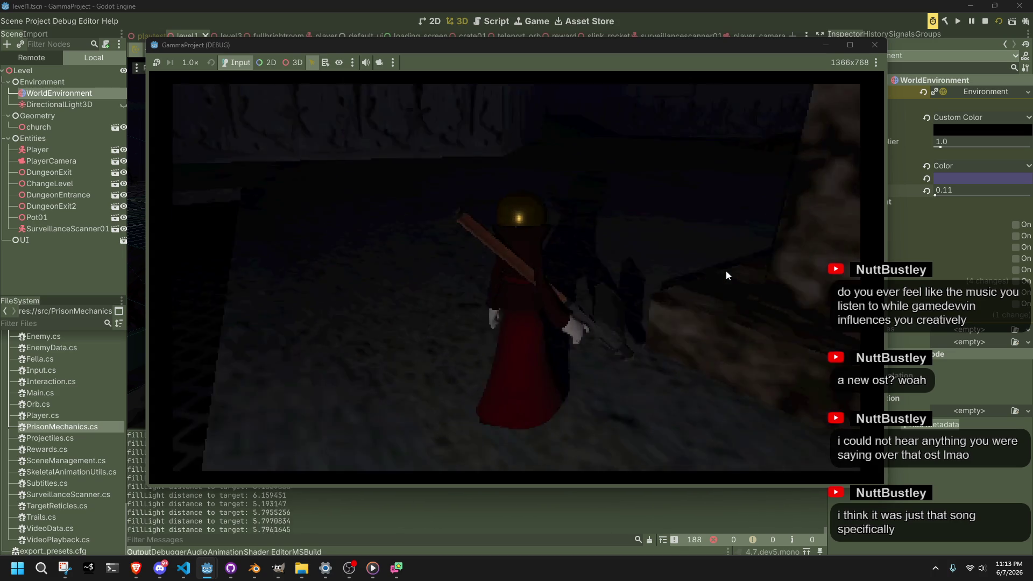
pyautogui.press('w')
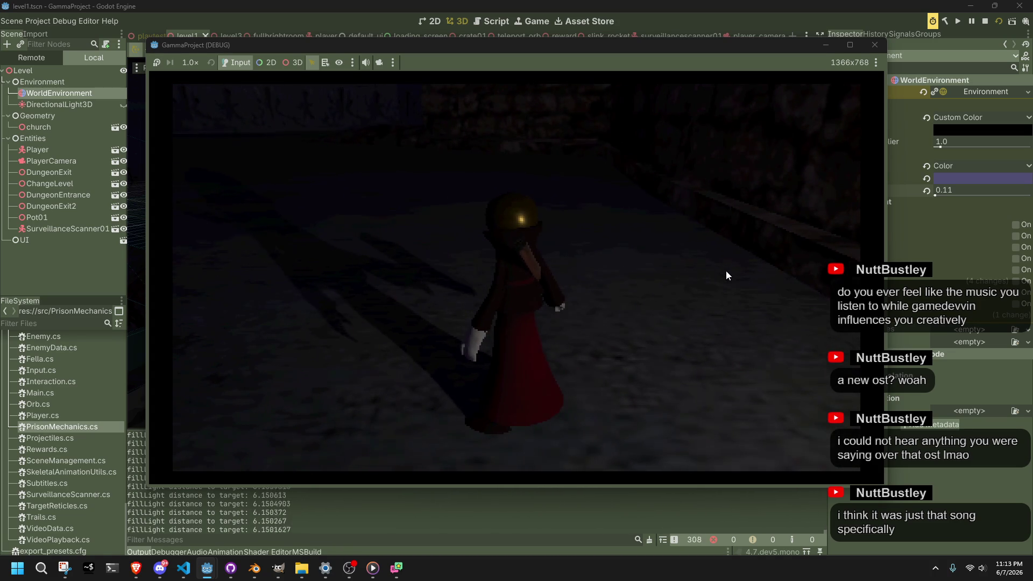
pyautogui.click(570, 192)
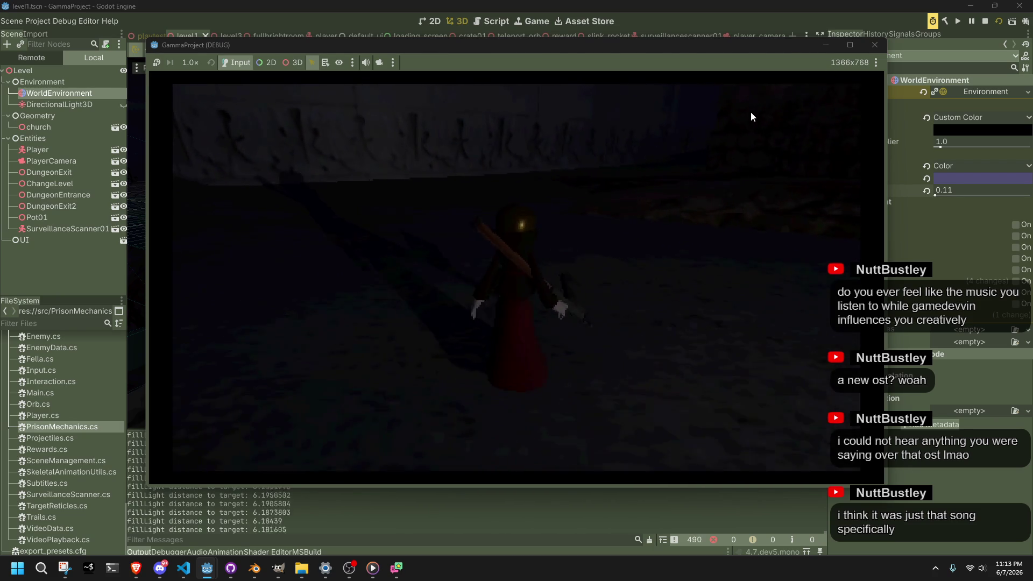
pyautogui.click(875, 45)
pyautogui.click(965, 178)
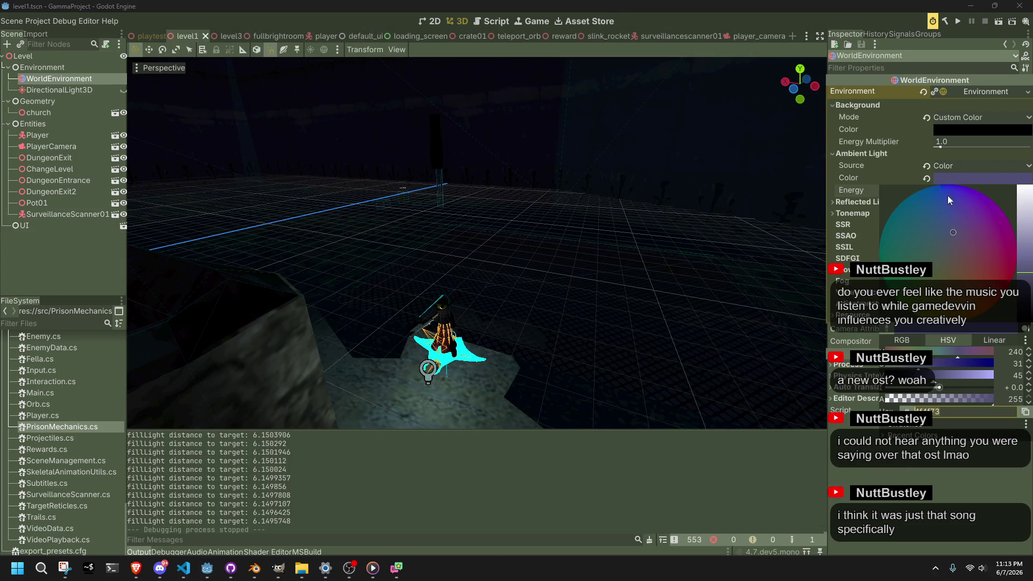
# Raise the ambient colour's value and shift its hue to 233, then return to the blog
pyautogui.click(1027, 257)
pyautogui.moveTo(1026, 257)
pyautogui.mouseDown()
pyautogui.moveTo(1025, 179)
pyautogui.moveTo(1023, 295)
pyautogui.moveTo(1023, 275)
pyautogui.moveTo(1023, 284)
pyautogui.mouseUp()
pyautogui.moveTo(957, 353)
pyautogui.mouseDown()
pyautogui.moveTo(939, 355)
pyautogui.moveTo(956, 360)
pyautogui.mouseUp()
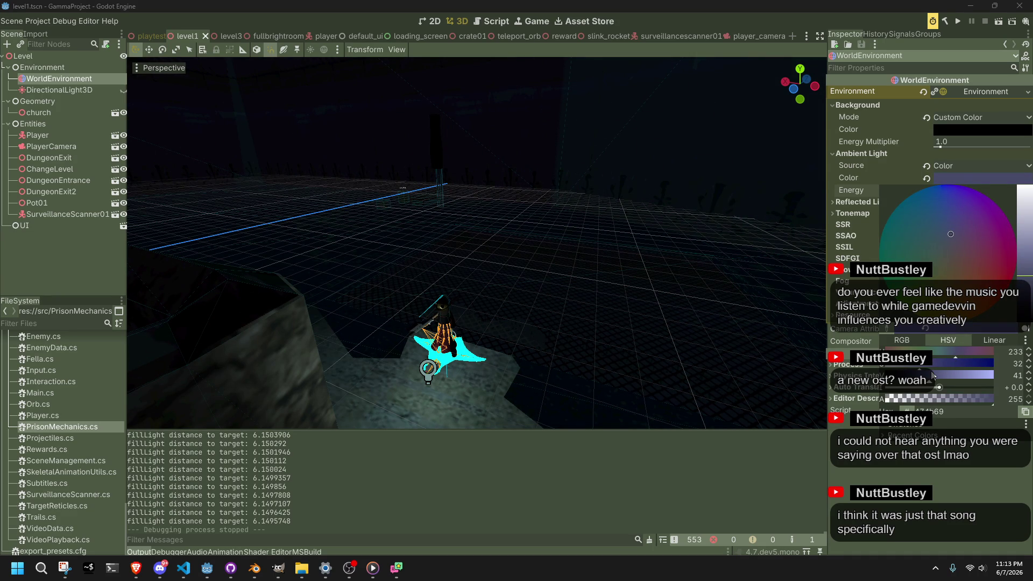
pyautogui.press('Escape')
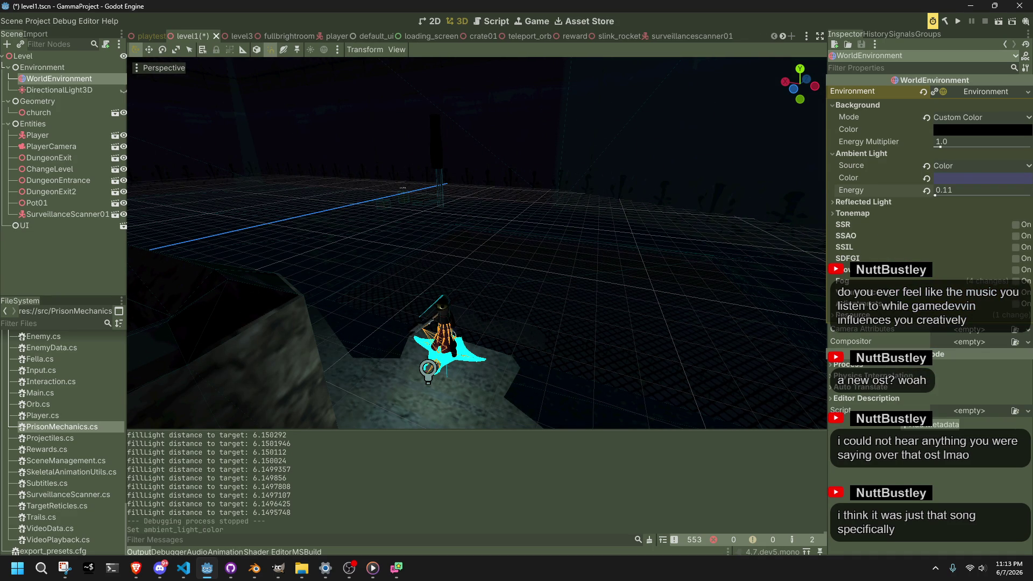
pyautogui.hotkey('alt', 'Tab')
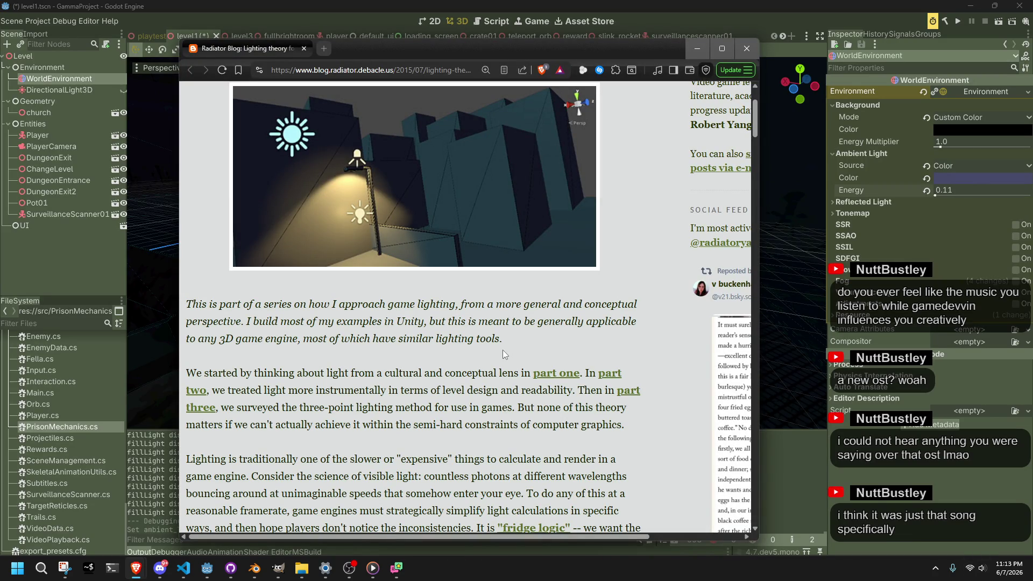
# Read the ambient, directional, spot and point light sections down to the night-city dark blue-purple example
pyautogui.scroll(-1, 502, 350)
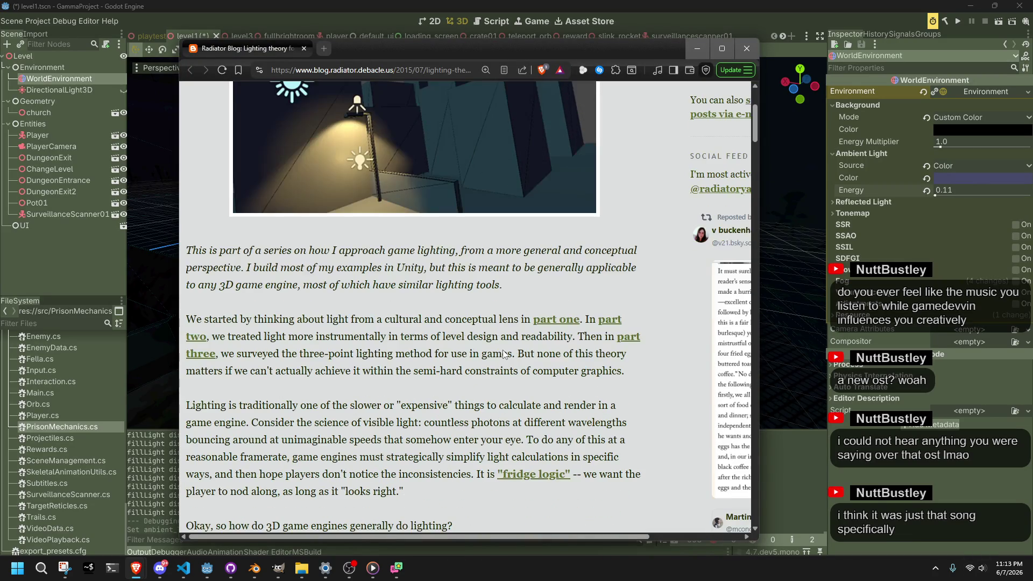
pyautogui.scroll(-2, 502, 349)
pyautogui.scroll(-2, 503, 350)
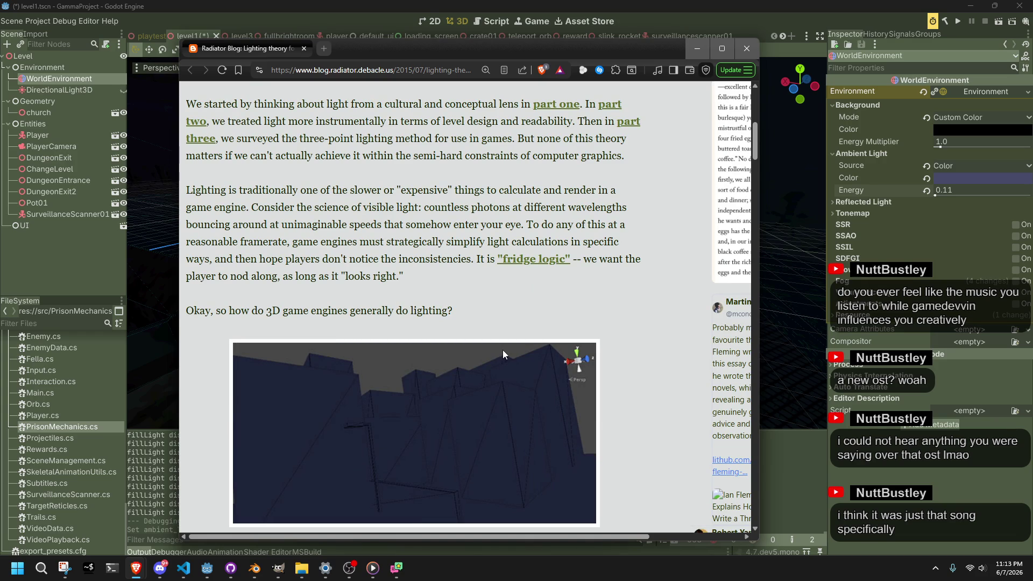
pyautogui.scroll(-6, 503, 350)
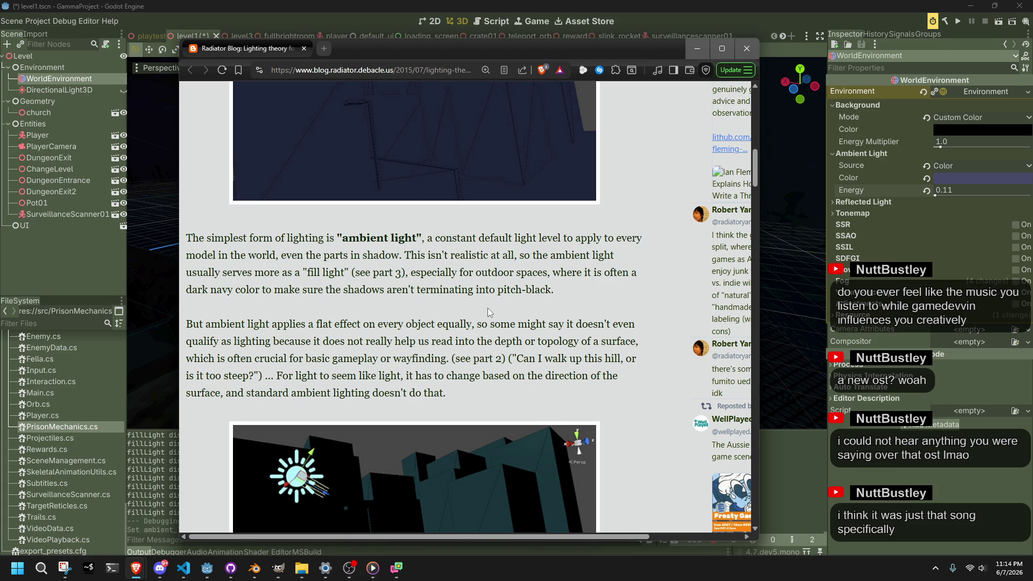
pyautogui.scroll(-2, 487, 309)
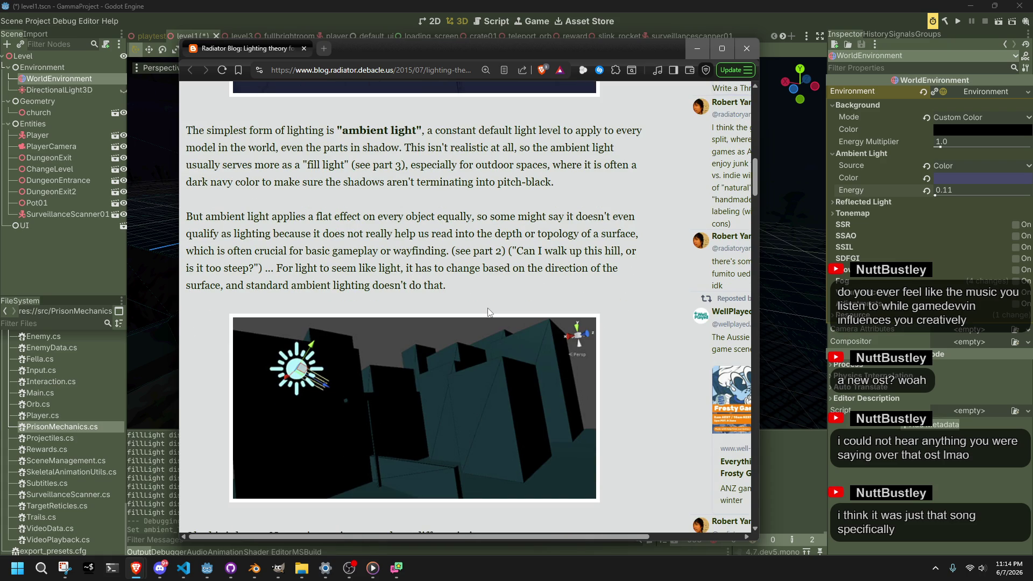
pyautogui.scroll(-4, 489, 311)
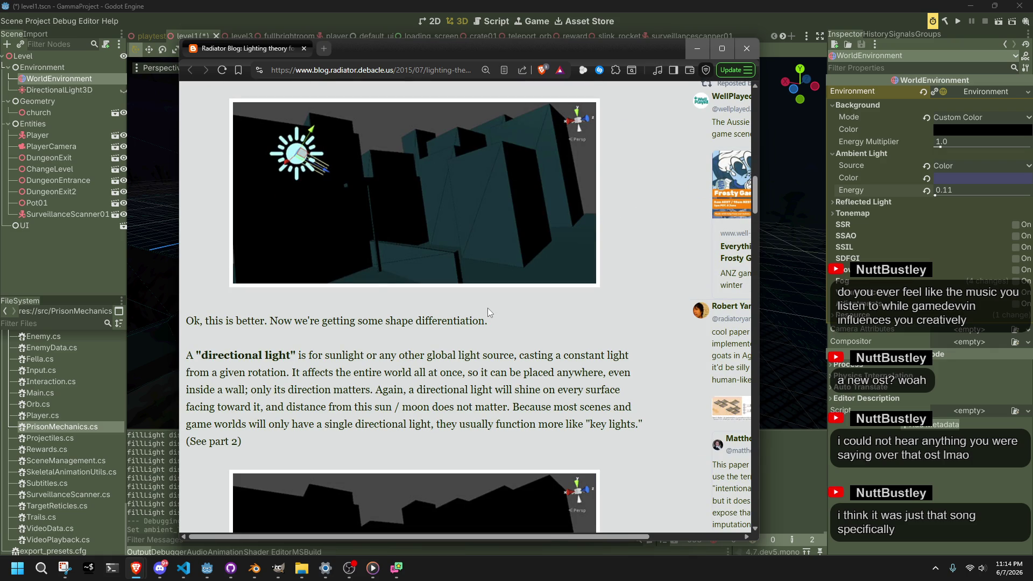
pyautogui.scroll(-3, 487, 311)
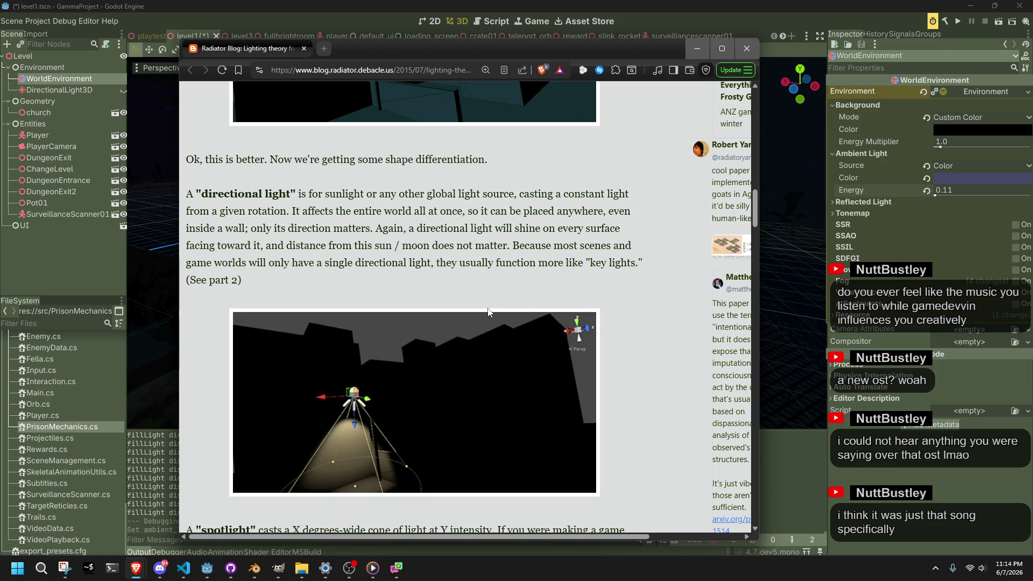
pyautogui.scroll(-3, 488, 310)
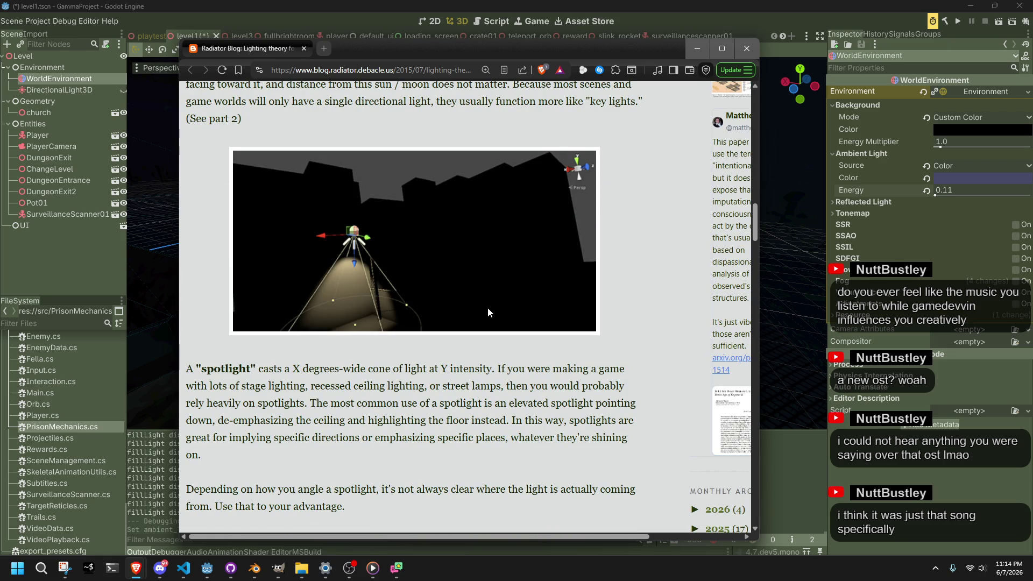
pyautogui.scroll(-4, 488, 309)
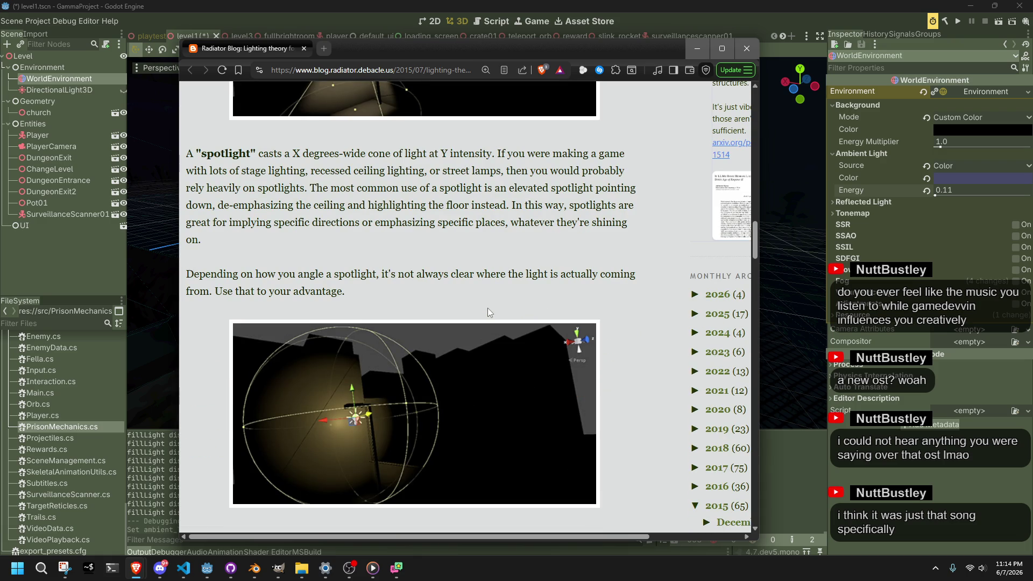
pyautogui.scroll(-3, 487, 312)
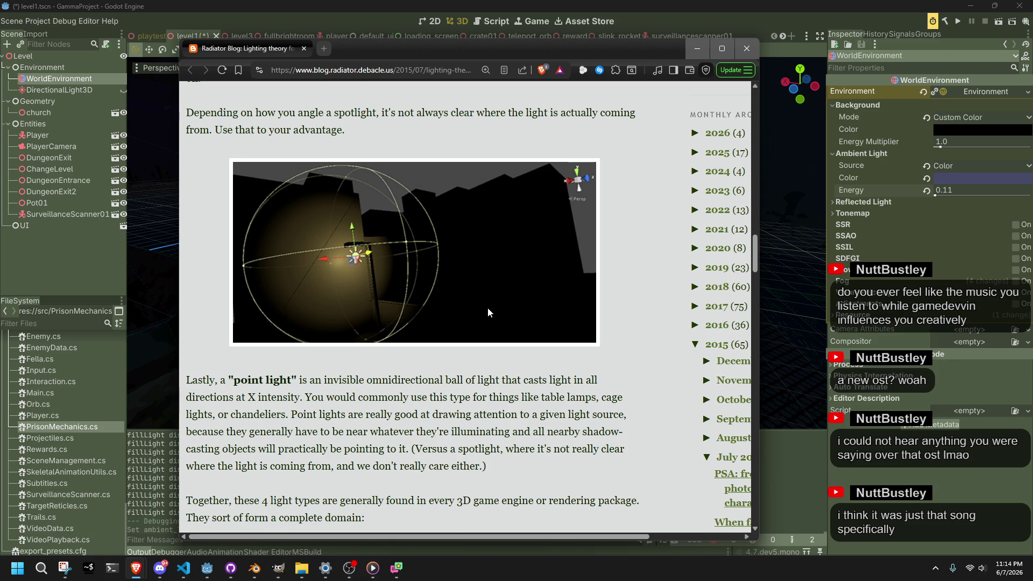
pyautogui.scroll(-7, 487, 307)
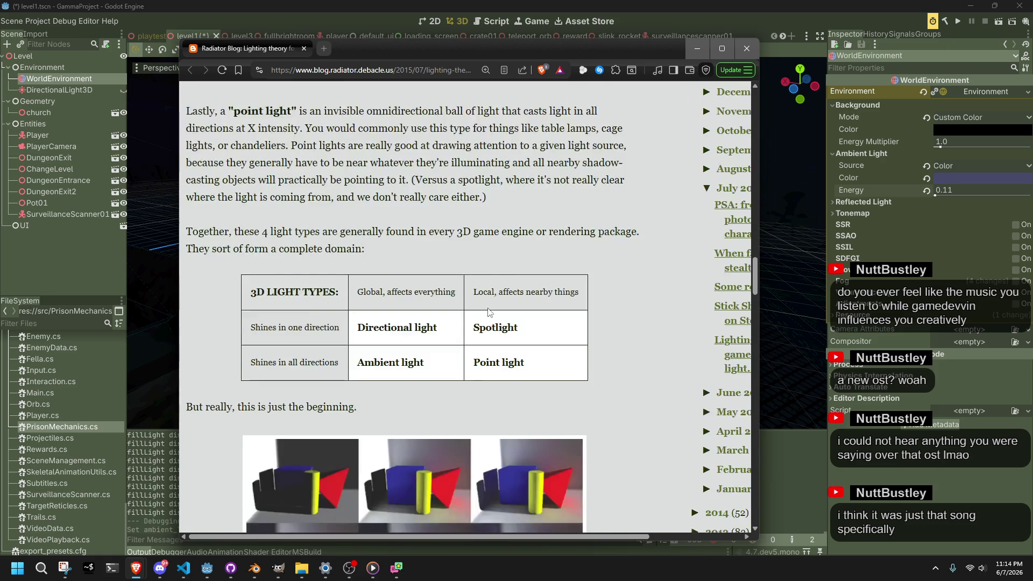
pyautogui.scroll(-1, 488, 308)
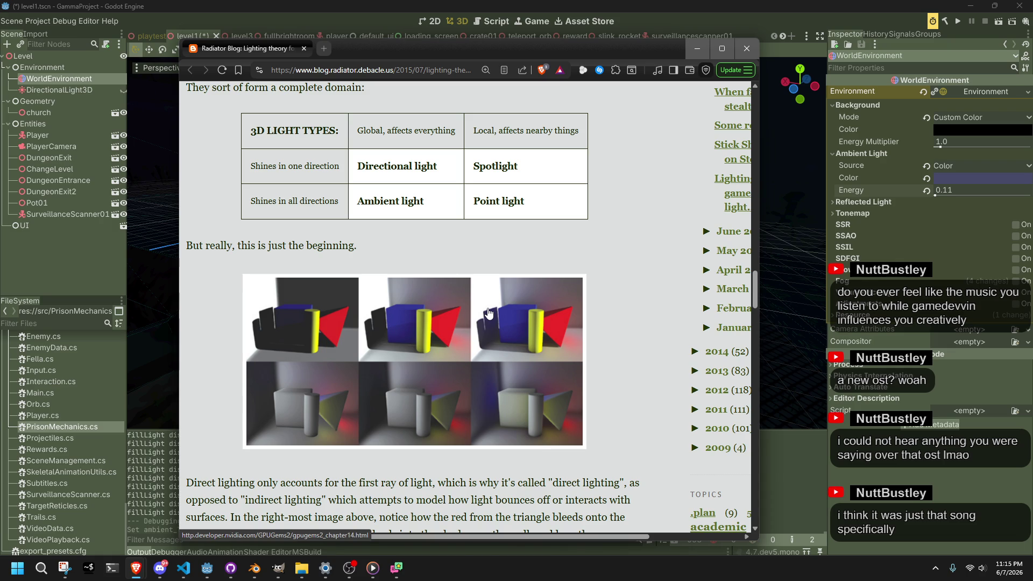
pyautogui.scroll(-2, 488, 313)
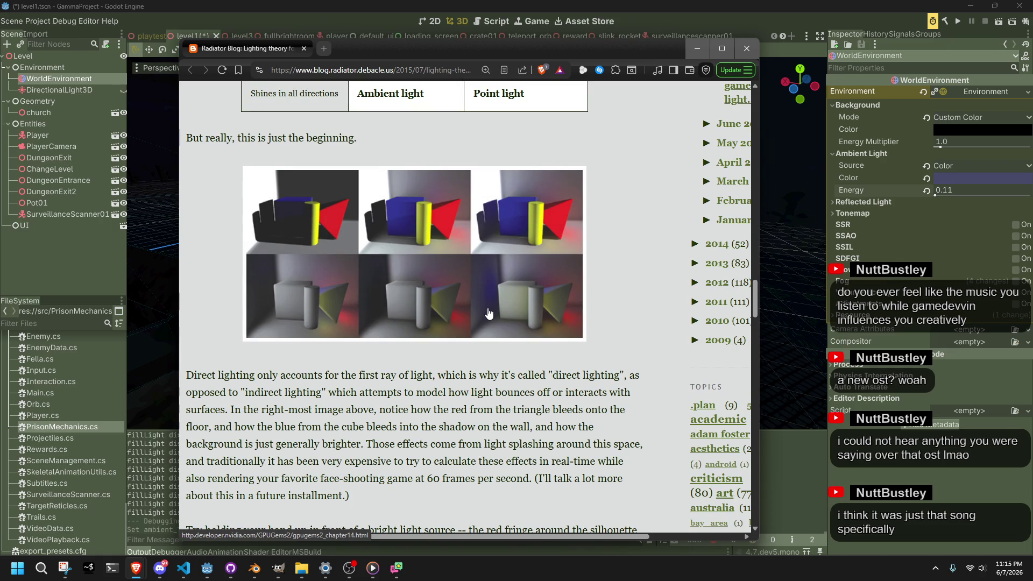
pyautogui.scroll(-3, 489, 313)
pyautogui.scroll(1, 489, 313)
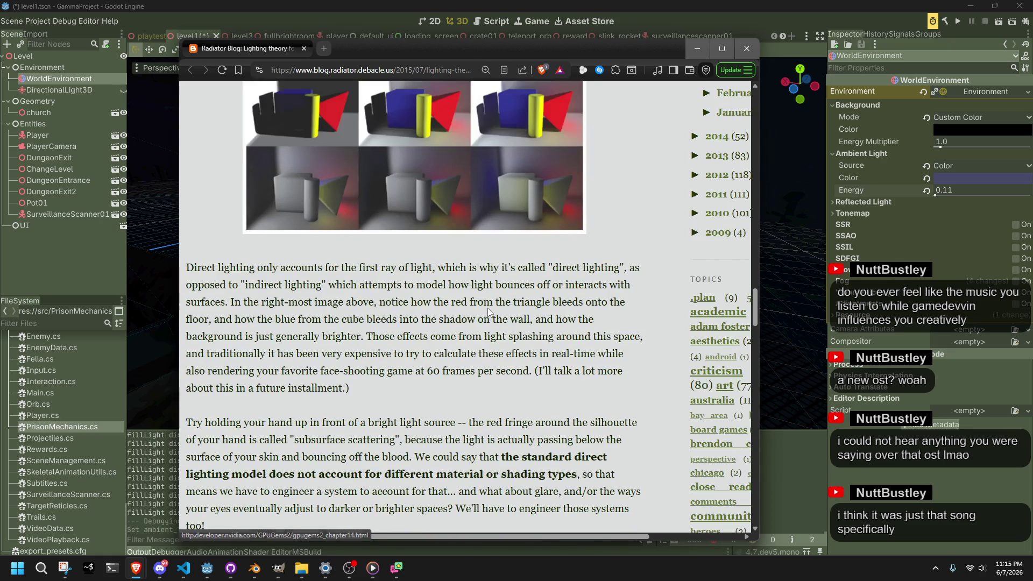
pyautogui.scroll(-1, 489, 313)
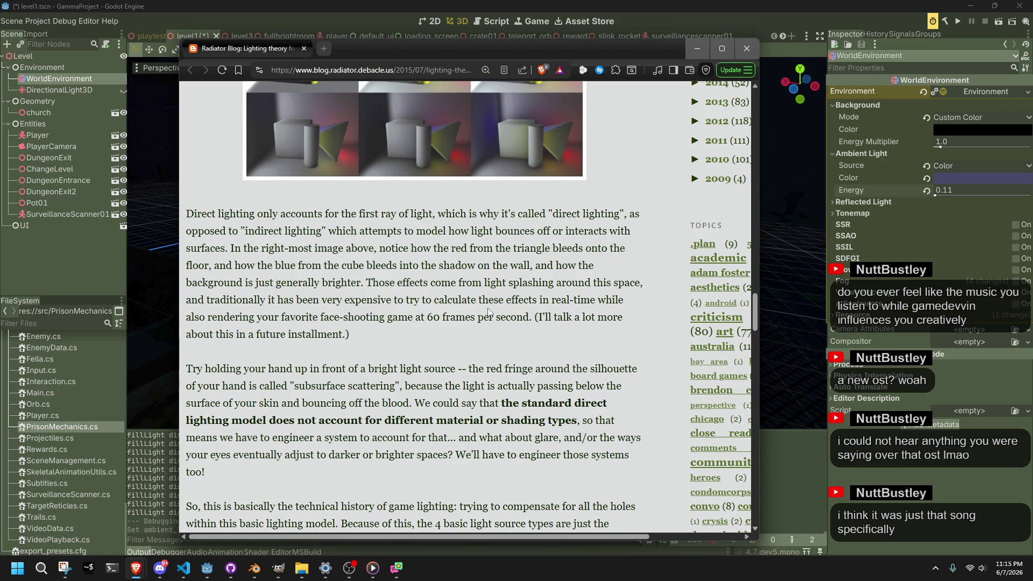
pyautogui.scroll(-3, 488, 309)
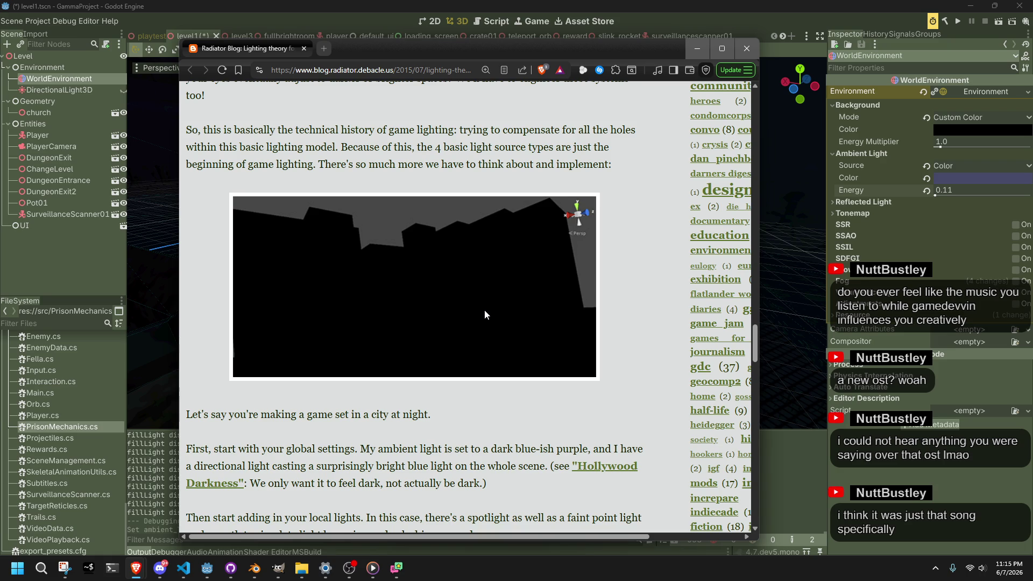
pyautogui.scroll(-4, 486, 313)
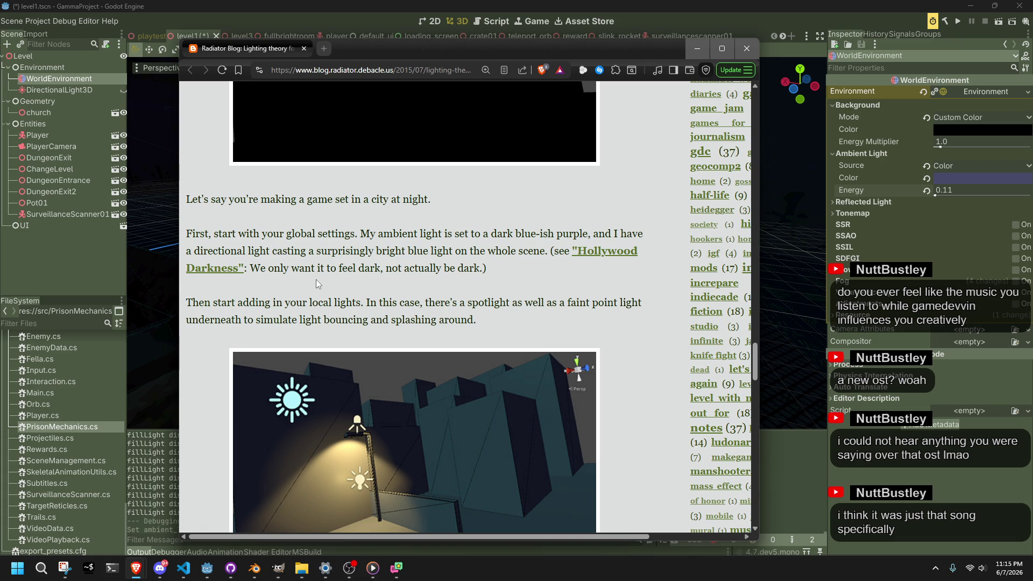
pyautogui.scroll(-4, 316, 280)
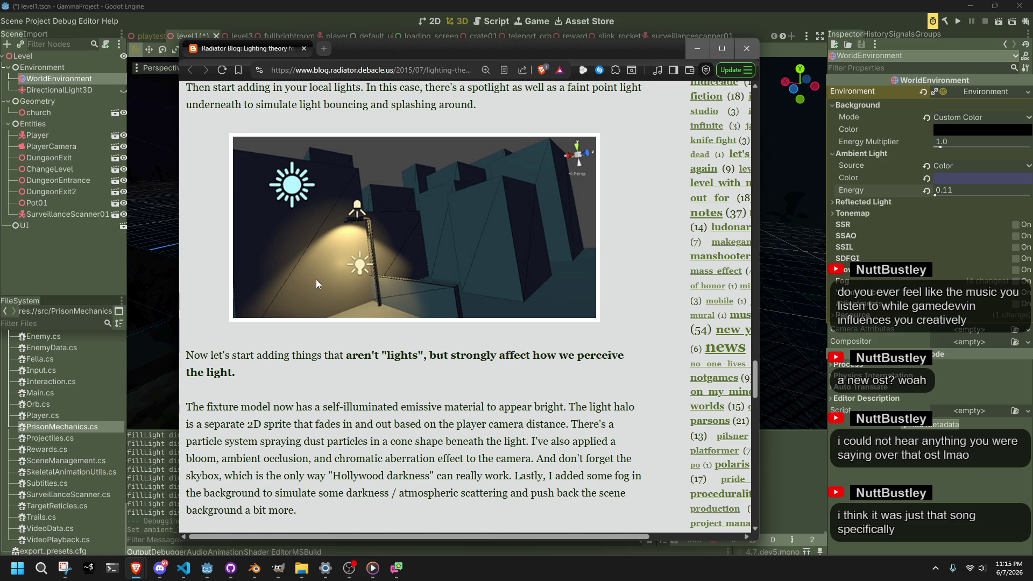
pyautogui.scroll(-6, 315, 279)
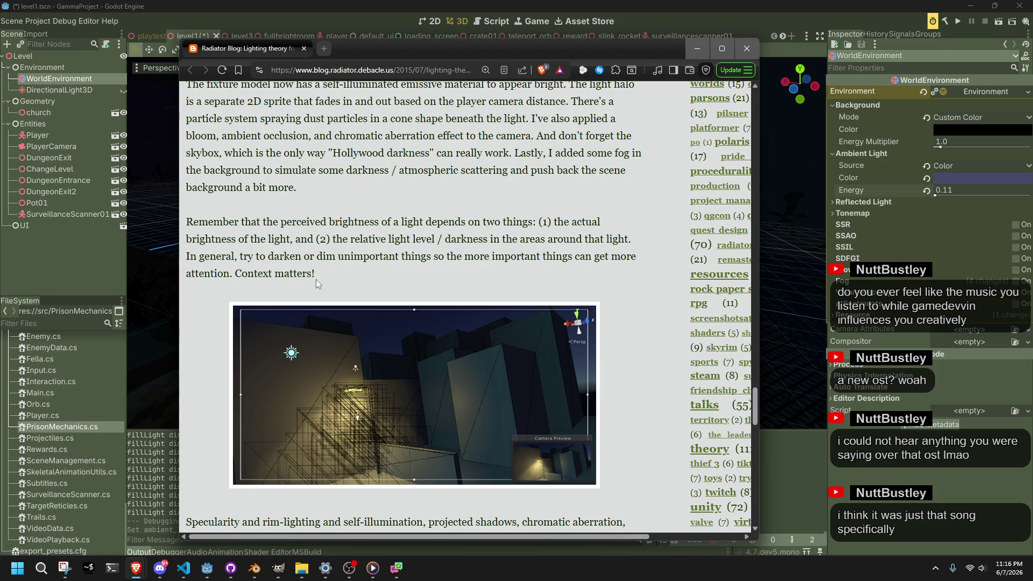
pyautogui.scroll(-2, 315, 279)
pyautogui.scroll(-2, 315, 279)
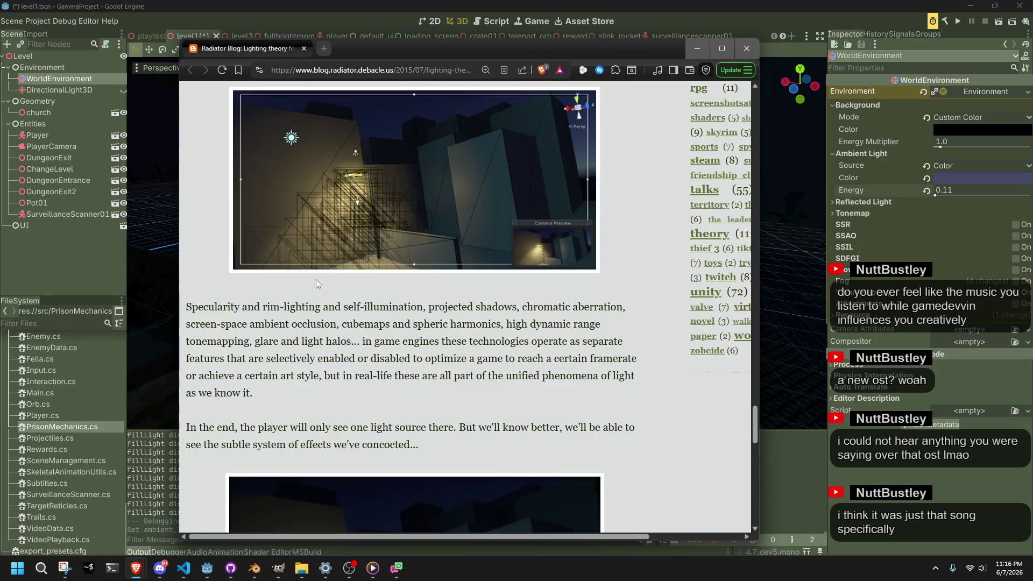
pyautogui.scroll(-2, 316, 280)
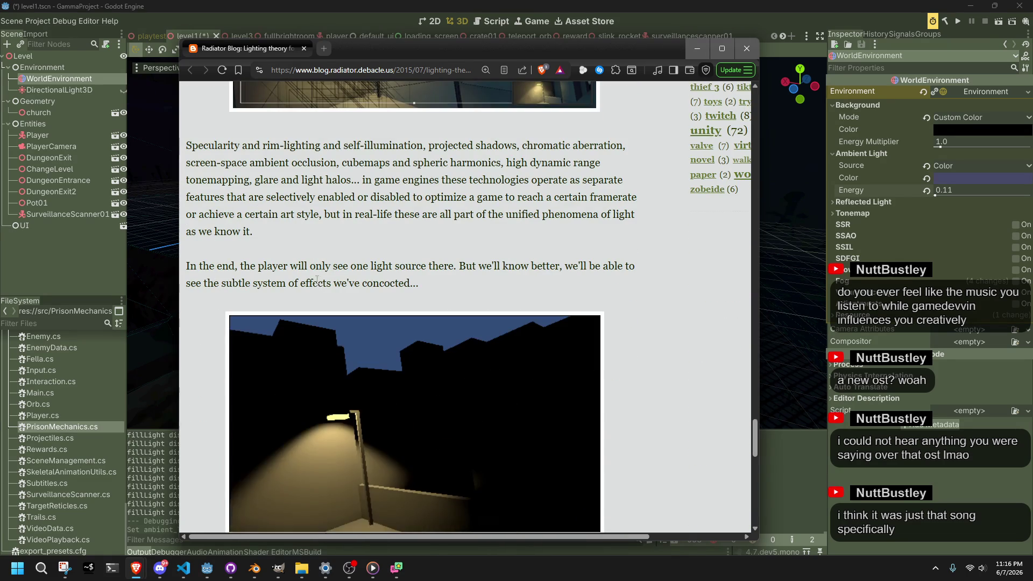
pyautogui.scroll(-2, 316, 279)
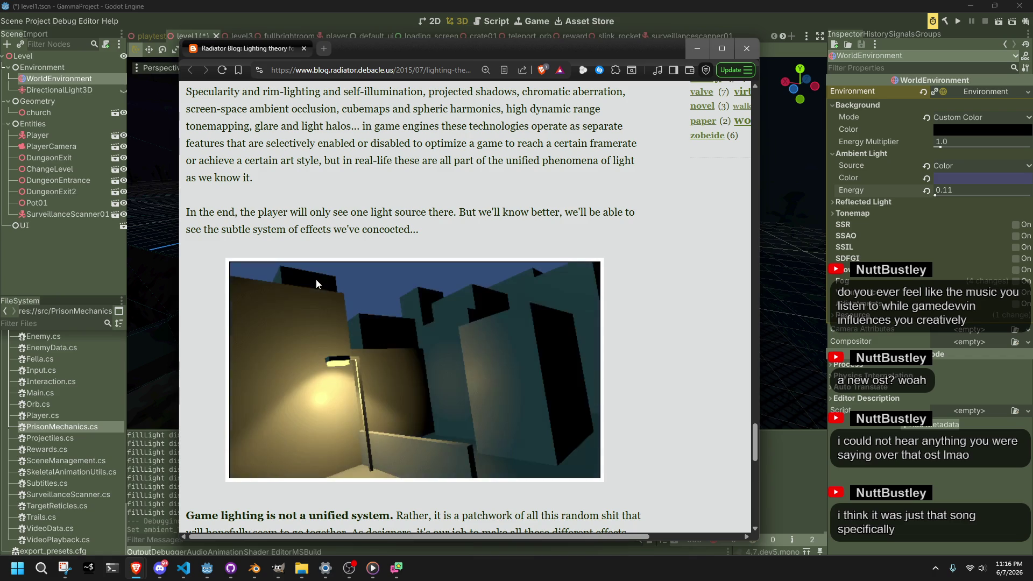
pyautogui.scroll(-3, 315, 279)
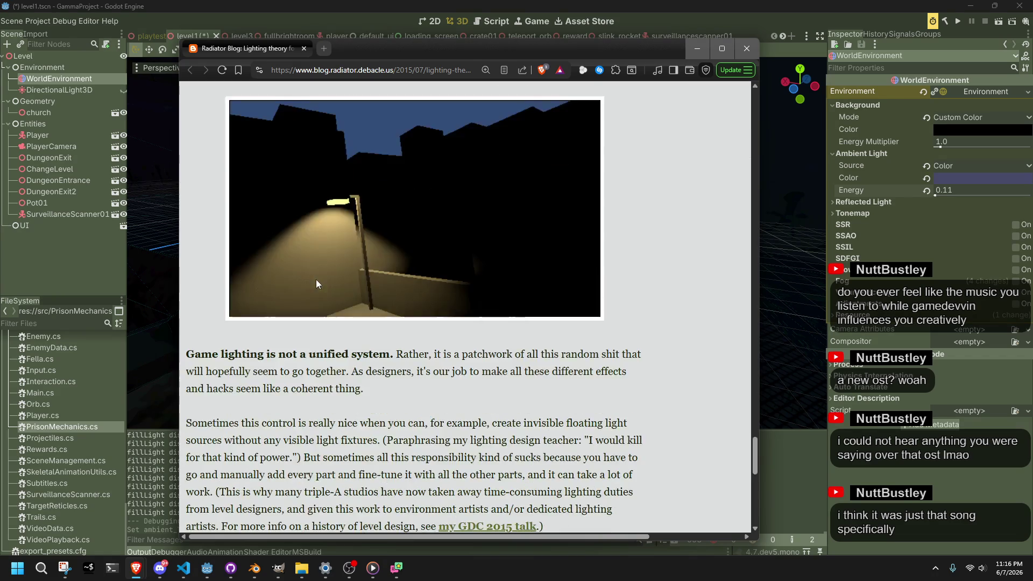
pyautogui.scroll(8, 315, 279)
pyautogui.scroll(1, 318, 279)
pyautogui.scroll(3, 318, 279)
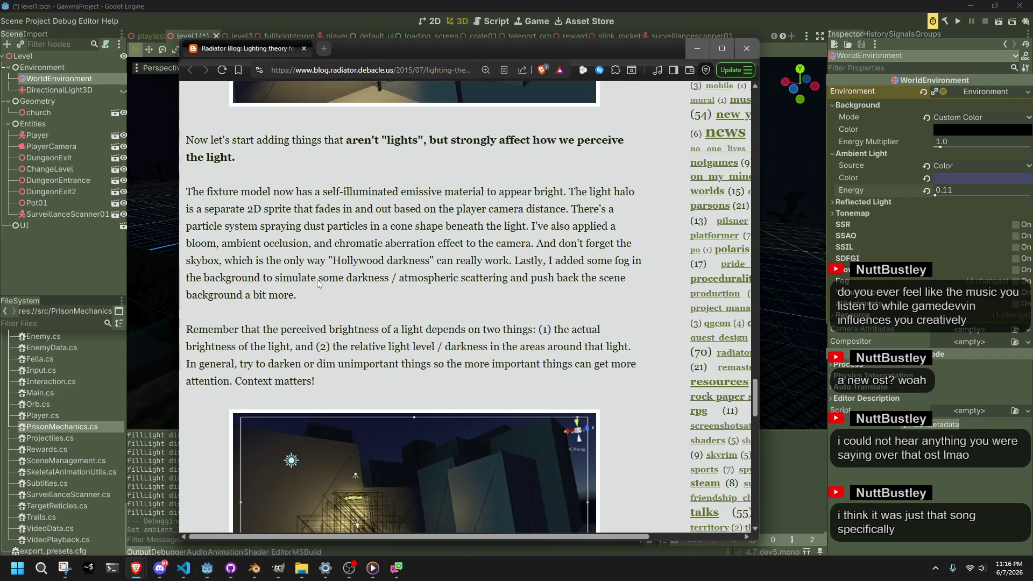
pyautogui.scroll(-10, 318, 280)
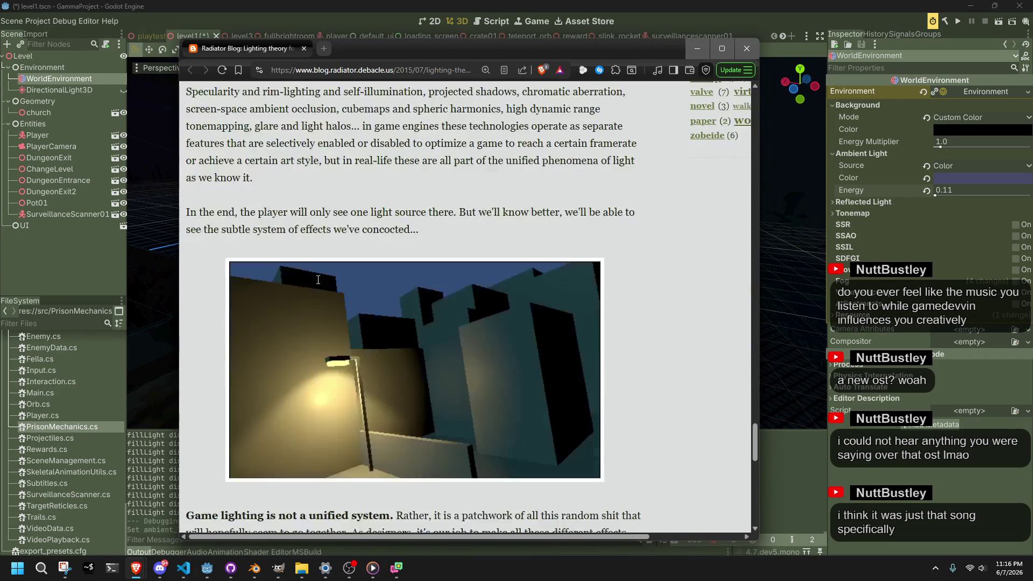
pyautogui.scroll(-1, 317, 280)
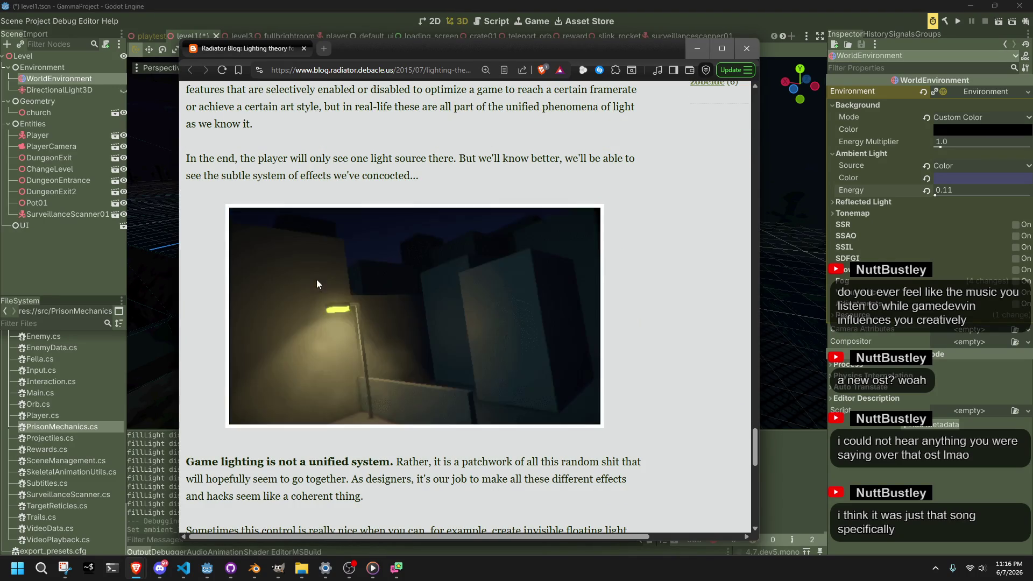
pyautogui.scroll(-1, 316, 280)
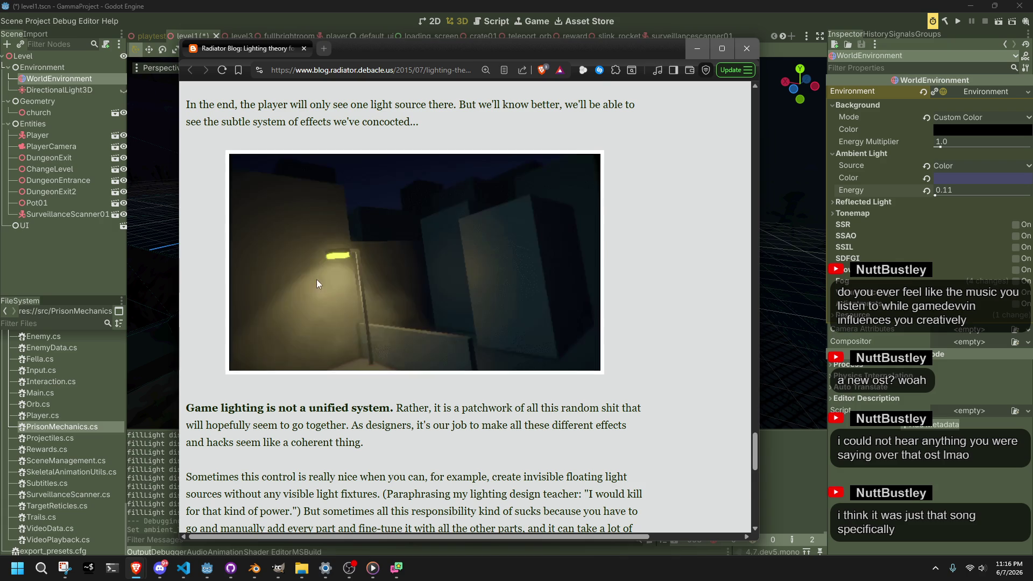
pyautogui.scroll(-10, 317, 279)
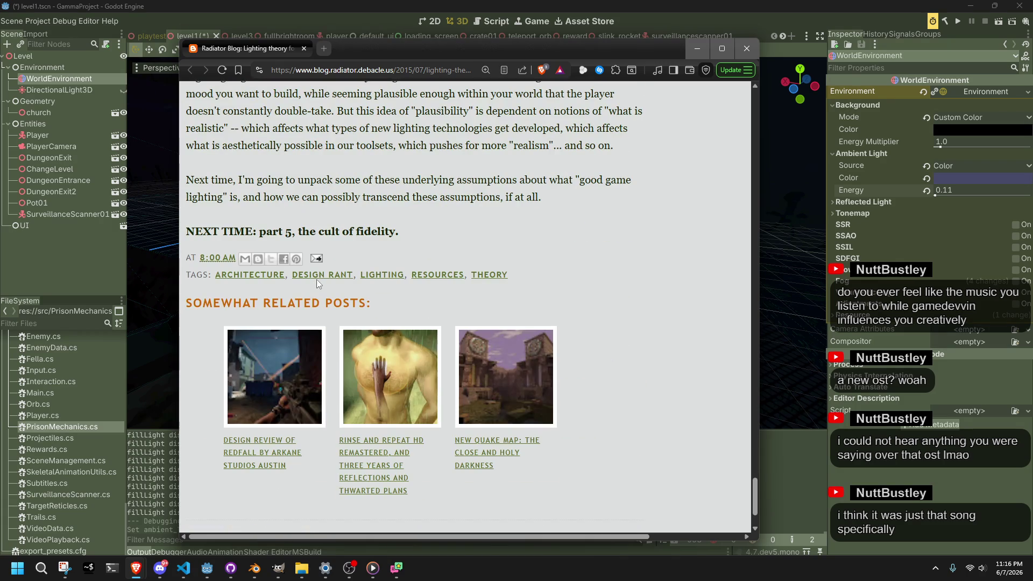
# Return to the top of the lighting theory post, then switch to the ResearchGate ELE lighting paper window
pyautogui.scroll(-2, 318, 281)
pyautogui.scroll(3, 318, 284)
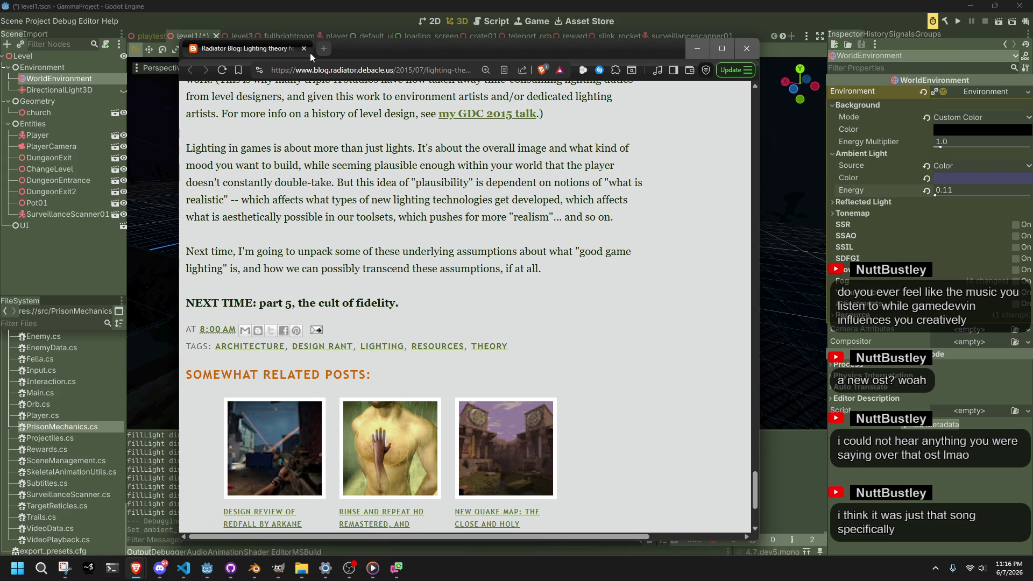
pyautogui.scroll(-2, 414, 337)
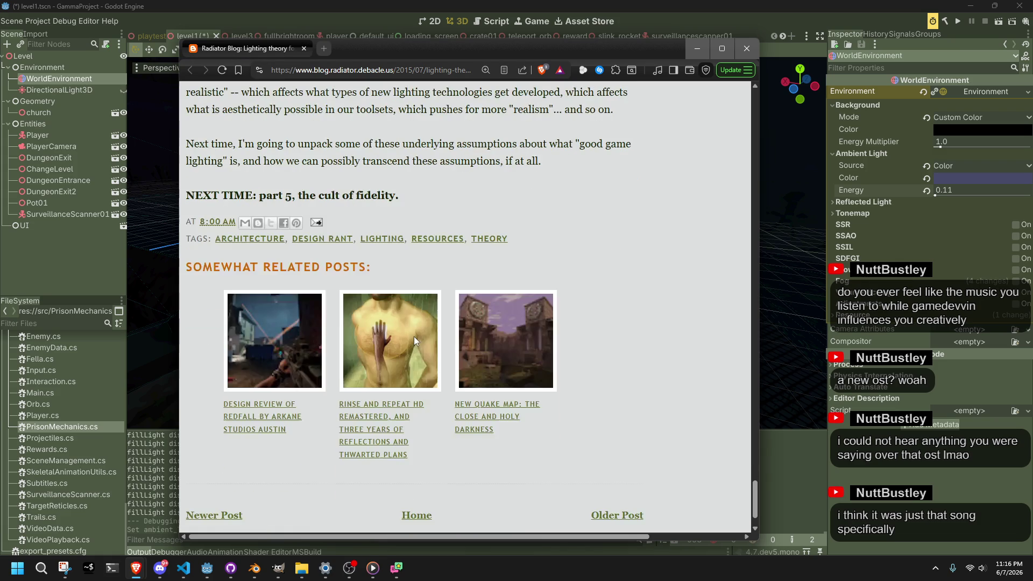
pyautogui.scroll(7, 414, 337)
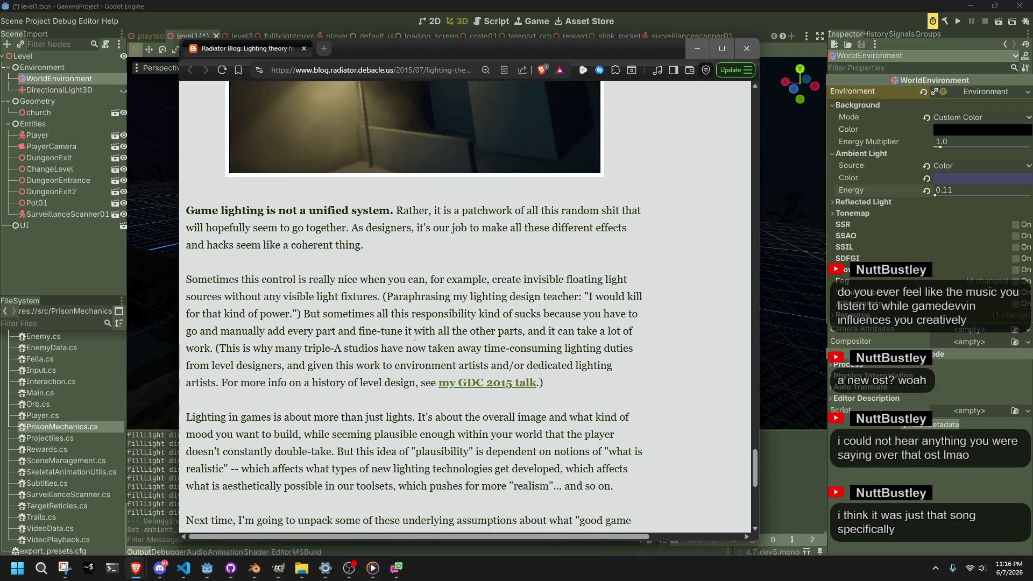
pyautogui.scroll(-3, 415, 337)
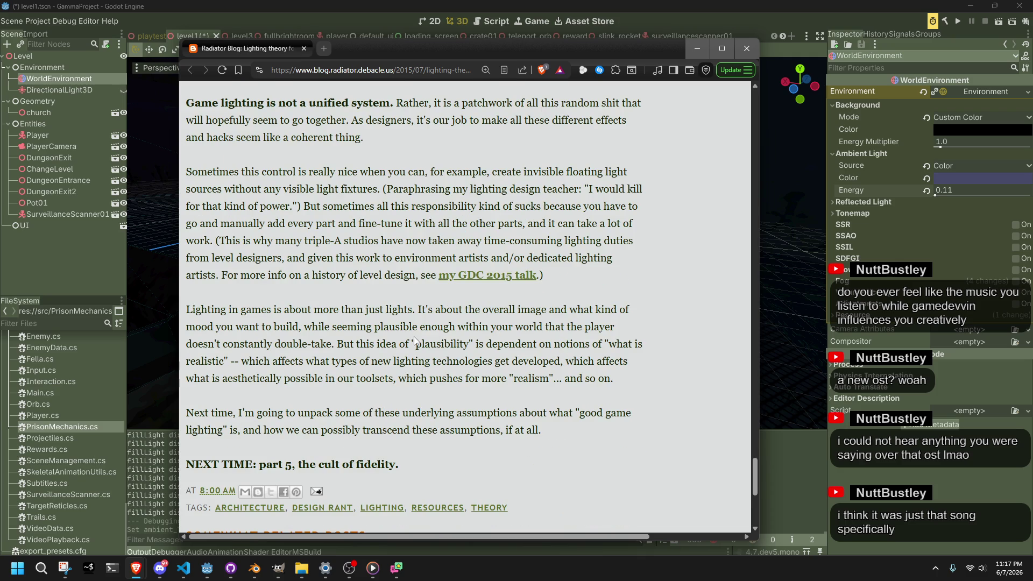
pyautogui.scroll(-3, 415, 337)
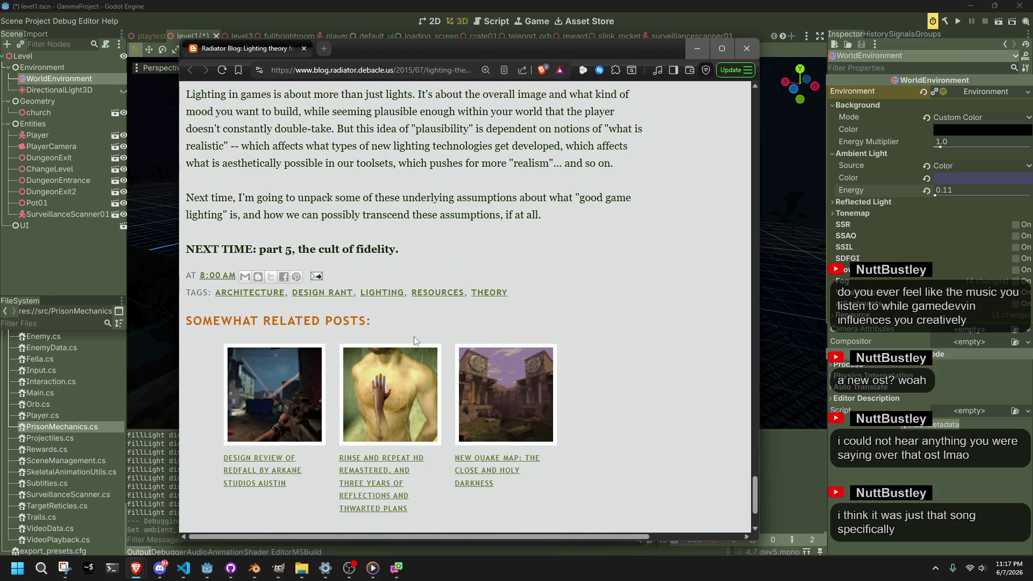
pyautogui.scroll(20, 415, 337)
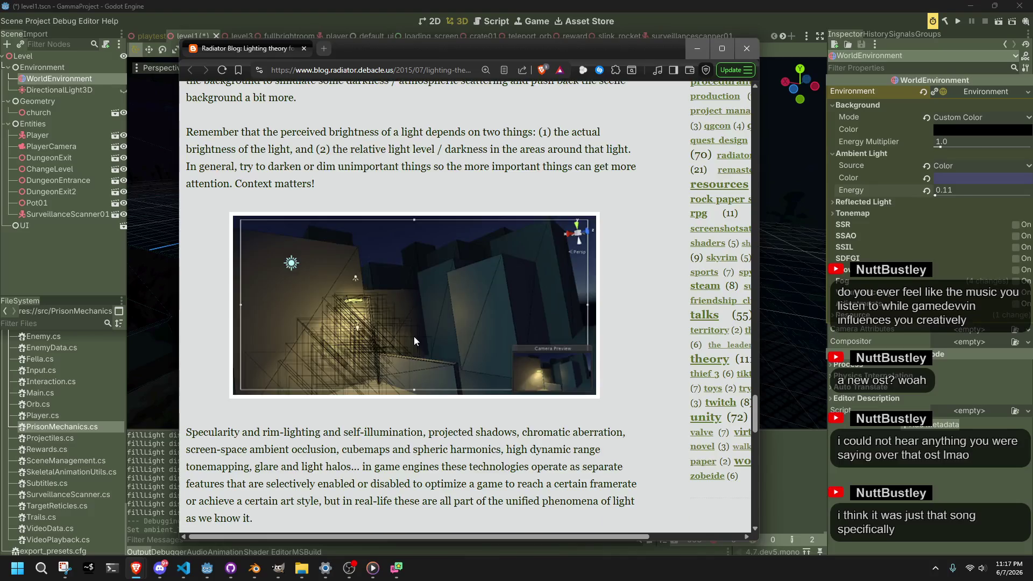
pyautogui.scroll(20, 415, 340)
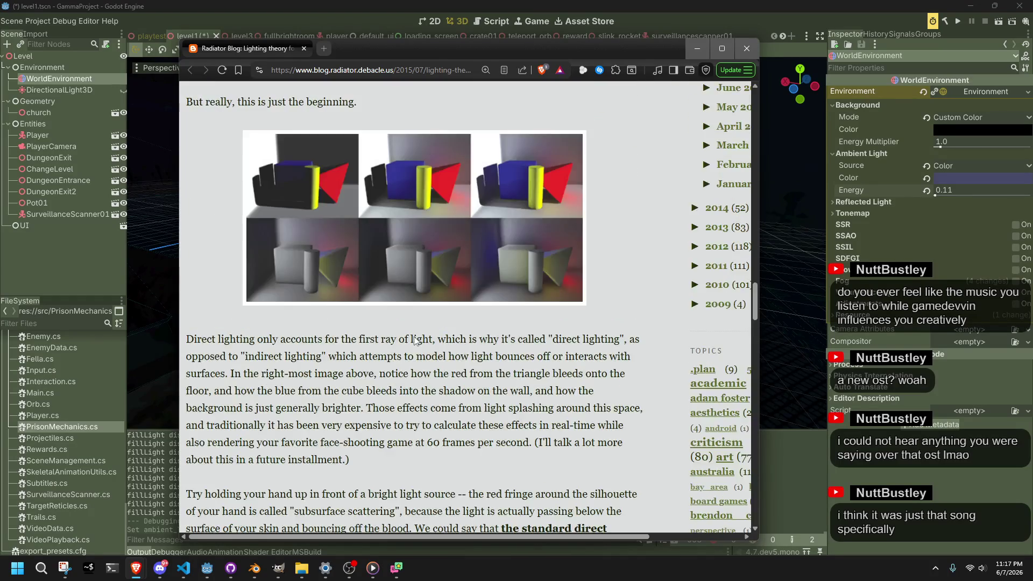
pyautogui.scroll(20, 414, 340)
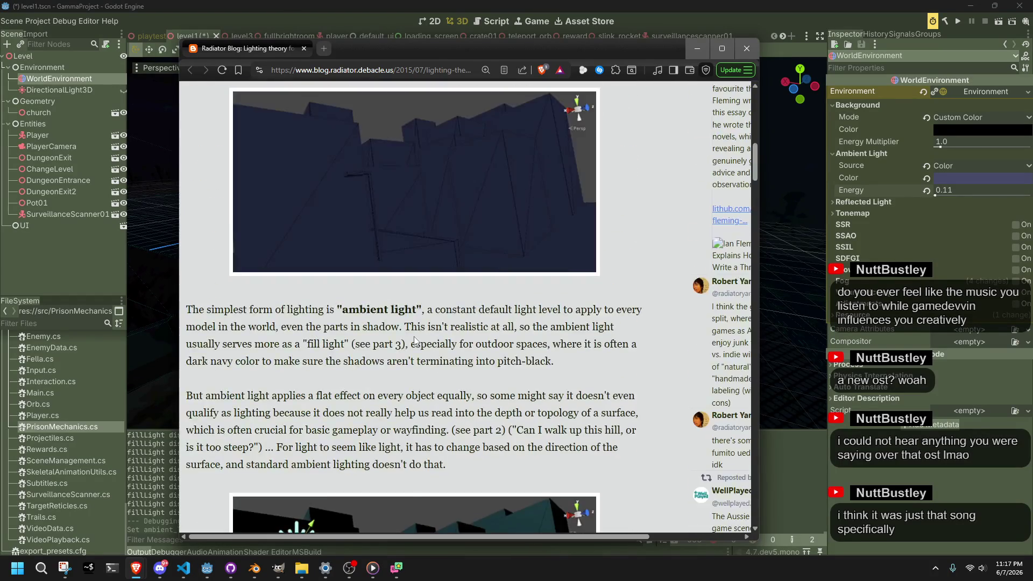
pyautogui.scroll(8, 414, 341)
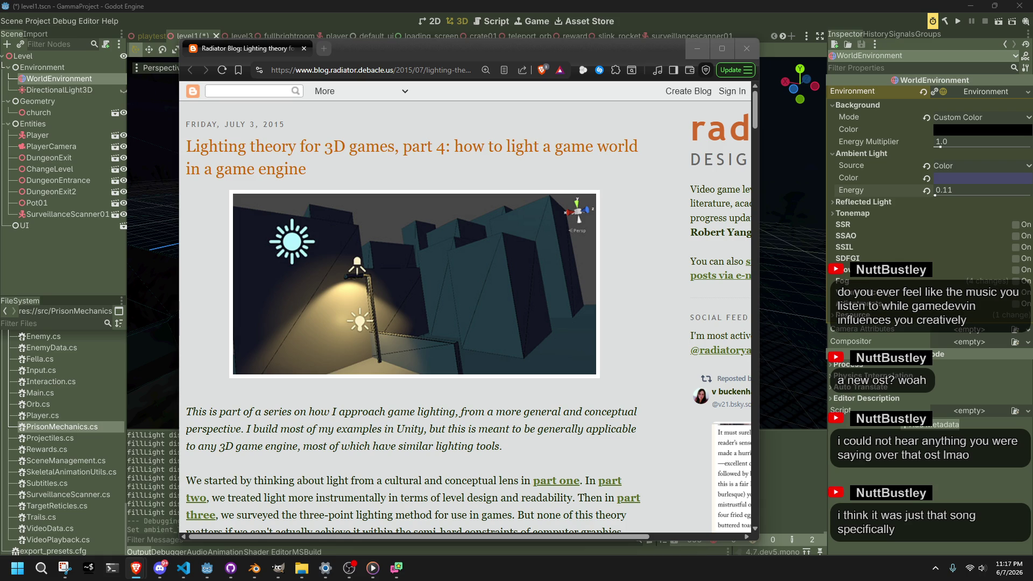
pyautogui.hotkey('alt', 'Tab')
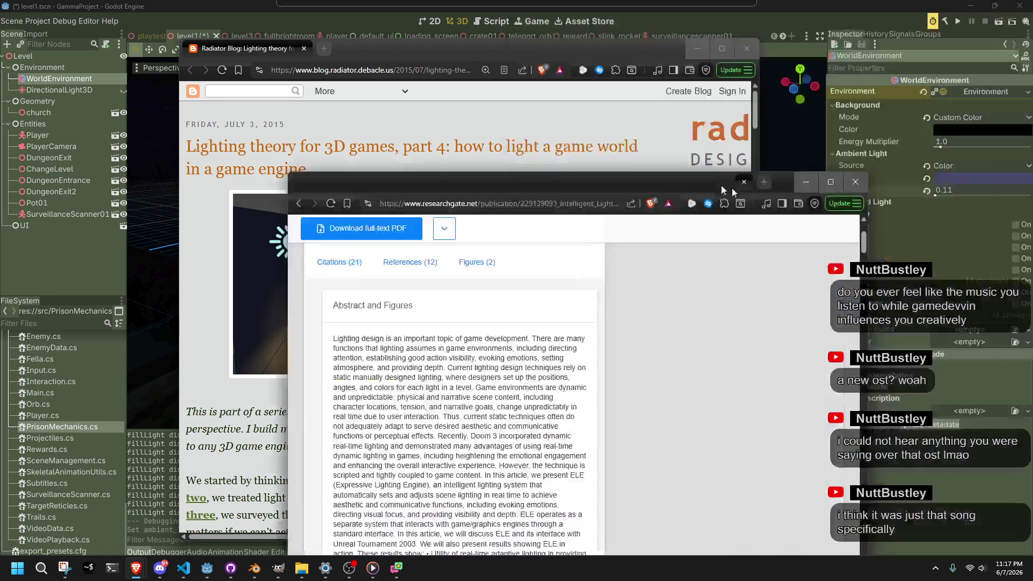
pyautogui.scroll(3, 311, 243)
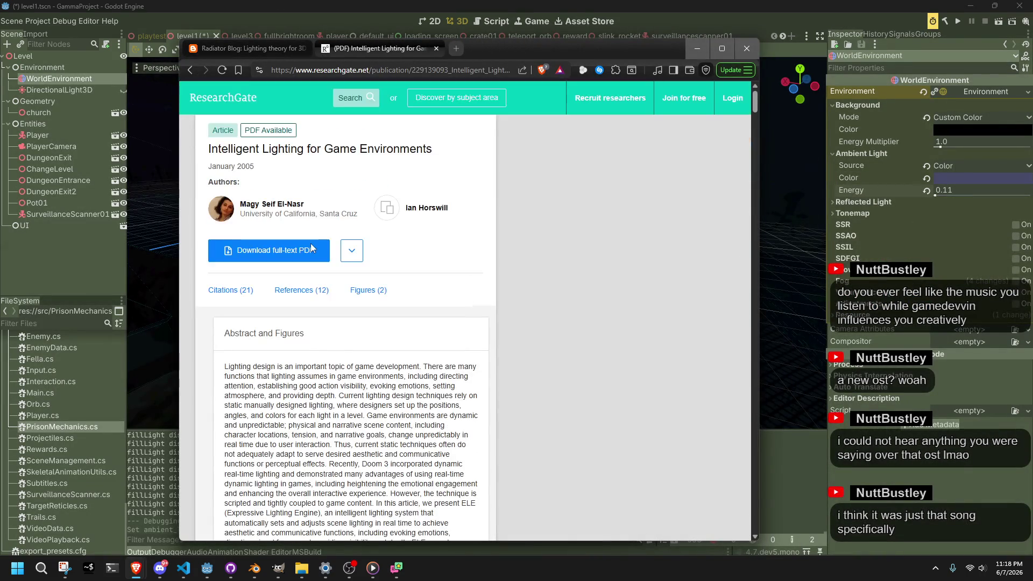
pyautogui.scroll(-6, 311, 244)
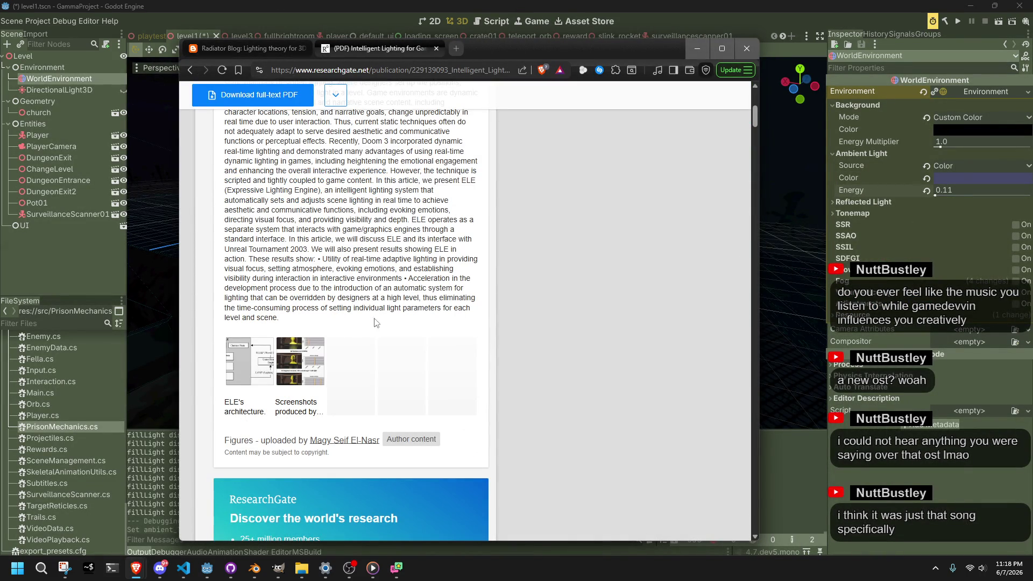
pyautogui.scroll(3, 341, 300)
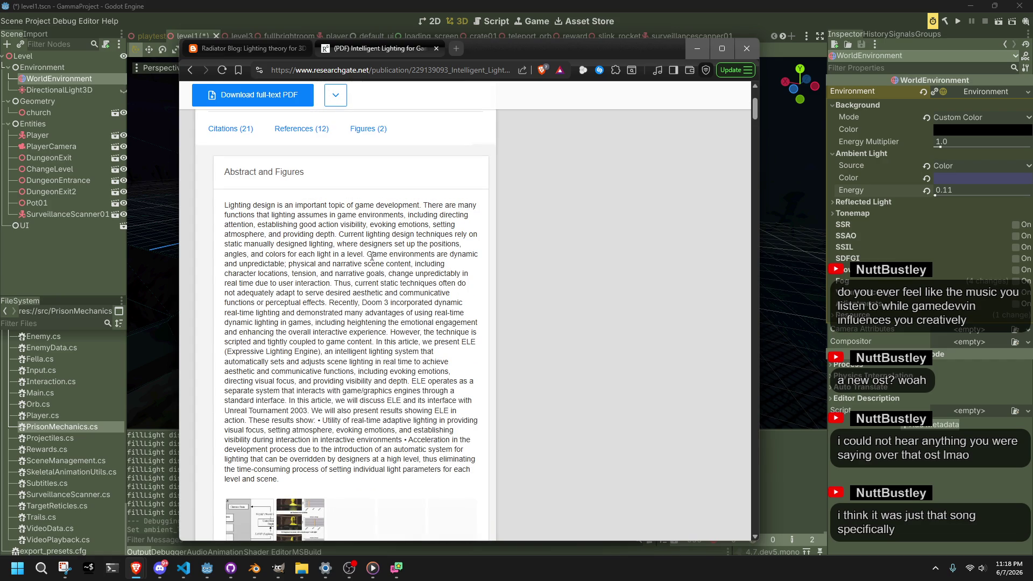
pyautogui.scroll(-15, 352, 287)
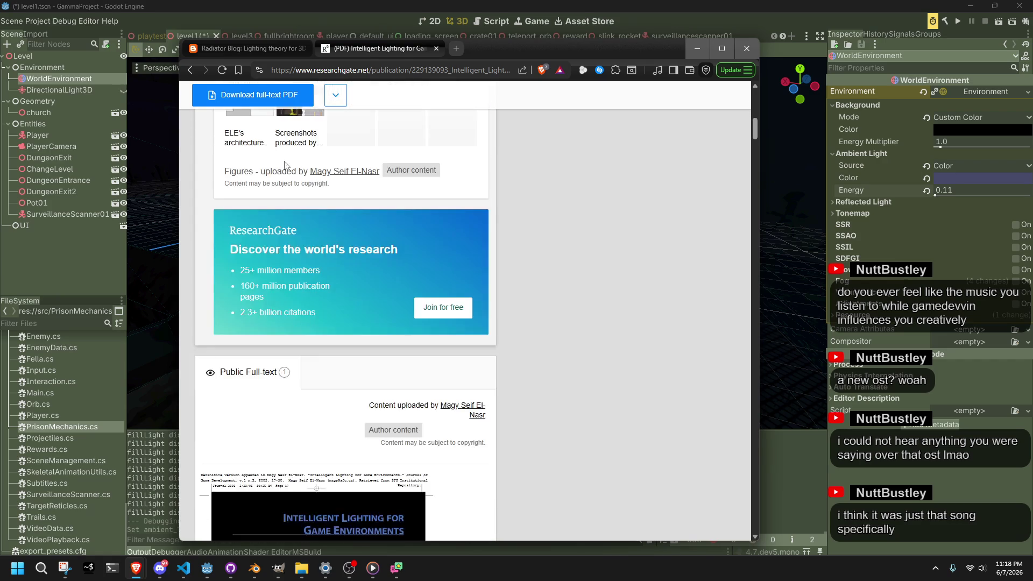
pyautogui.scroll(-15, 323, 178)
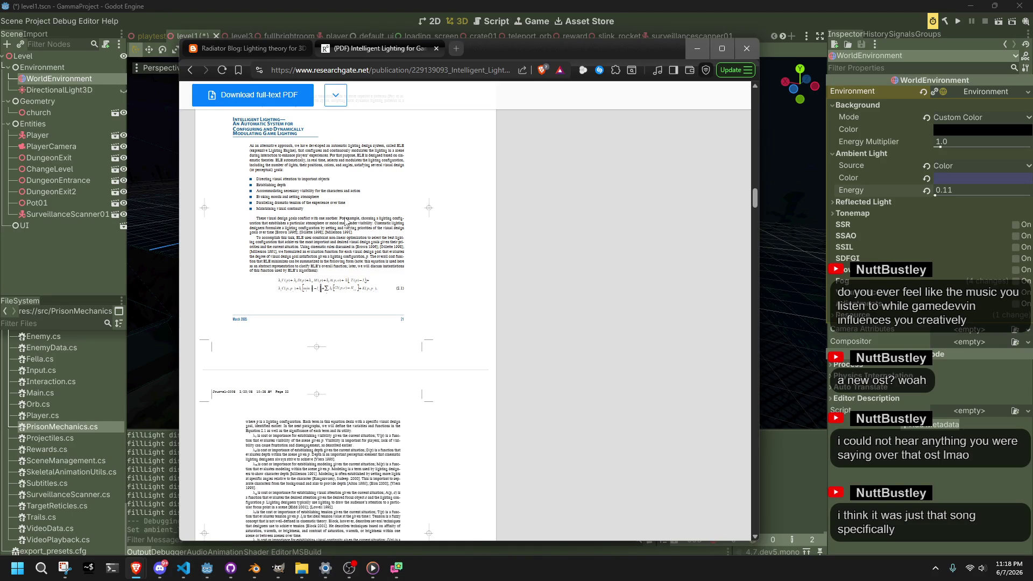
pyautogui.scroll(15, 325, 269)
pyautogui.scroll(15, 329, 270)
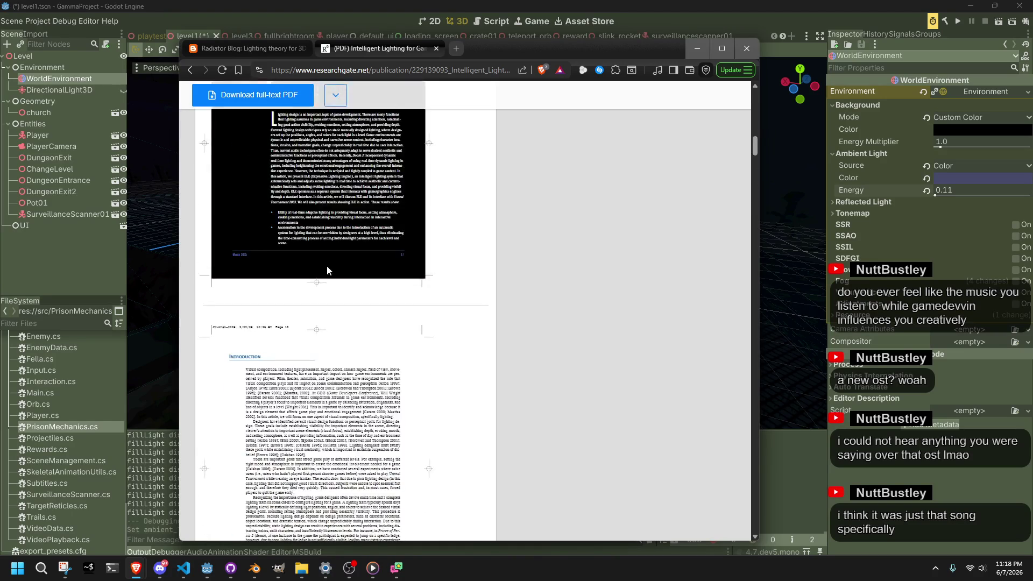
pyautogui.scroll(-5, 329, 270)
pyautogui.scroll(-2, 329, 270)
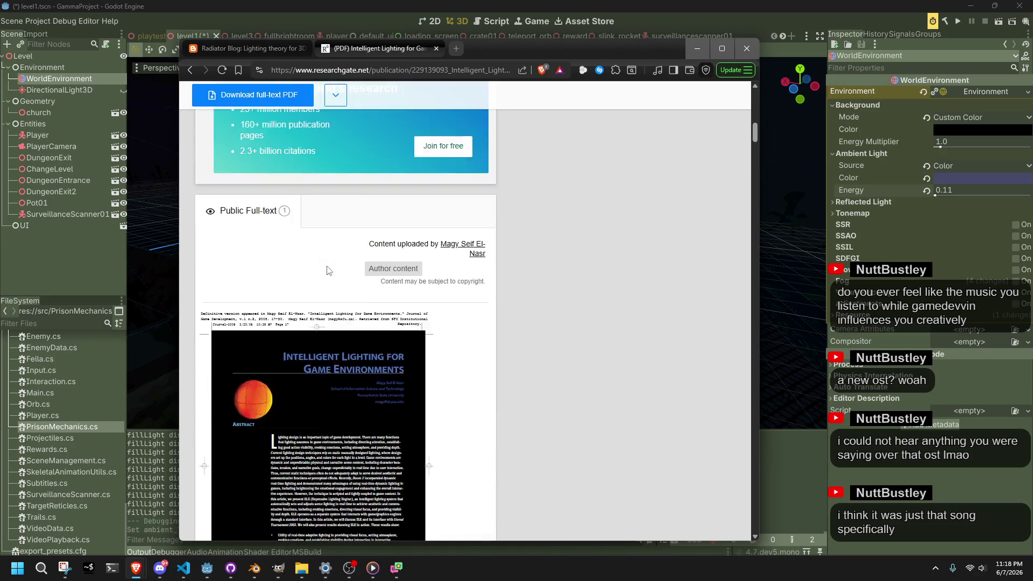
pyautogui.scroll(3, 315, 239)
pyautogui.scroll(8, 314, 239)
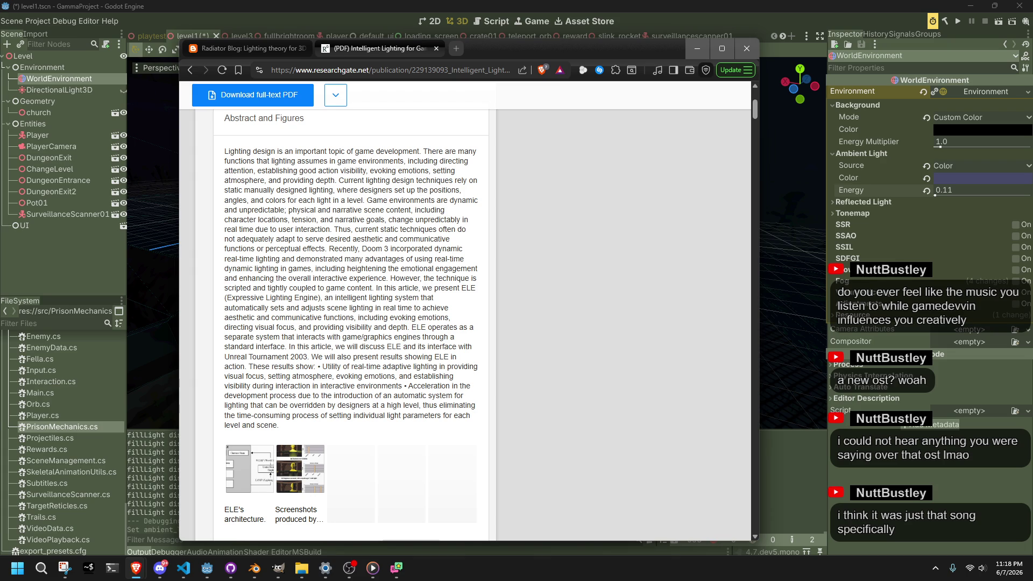
pyautogui.scroll(5, 548, 272)
pyautogui.click(190, 68)
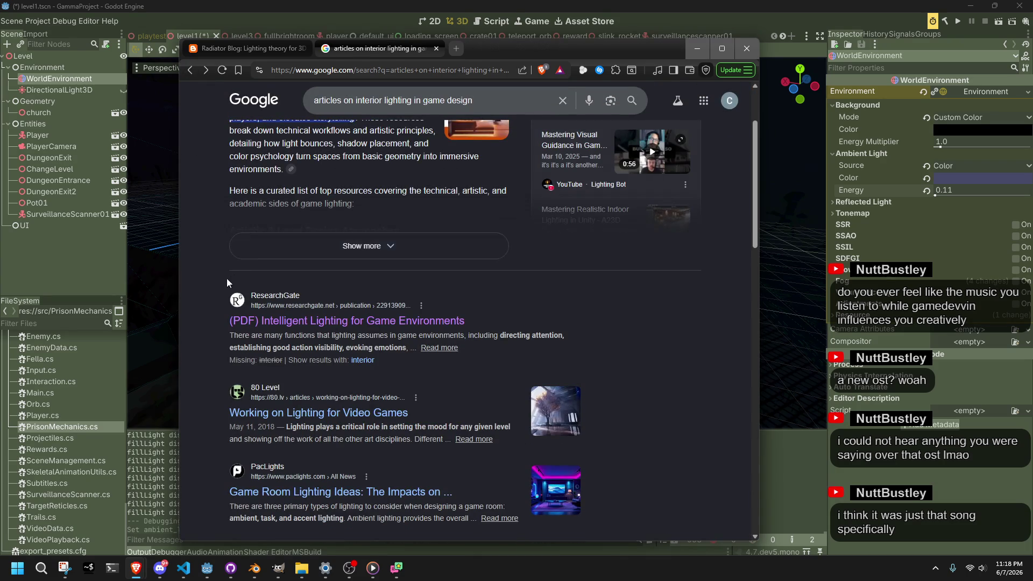
# Open the 'Lighting Styles and Moods in Unreal Engine' PDF from the interior lighting results
pyautogui.scroll(-4, 228, 277)
pyautogui.scroll(-5, 226, 320)
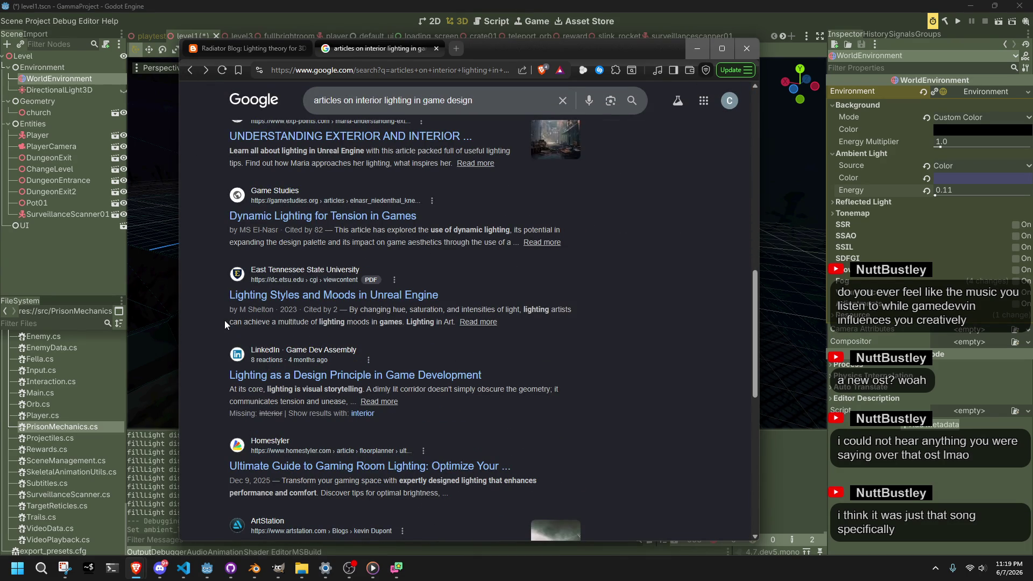
pyautogui.click(235, 297)
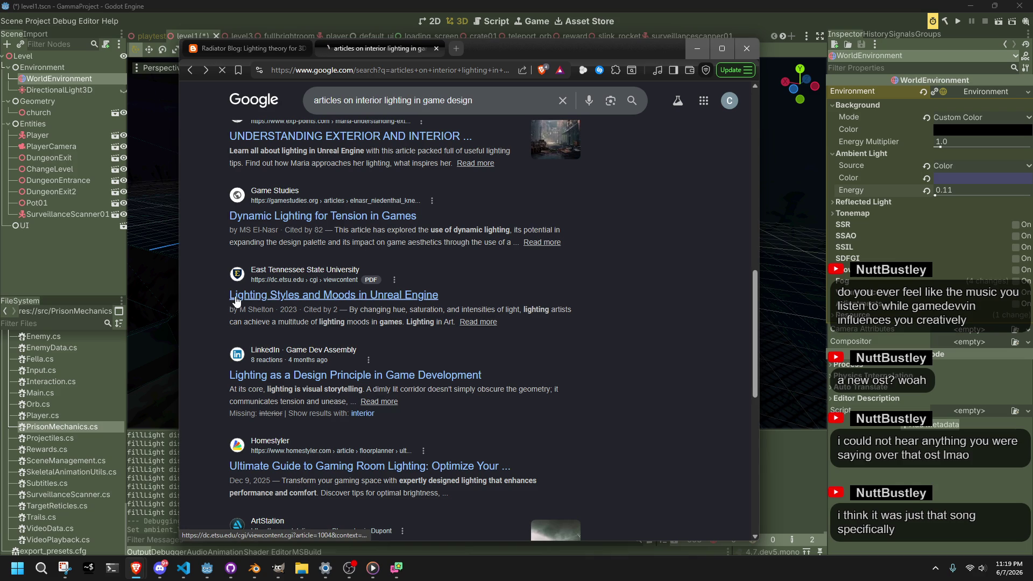